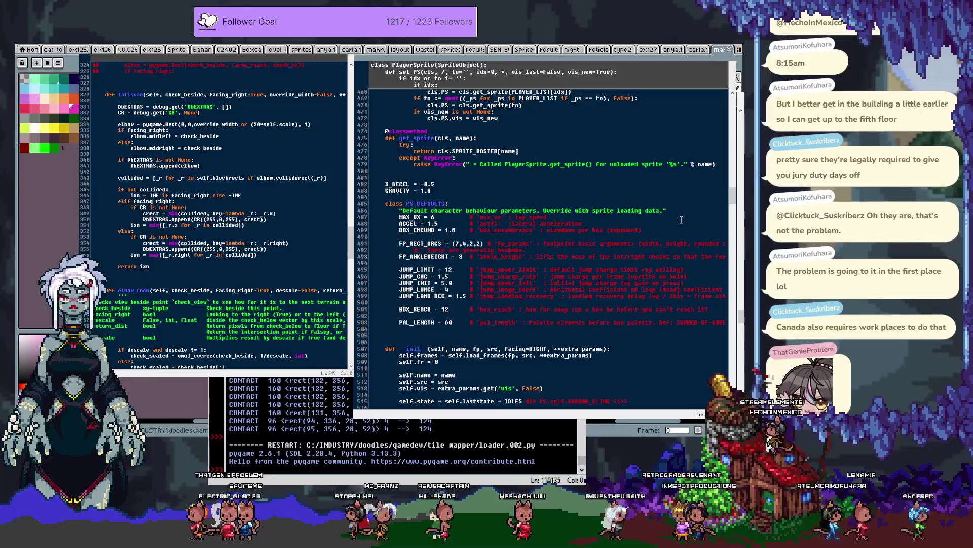
# Step: Change JUMP_LIMIT on line 495 to 12,8,3 with the comment '; indexed to payload count (no. of boxes)'
pyautogui.write(';')
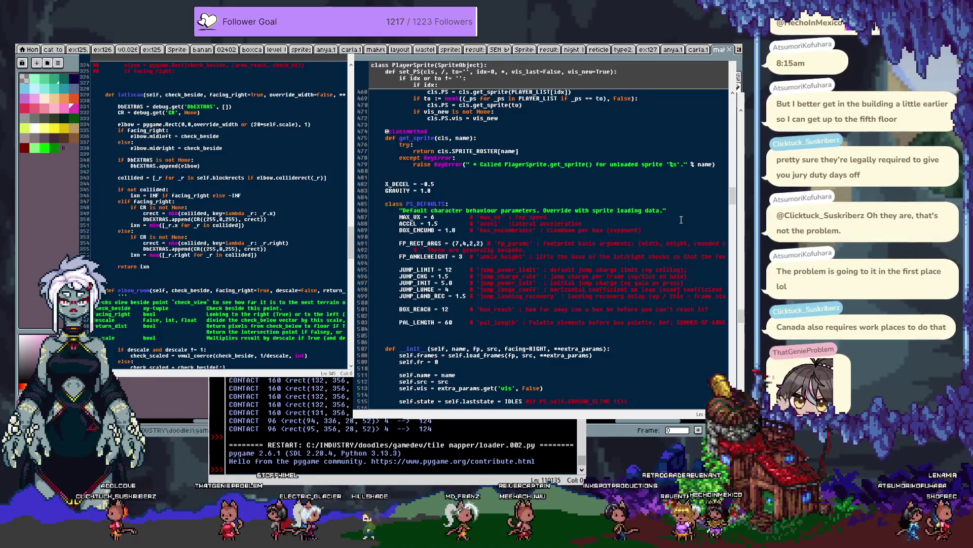
pyautogui.write('; ')
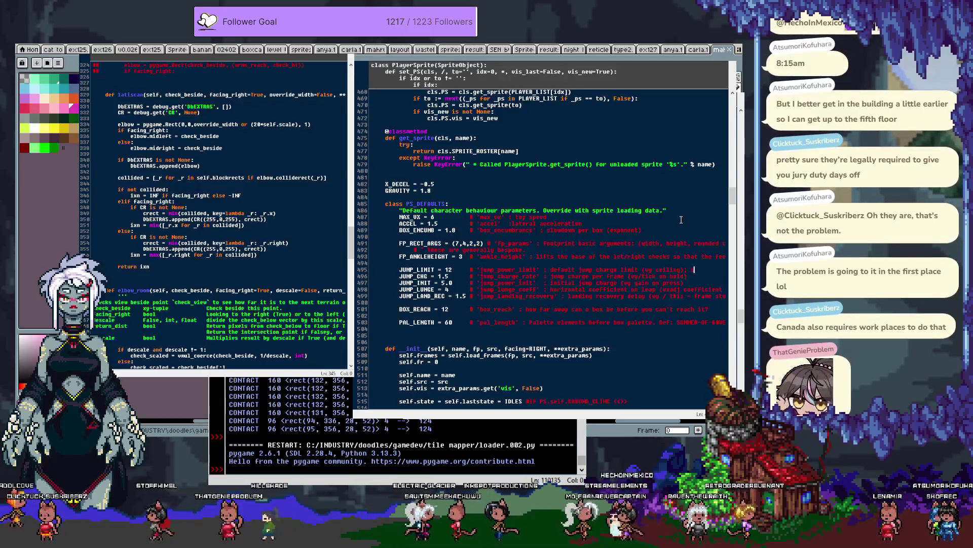
pyautogui.write('indexed to payload count (no. of boxes')
pyautogui.press('Home')
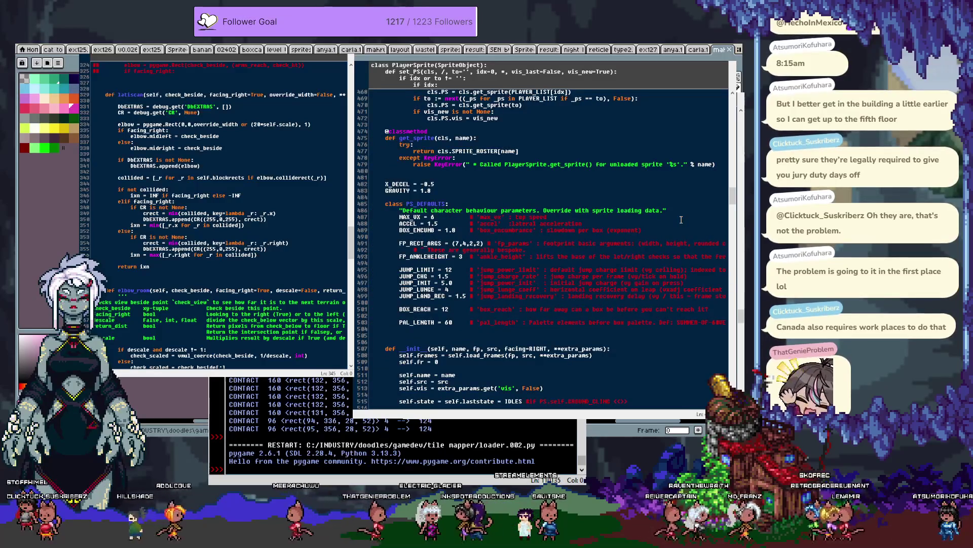
pyautogui.press('Left')
pyautogui.press('Left')
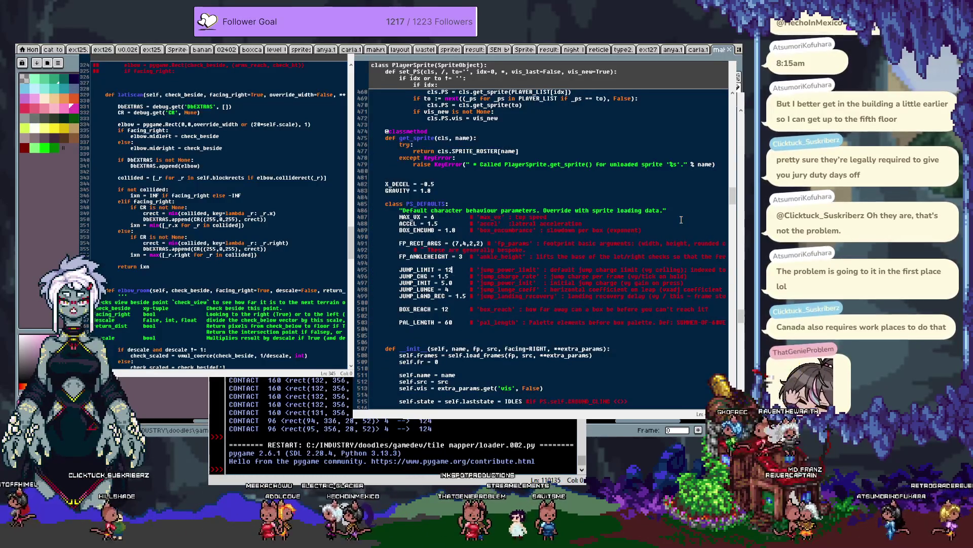
pyautogui.write(',')
pyautogui.press('BackSpace')
pyautogui.press('BackSpace')
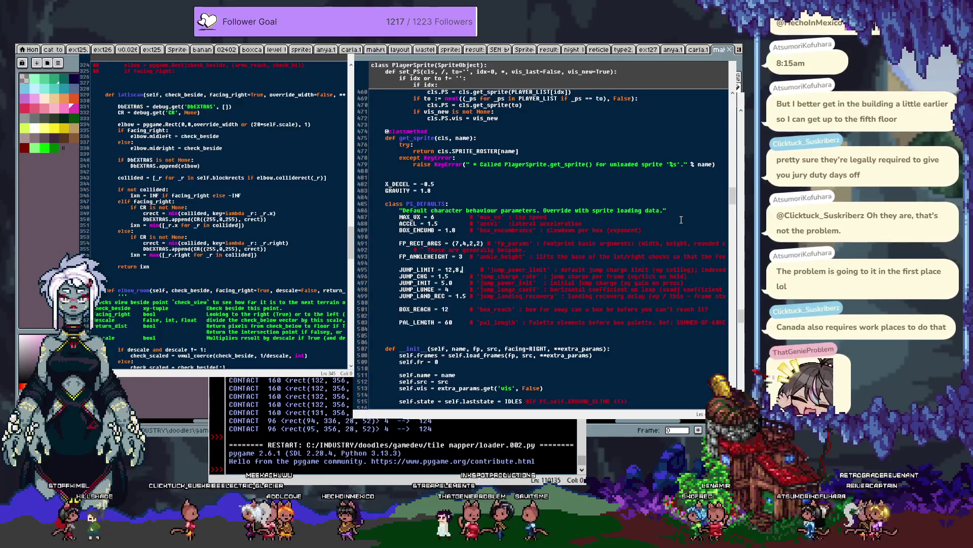
pyautogui.write('3')
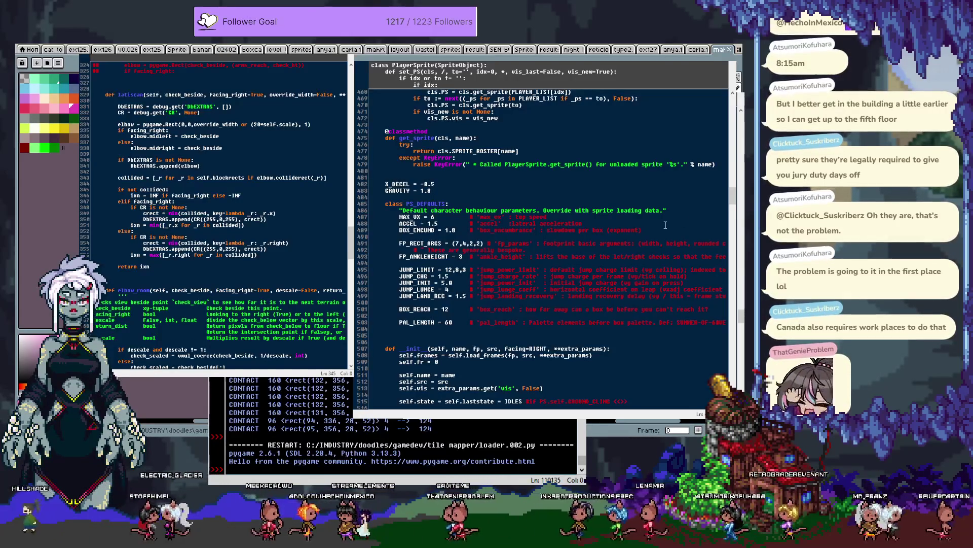
pyautogui.scroll(6, 590, 239)
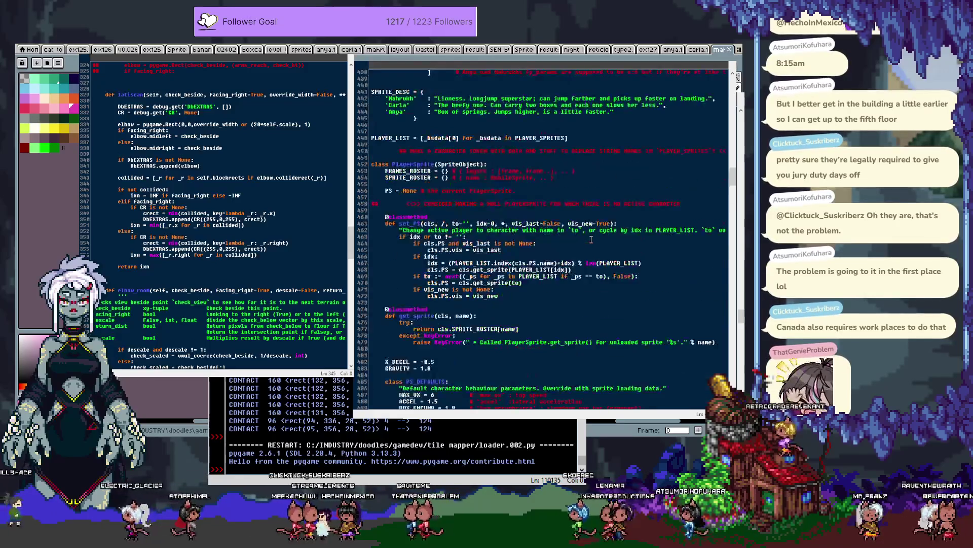
# Step: Replace Anga's jump_power_limit in PLAYER_SPRITES with (20, 10), then search for other jump_power_limit uses
pyautogui.scroll(6, 698, 280)
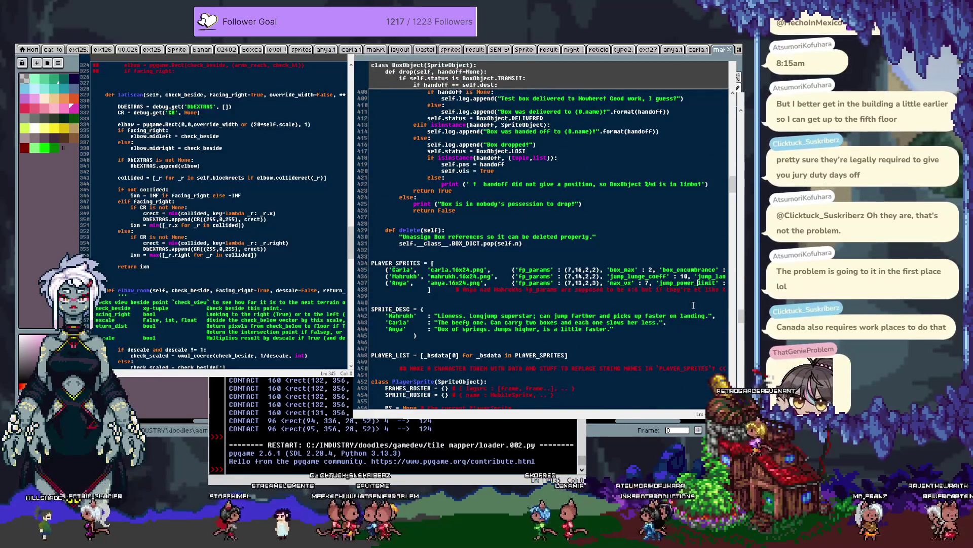
pyautogui.press('End')
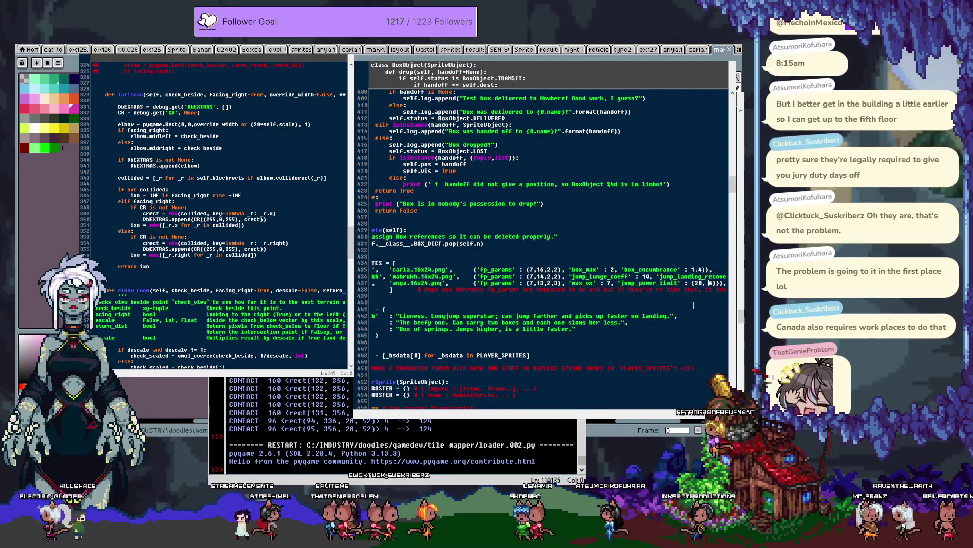
pyautogui.press('BackSpace')
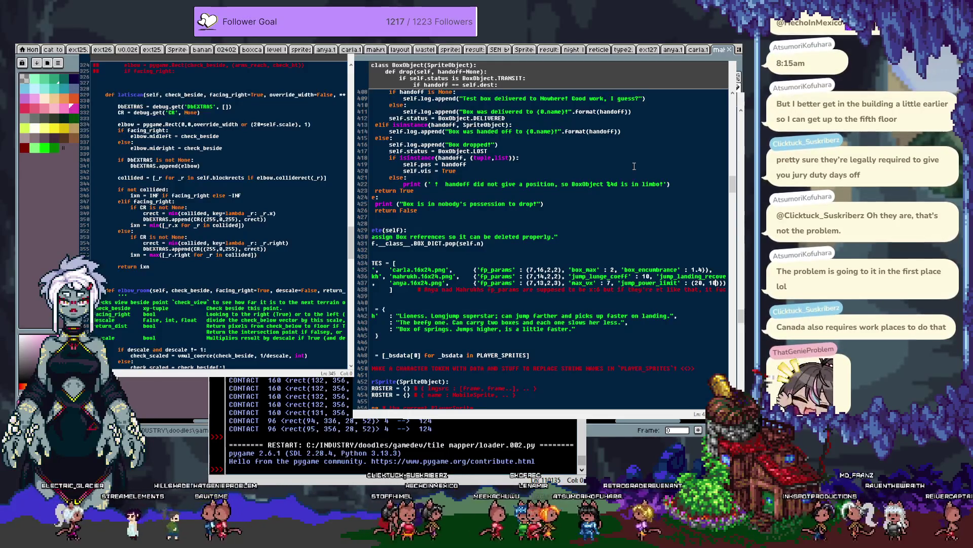
pyautogui.press('BackSpace')
pyautogui.press('BackSpace')
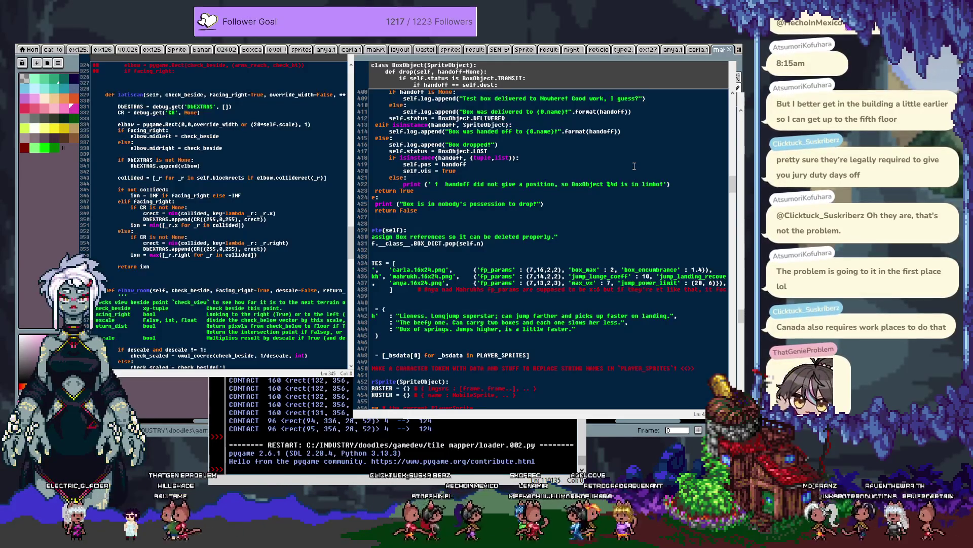
pyautogui.press('Home')
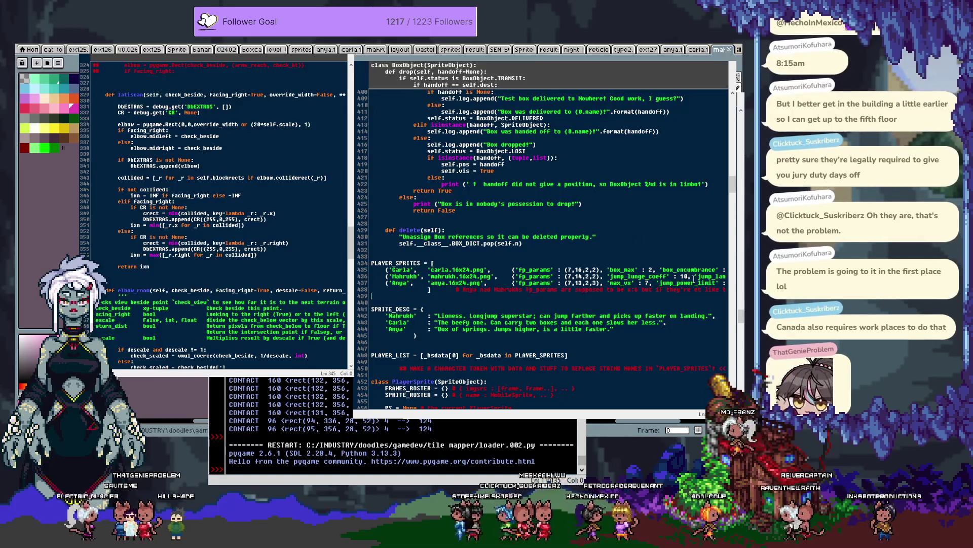
pyautogui.hscroll(1, 707, 252)
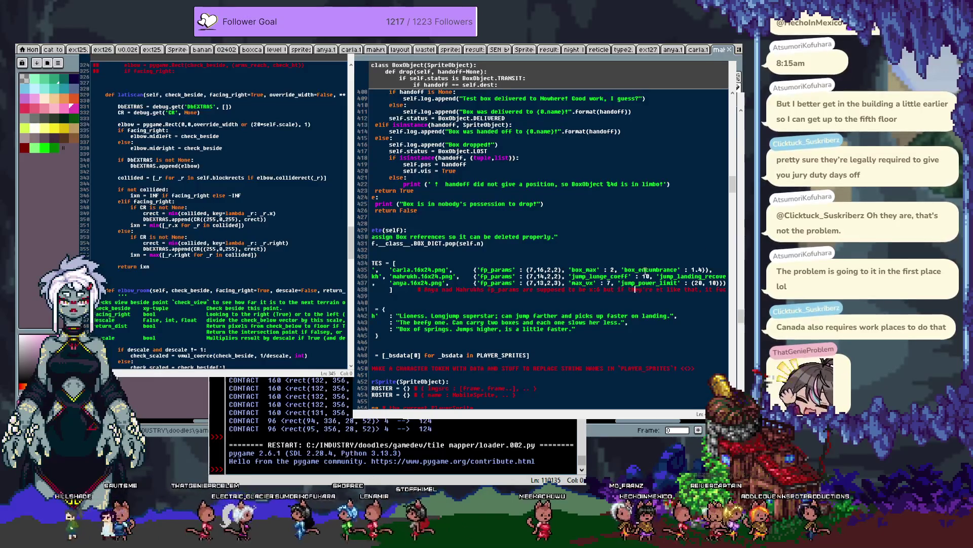
pyautogui.doubleClick(654, 282)
pyautogui.hotkey('ctrl', 'F3')
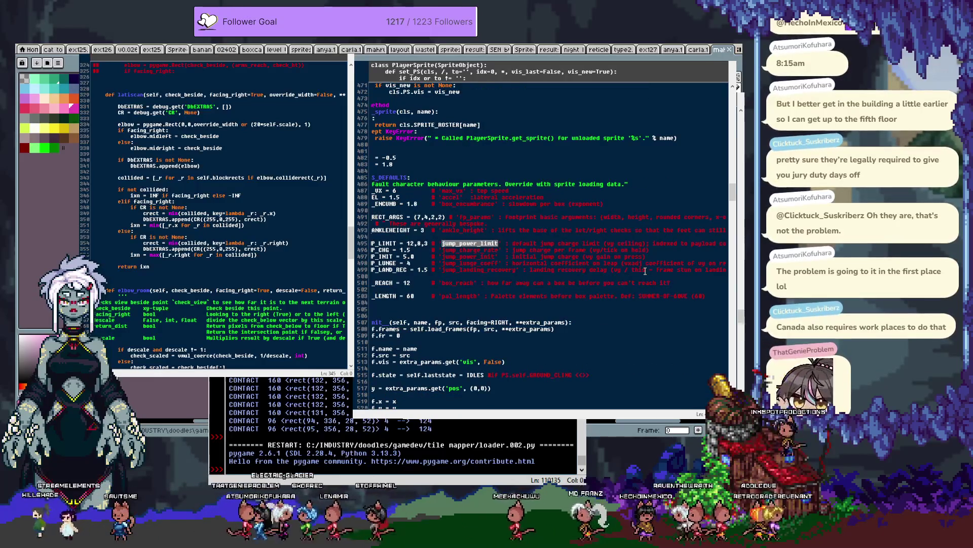
# Step: Step through each jump_power_limit match, including leap and the default, then run loader.003.py
pyautogui.hotkey('ctrl', 'F3')
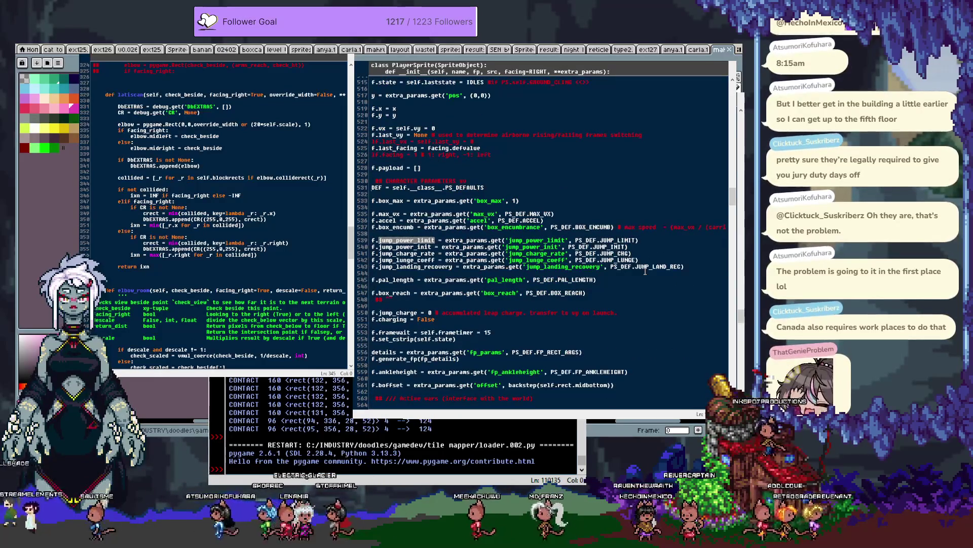
pyautogui.hotkey('ctrl', 'F3')
pyautogui.hotkey('ctrl', 'F3')
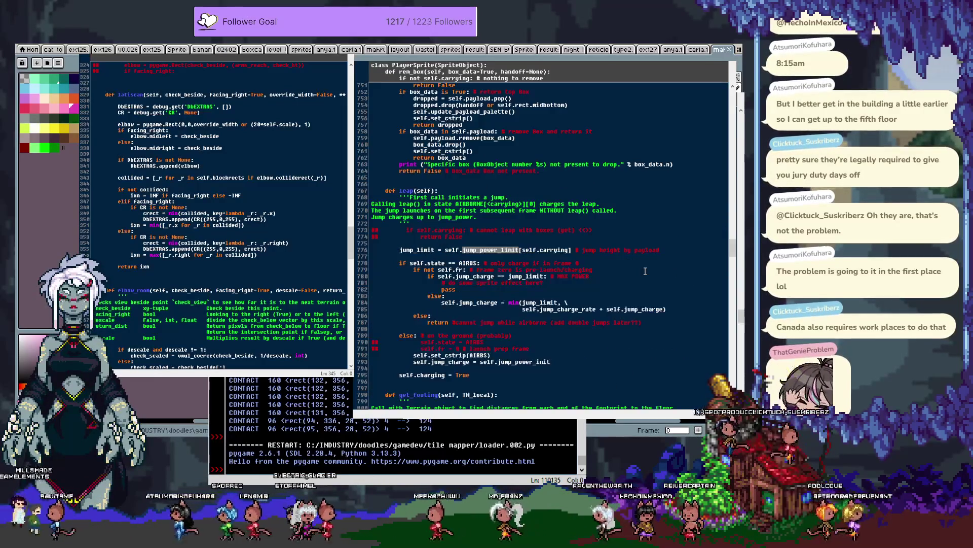
pyautogui.hotkey('ctrl', 'F3')
pyautogui.hotkey('ctrl', 'F3')
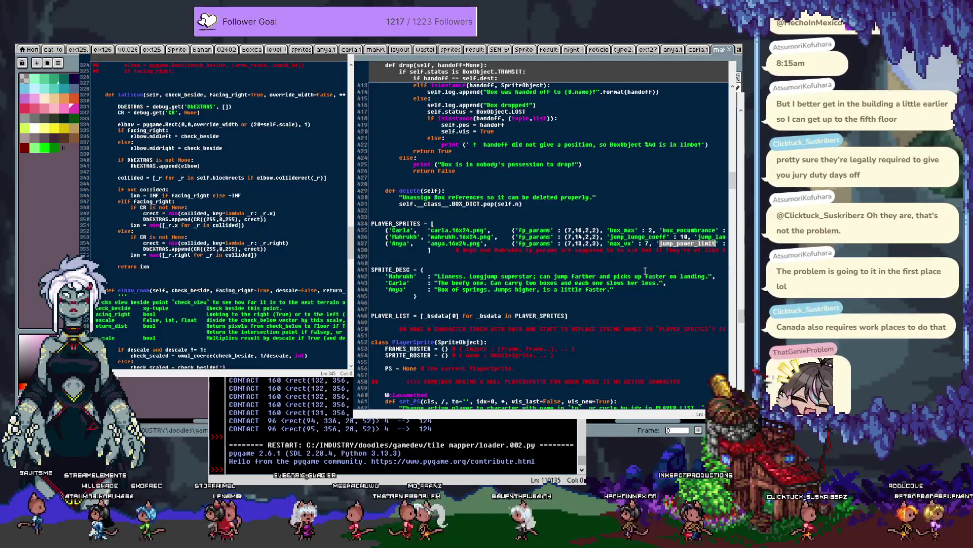
pyautogui.hotkey('ctrl', 'F3')
pyautogui.press('F5')
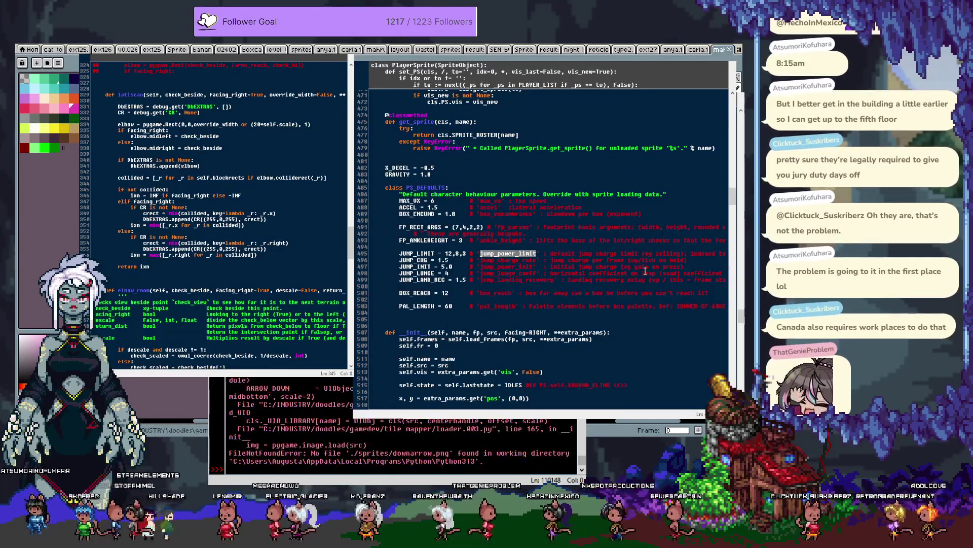
pyautogui.press('F5')
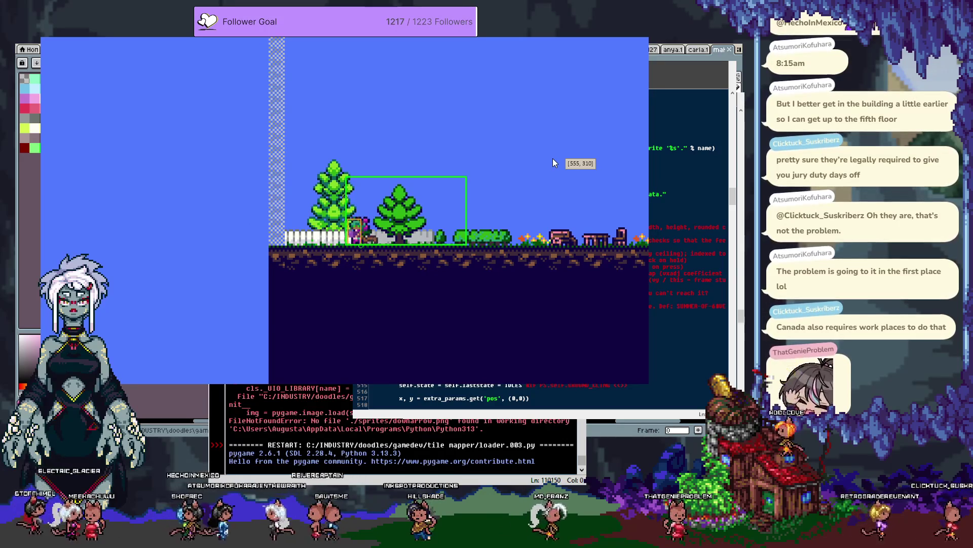
# Step: Walk right, relaunch, then test dropping with no box, walking left and right, and jumping
pyautogui.press('Right')
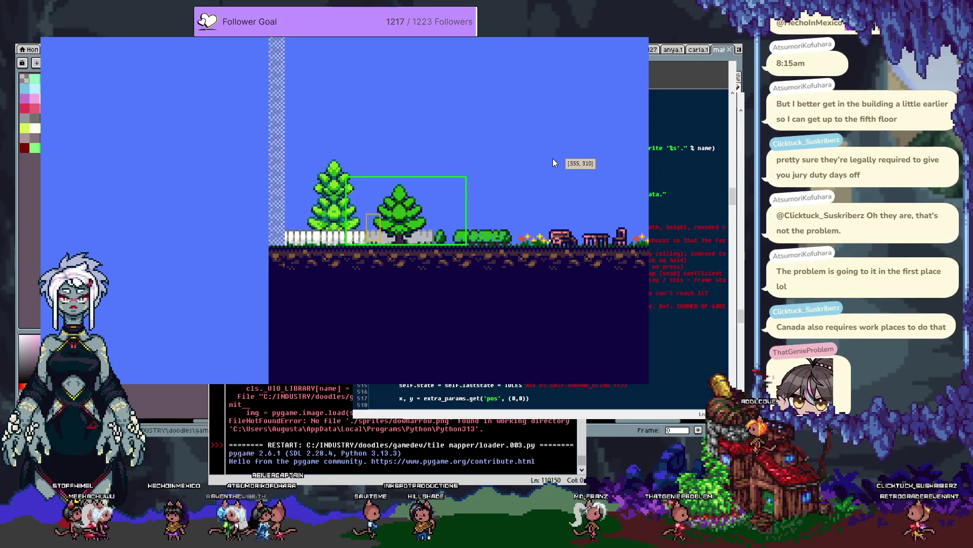
pyautogui.press('Escape')
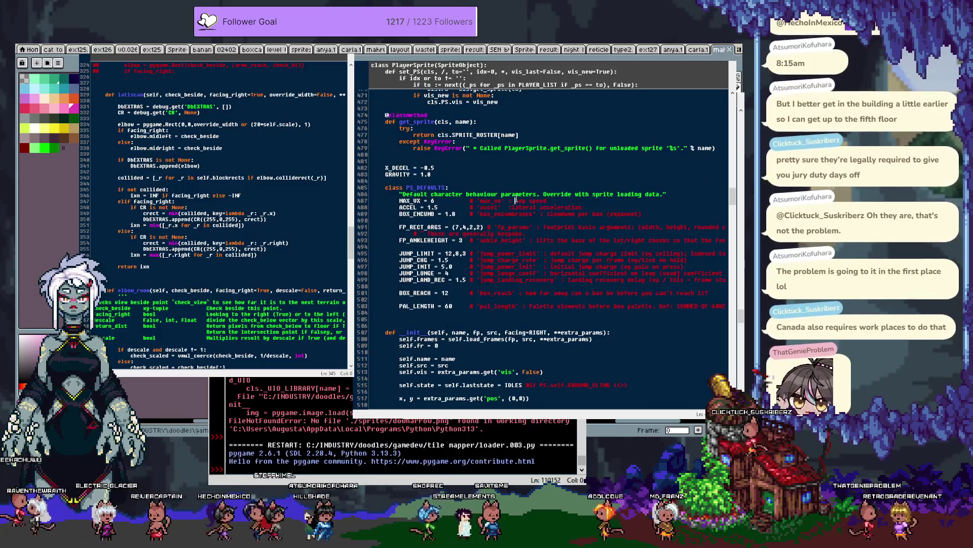
pyautogui.press('F5')
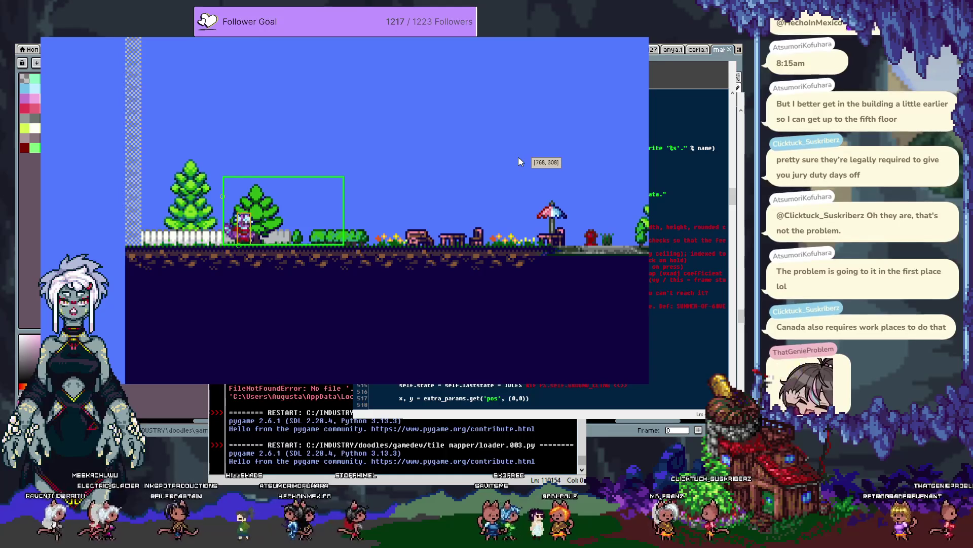
pyautogui.press('x')
pyautogui.press('Left')
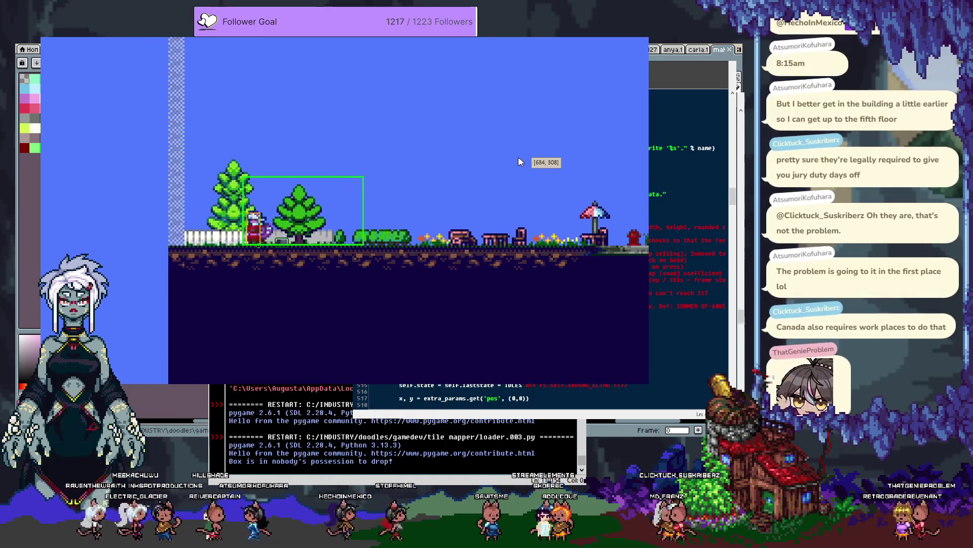
pyautogui.press('Right')
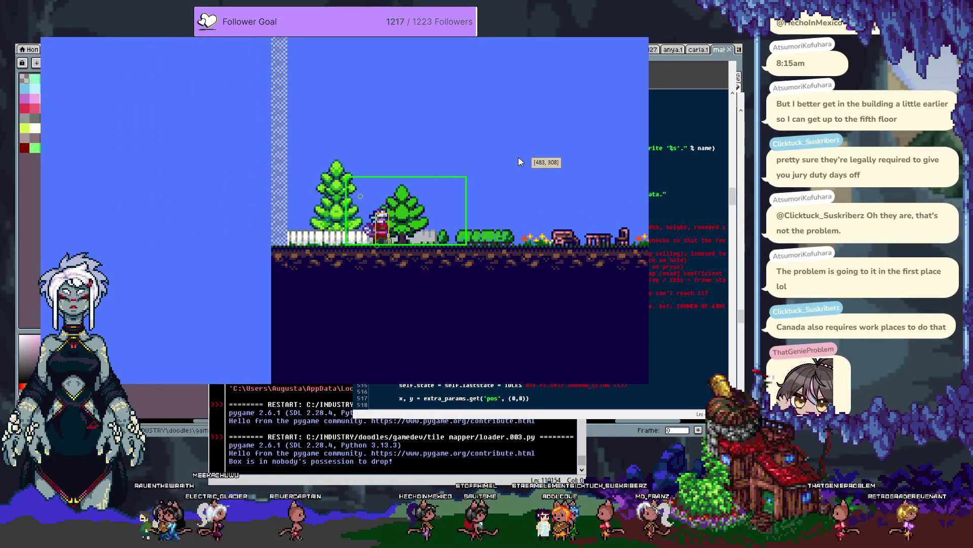
pyautogui.press('Up')
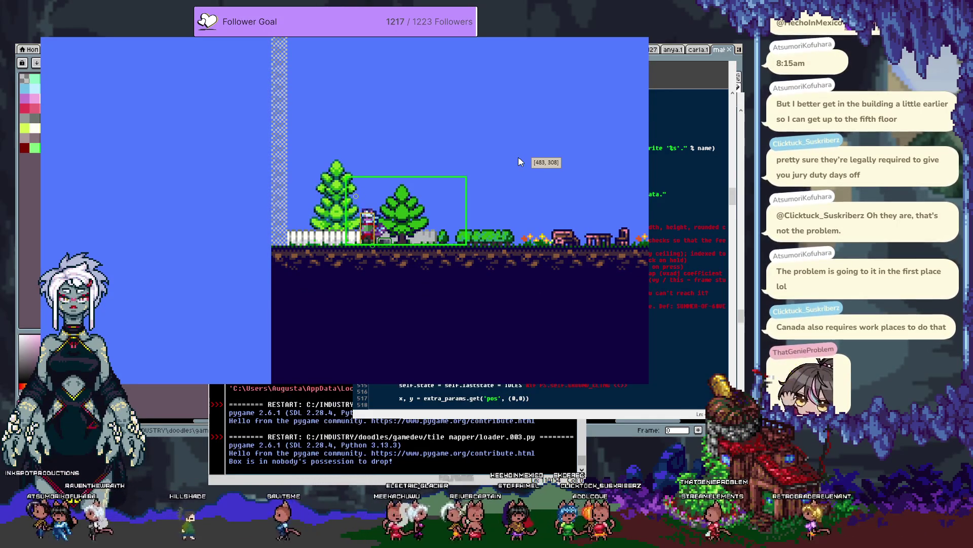
pyautogui.press('Escape')
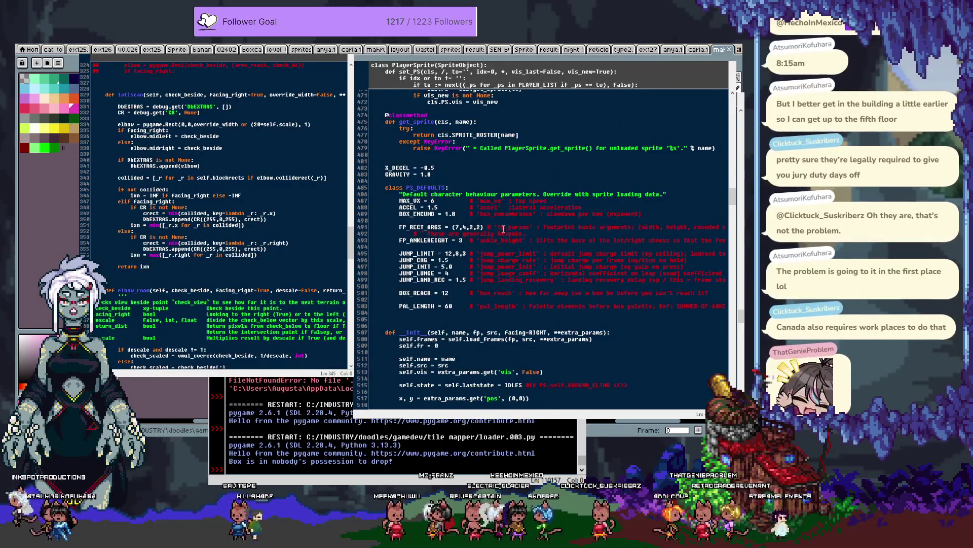
# Step: Locate Anga's jump power numbers and the jump_power_limit setting in the sprite code
pyautogui.scroll(-5, 503, 229)
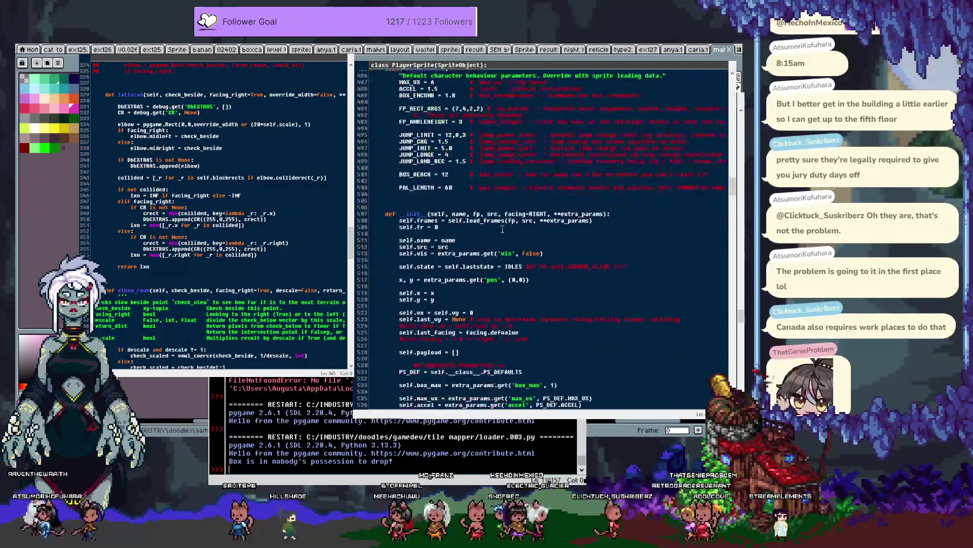
pyautogui.scroll(-4, 502, 229)
pyautogui.scroll(18, 509, 227)
pyautogui.scroll(3, 509, 226)
pyautogui.scroll(4, 528, 217)
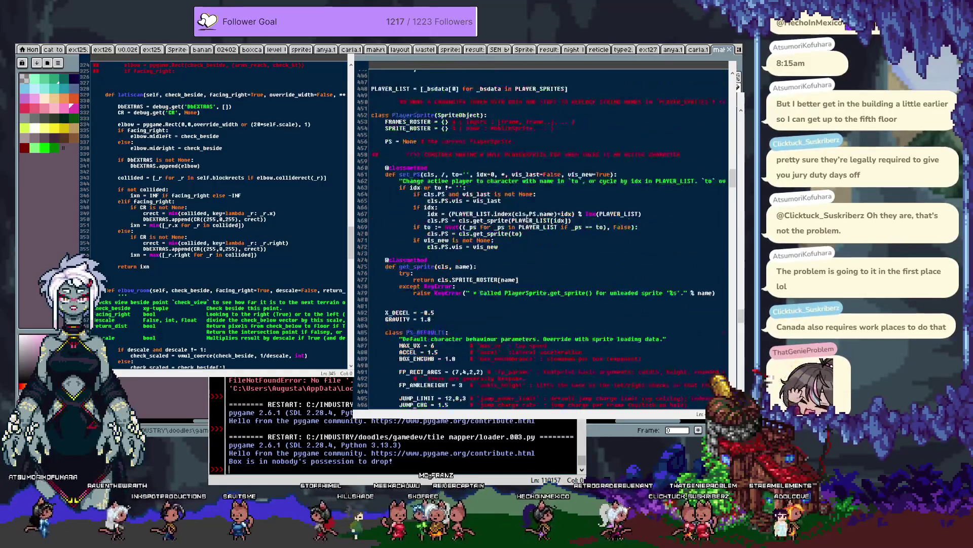
pyautogui.scroll(5, 668, 179)
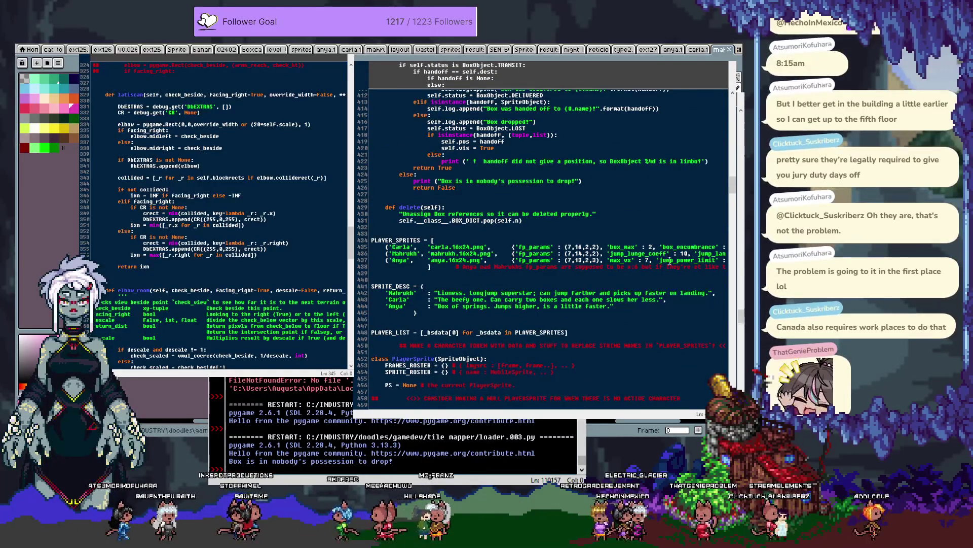
pyautogui.hscroll(3, 676, 205)
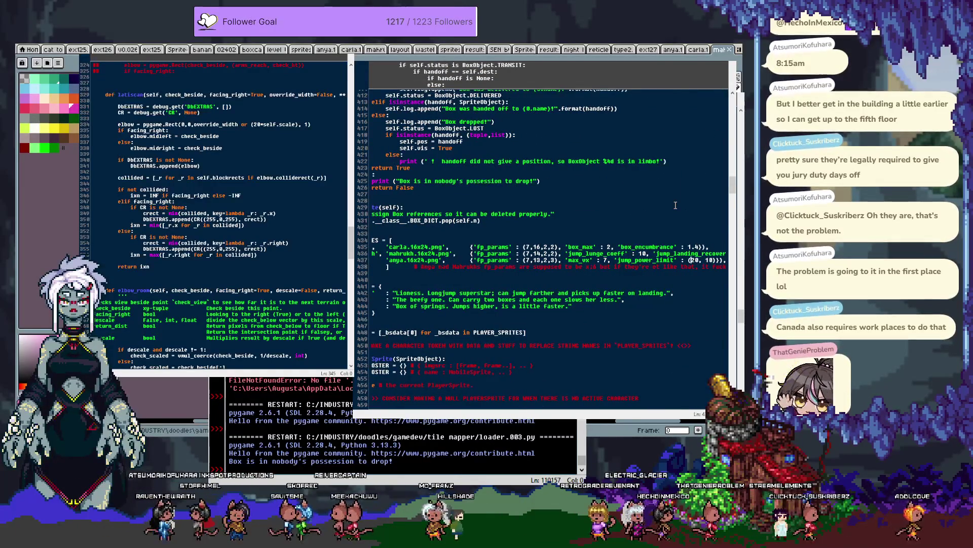
pyautogui.hotkey('ctrl', 'Left')
pyautogui.hotkey('ctrl', 'Left')
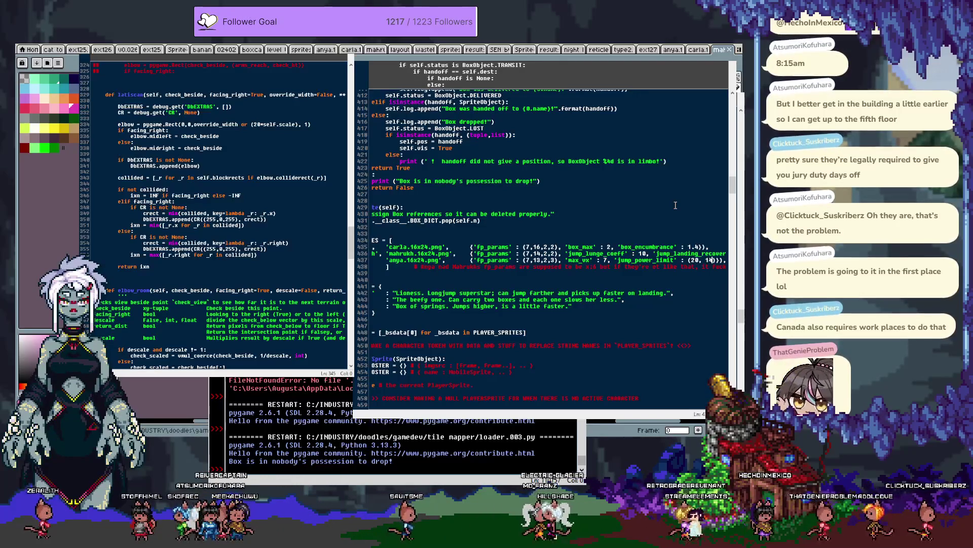
pyautogui.hotkey('ctrl', 'g')
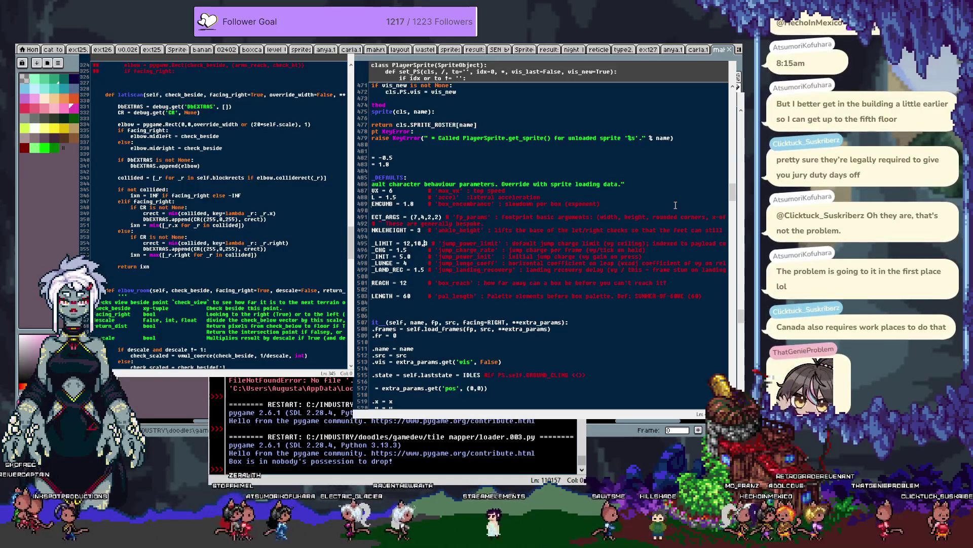
# Step: Remove the stray space on line 495 and relaunch the game to test
pyautogui.hscroll(3, 675, 205)
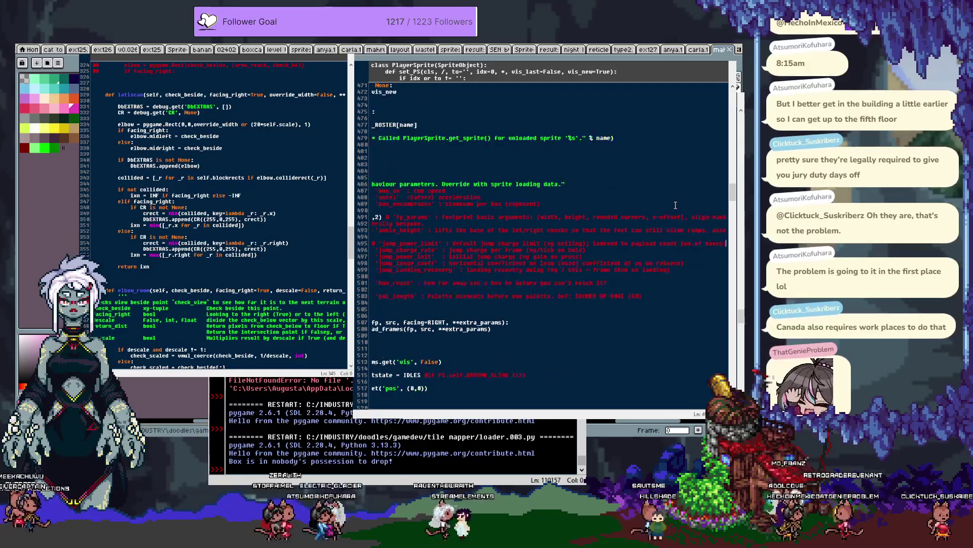
pyautogui.press('Delete')
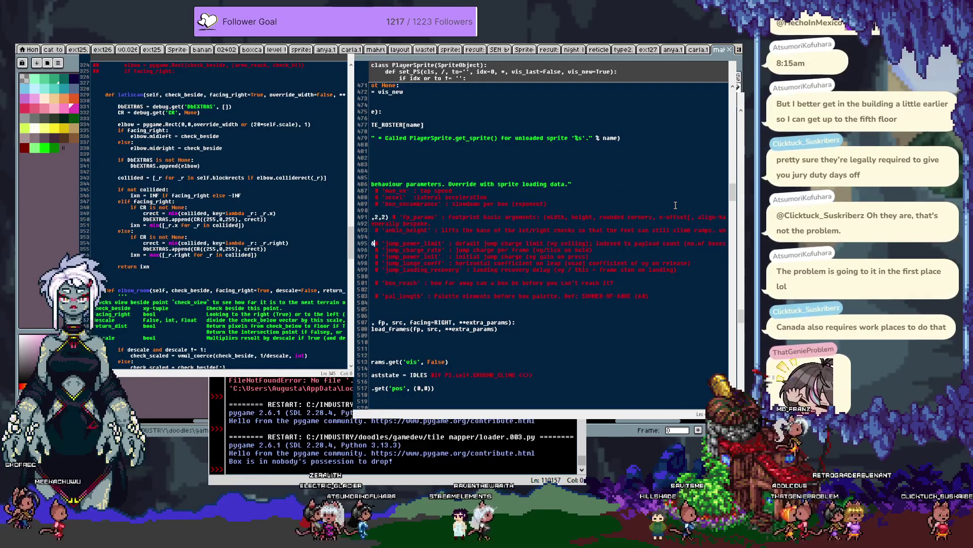
pyautogui.press('F5')
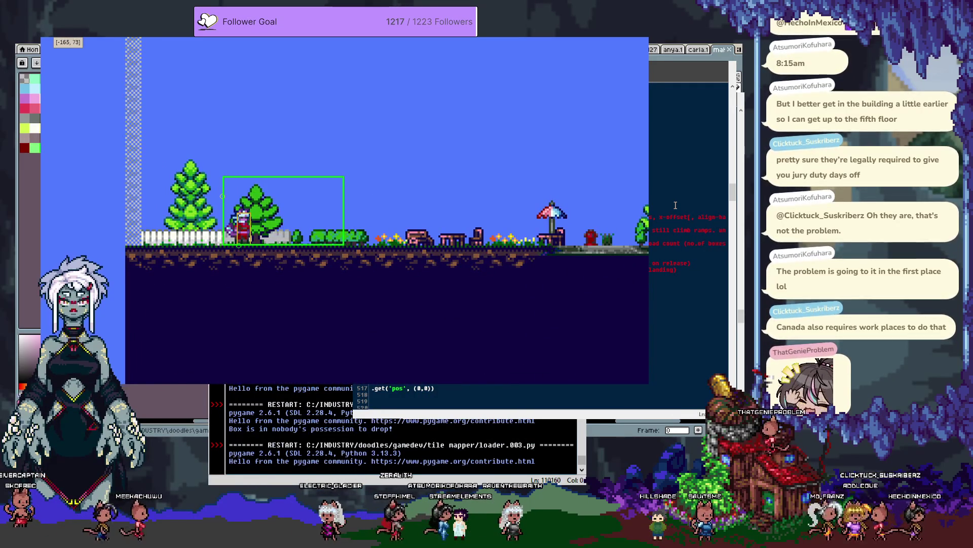
# Step: Restart the game, walk the character left twice, try the X drop key, then close it
pyautogui.click(676, 204)
pyautogui.press('F5')
pyautogui.press('Left')
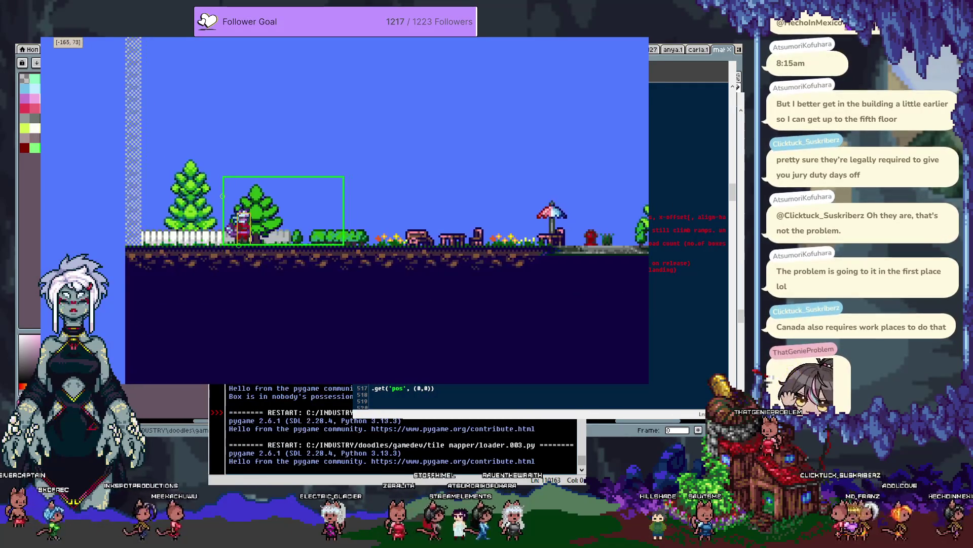
pyautogui.press('Left')
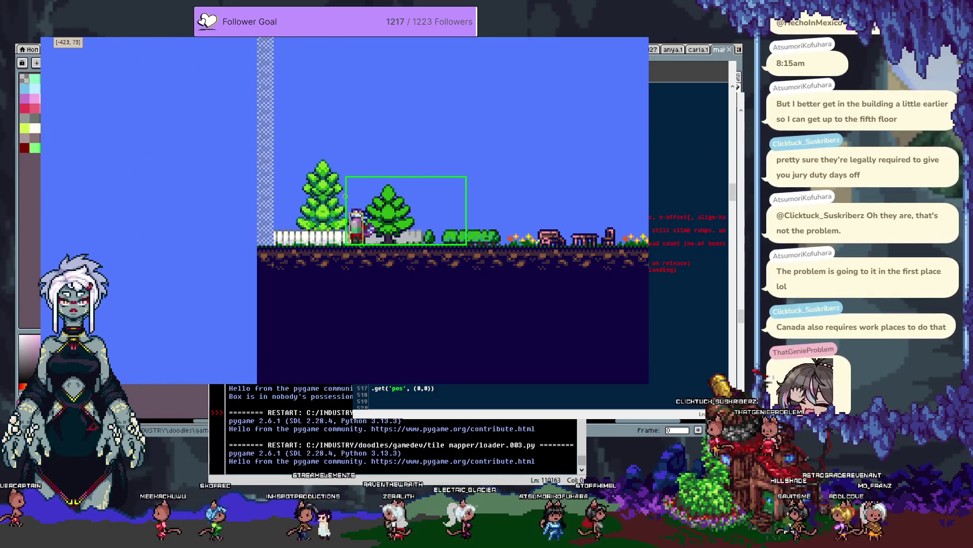
pyautogui.press('x')
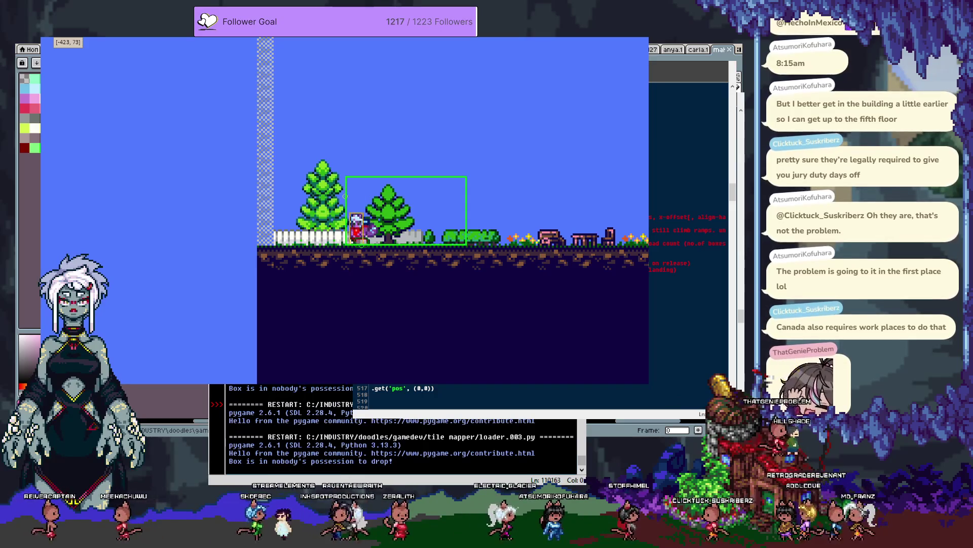
pyautogui.press('Escape')
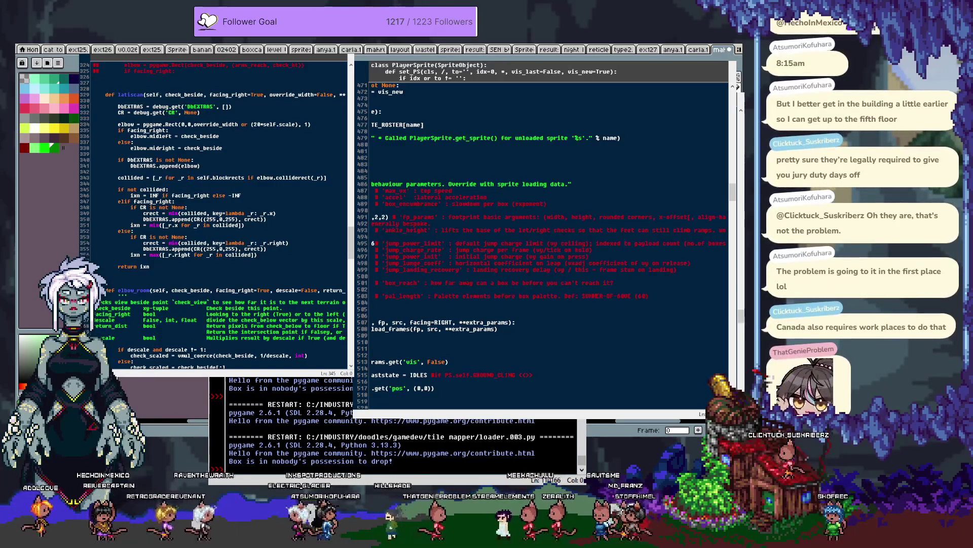
# Step: Switch Aseprite to the carla sprite sheet tab and rerun loader.003.py
pyautogui.hotkey('ctrl', 'pageup')
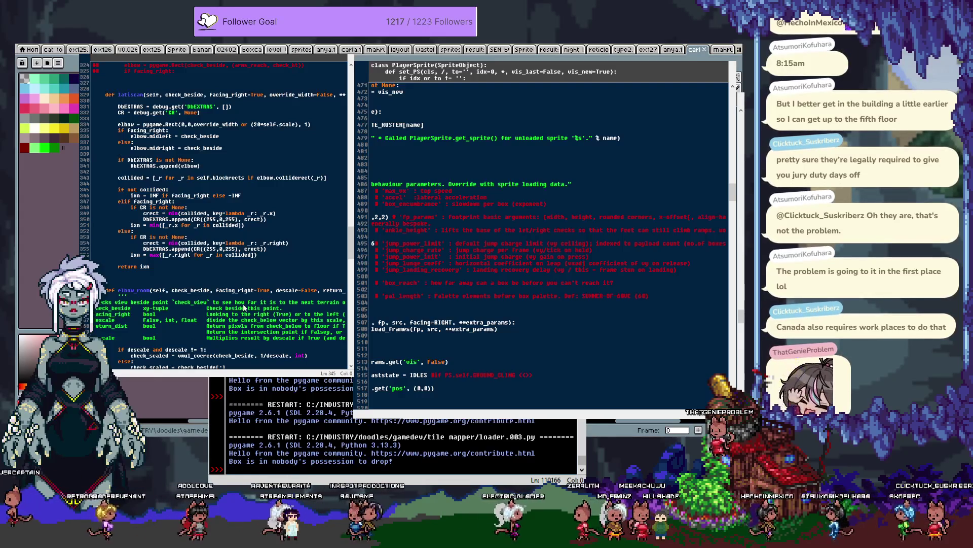
pyautogui.press('F5')
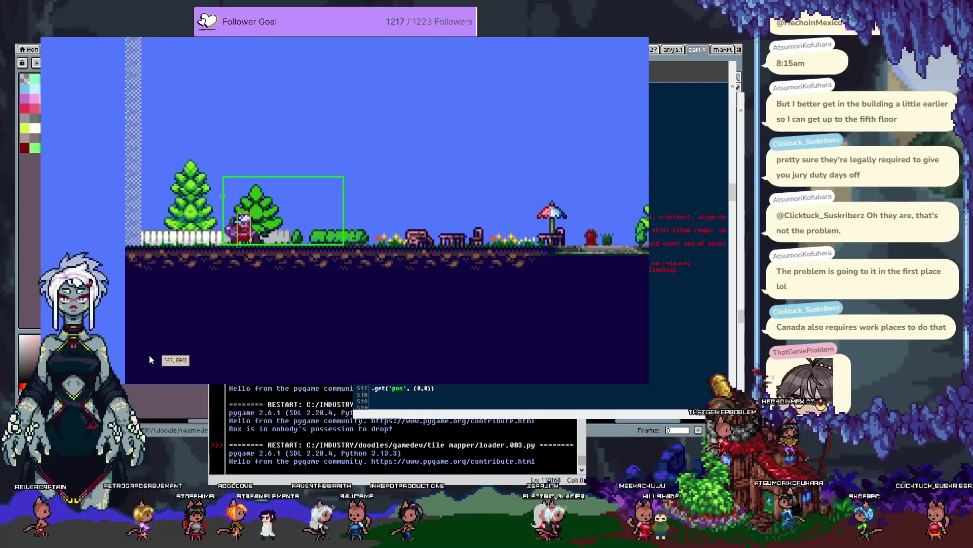
# Step: Walk the character left twice to check its sprite, then close the game window
pyautogui.press('Left')
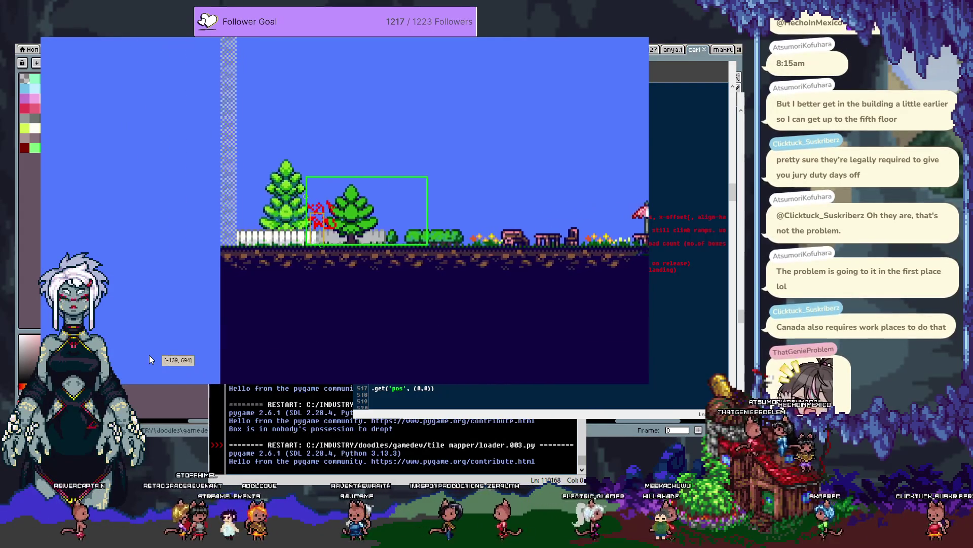
pyautogui.press('Left')
pyautogui.press('Escape')
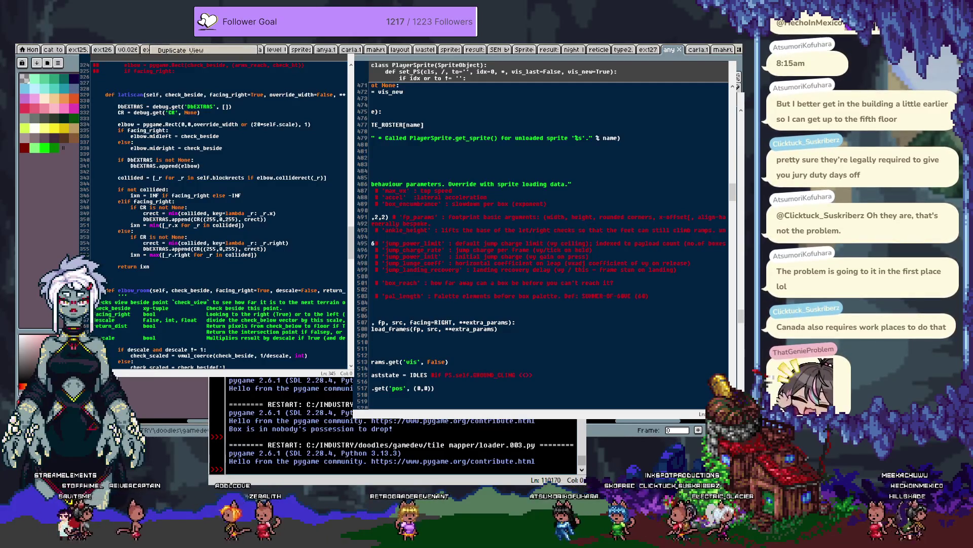
# Step: Bring the sprite sheet forward and open View > Grid > Grid Settings, applying it once
pyautogui.click(61, 127)
pyautogui.click(167, 49)
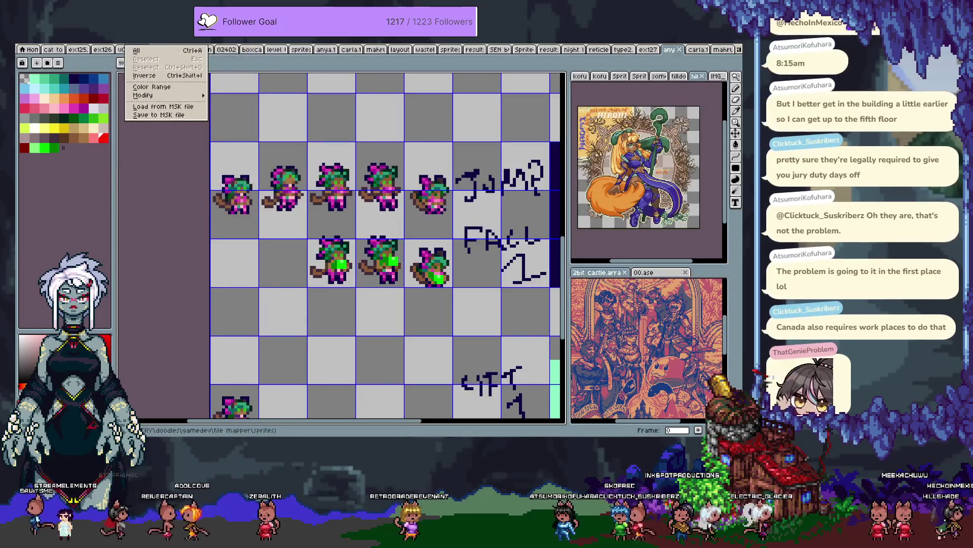
pyautogui.press('Right')
pyautogui.press('Right')
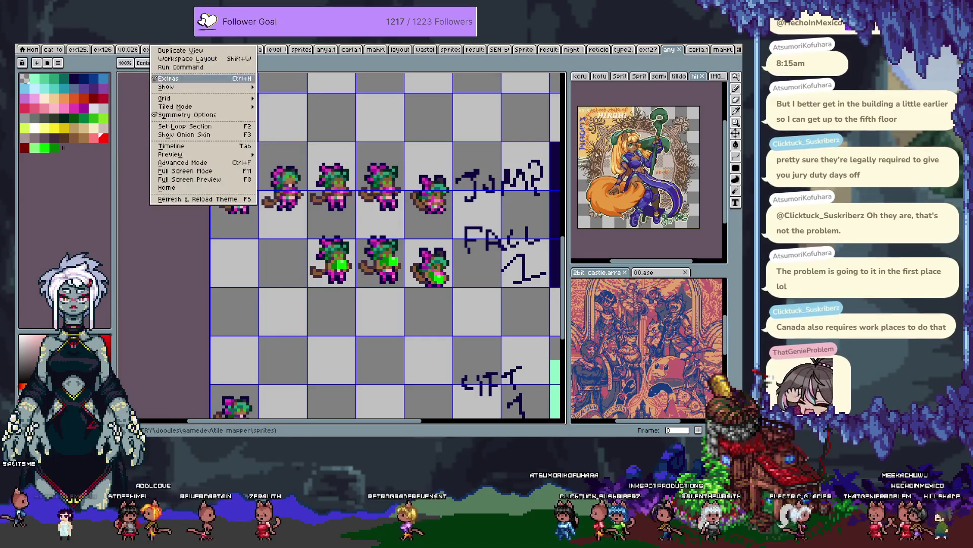
pyautogui.press('Down')
pyautogui.press('Down')
pyautogui.press('Down')
pyautogui.press('Right')
pyautogui.press('Down')
pyautogui.press('Down')
pyautogui.press('Down')
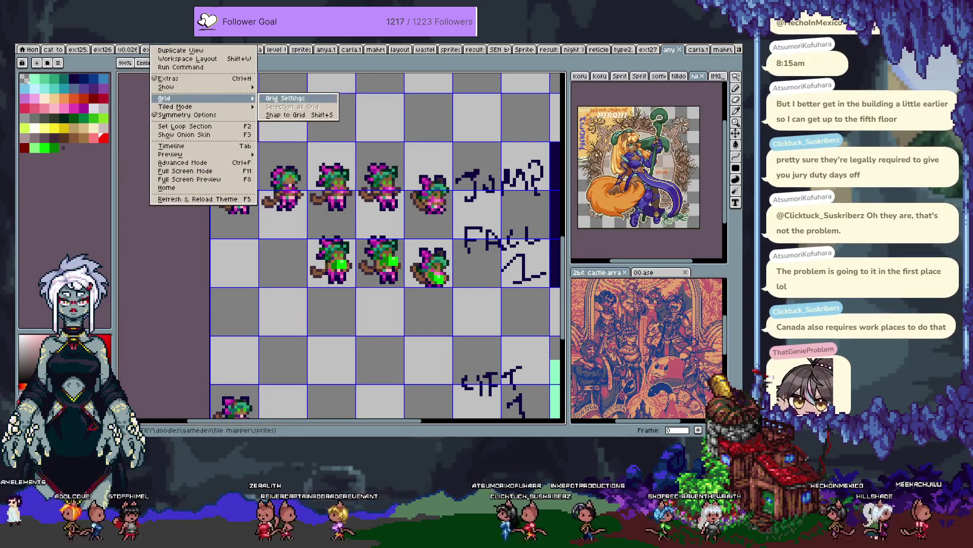
pyautogui.click(340, 105)
pyautogui.press('Tab')
pyautogui.press('Tab')
pyautogui.press('Tab')
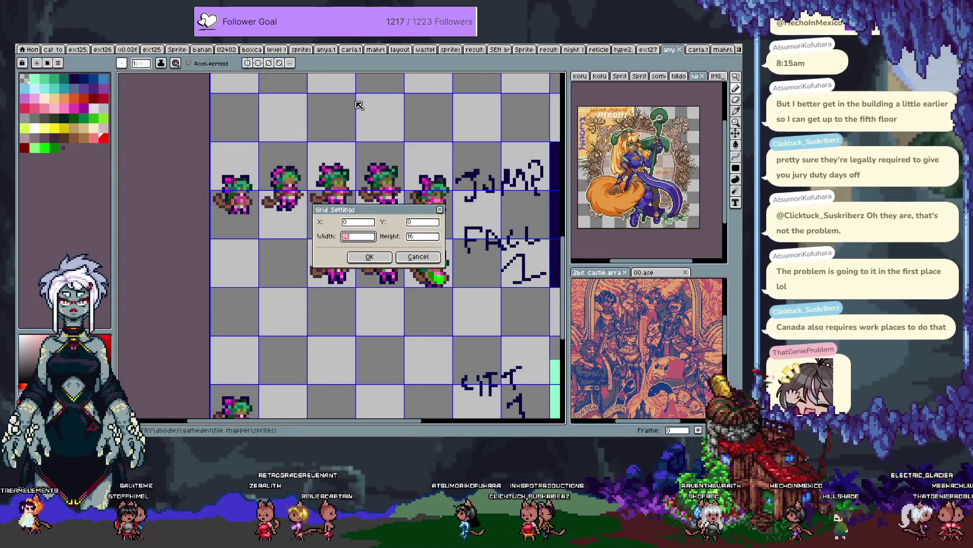
pyautogui.press('Return')
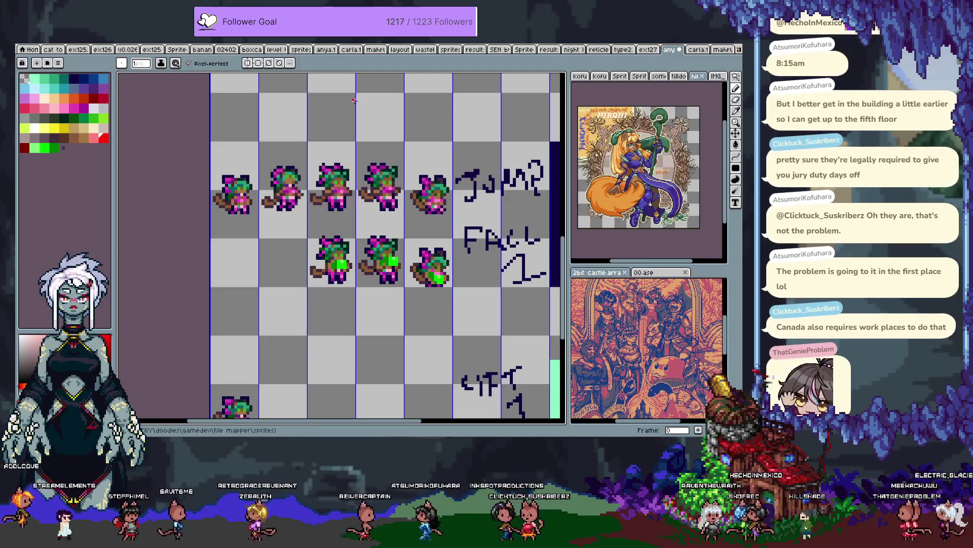
# Step: Set the grid to 16 by 24 pixels and begin a red LEAP note in the empty cell
pyautogui.click(134, 43)
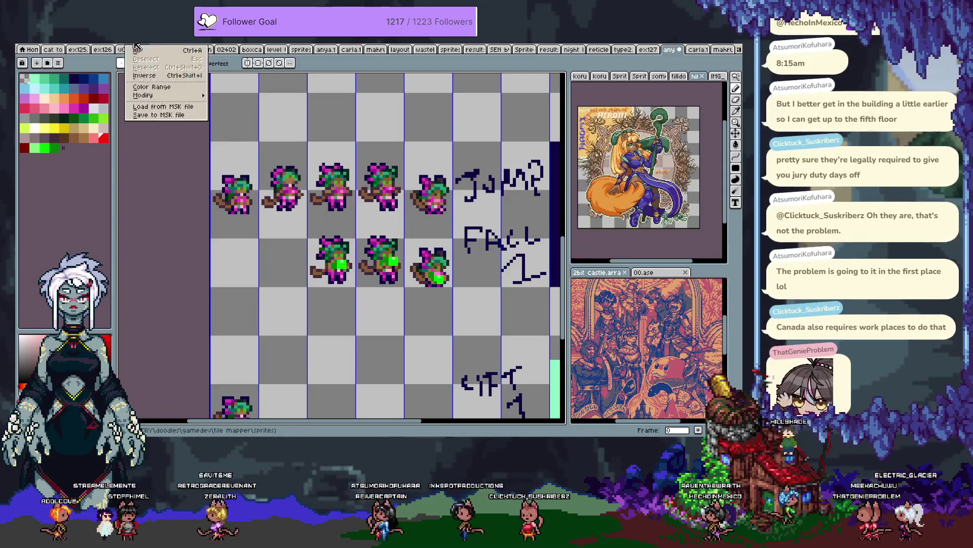
pyautogui.moveTo(227, 103)
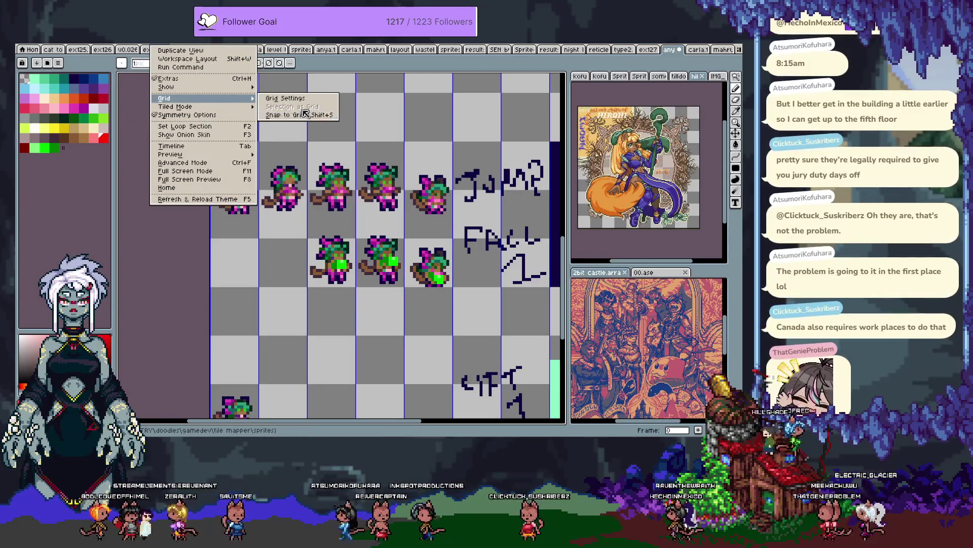
pyautogui.click(305, 99)
pyautogui.press('Tab')
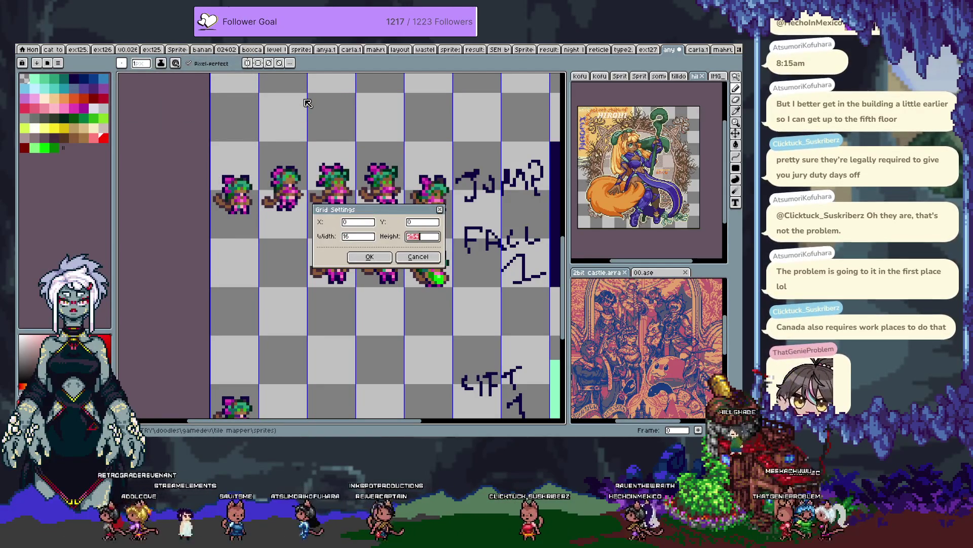
pyautogui.write('24')
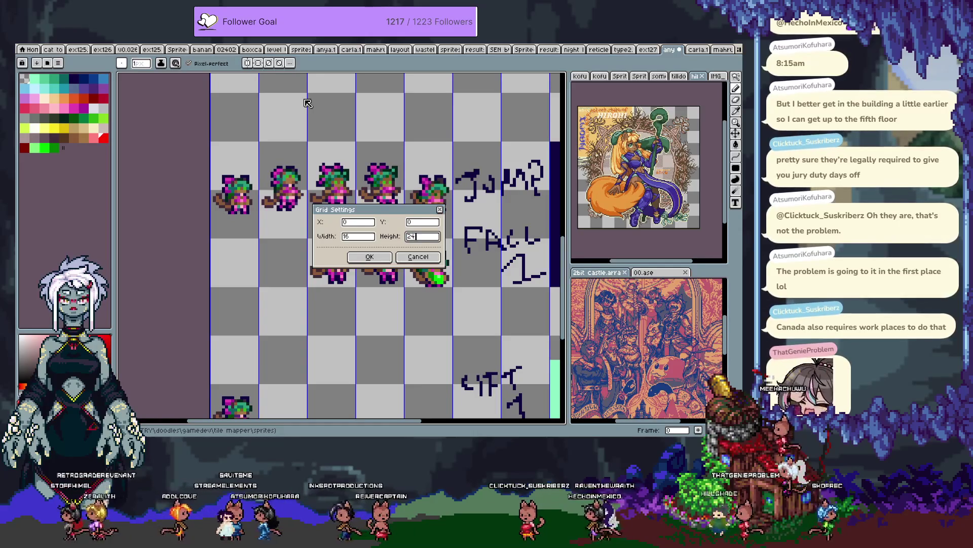
pyautogui.press('Return')
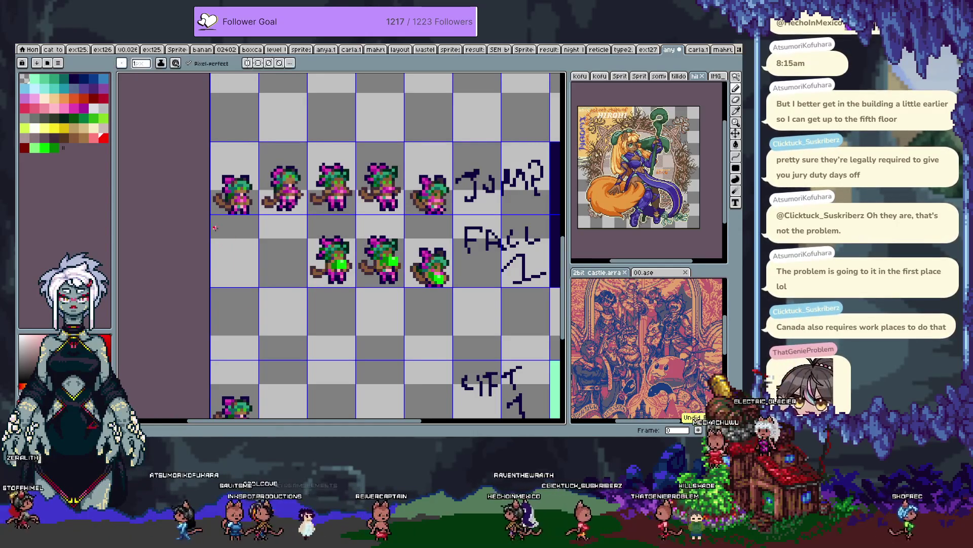
pyautogui.moveTo(217, 227)
pyautogui.mouseDown()
pyautogui.moveTo(216, 238)
pyautogui.moveTo(237, 232)
pyautogui.moveTo(221, 270)
pyautogui.moveTo(238, 260)
pyautogui.moveTo(244, 269)
pyautogui.mouseUp()
# Step: Switch to green and write the RISE note beside the red LEAP note
pyautogui.click(51, 147)
pyautogui.moveTo(265, 229)
pyautogui.mouseDown()
pyautogui.moveTo(302, 242)
pyautogui.moveTo(269, 256)
pyautogui.moveTo(276, 269)
pyautogui.moveTo(302, 256)
pyautogui.mouseUp()
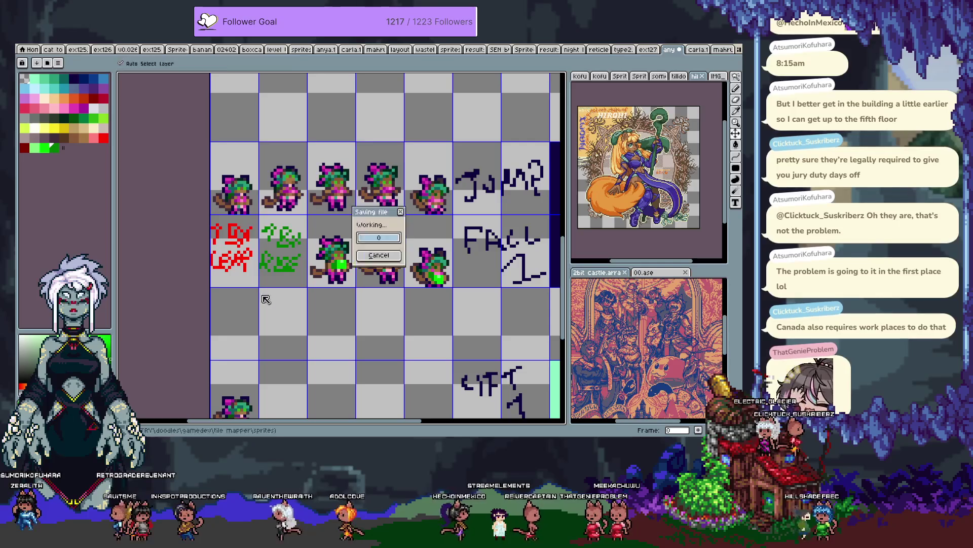
pyautogui.scroll(-3, 327, 221)
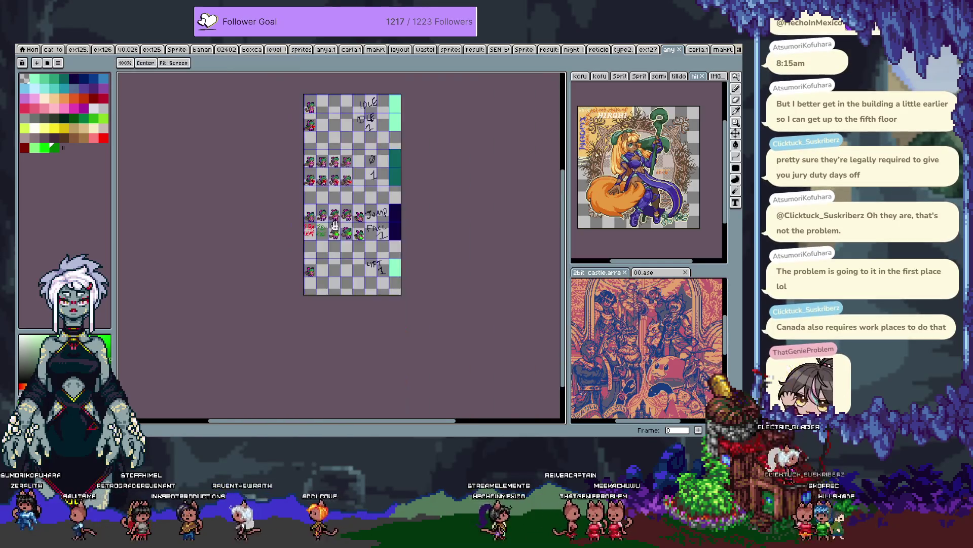
# Step: Switch to the carla sheet and pan to the jump and FALL rows with their red and green notes
pyautogui.scroll(2, 327, 221)
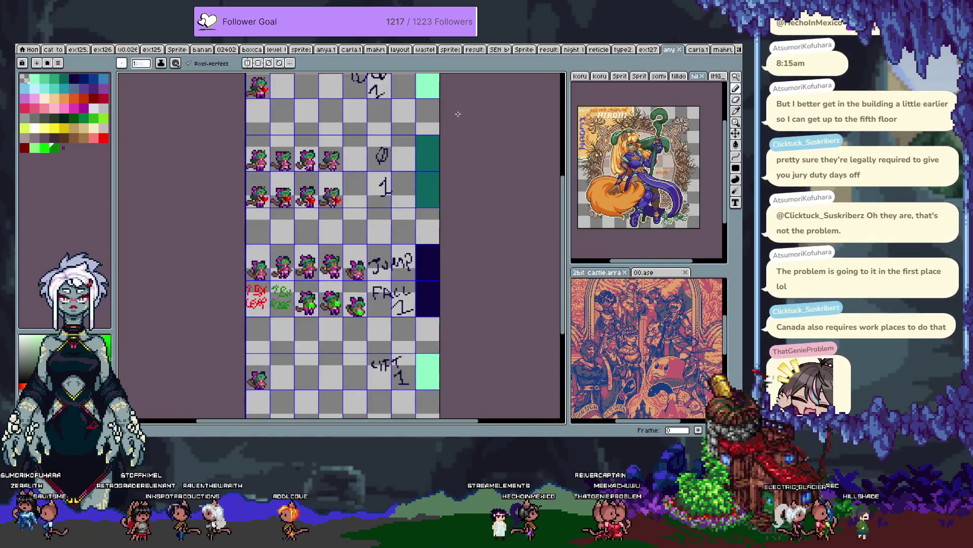
pyautogui.click(697, 49)
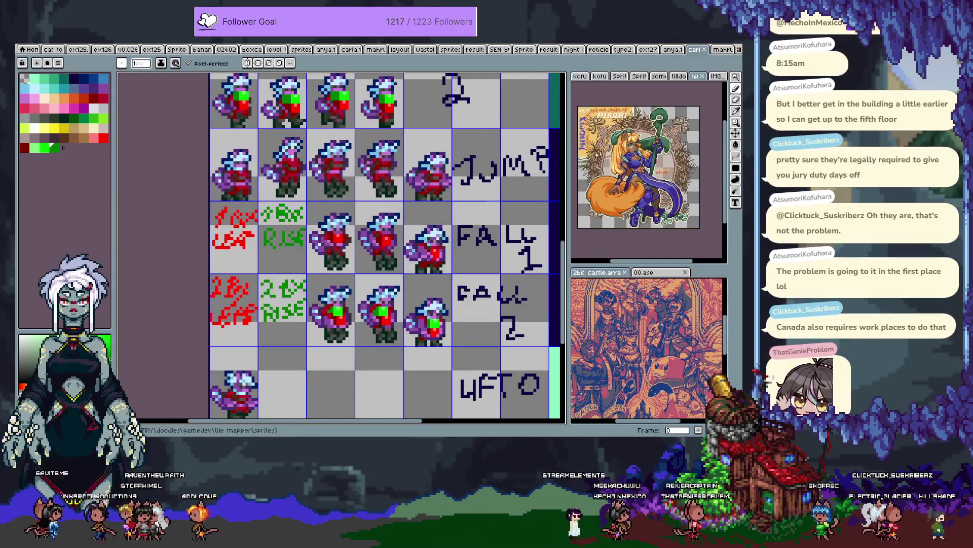
pyautogui.moveTo(355, 345)
pyautogui.mouseDown()
pyautogui.moveTo(345, 183)
pyautogui.moveTo(333, 209)
pyautogui.mouseUp()
pyautogui.scroll(-1, 345, 183)
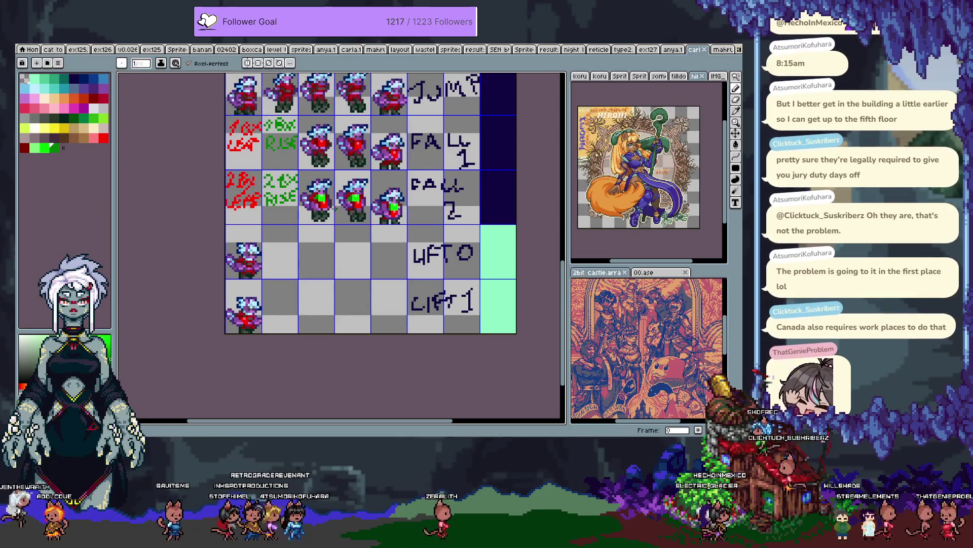
pyautogui.press('i')
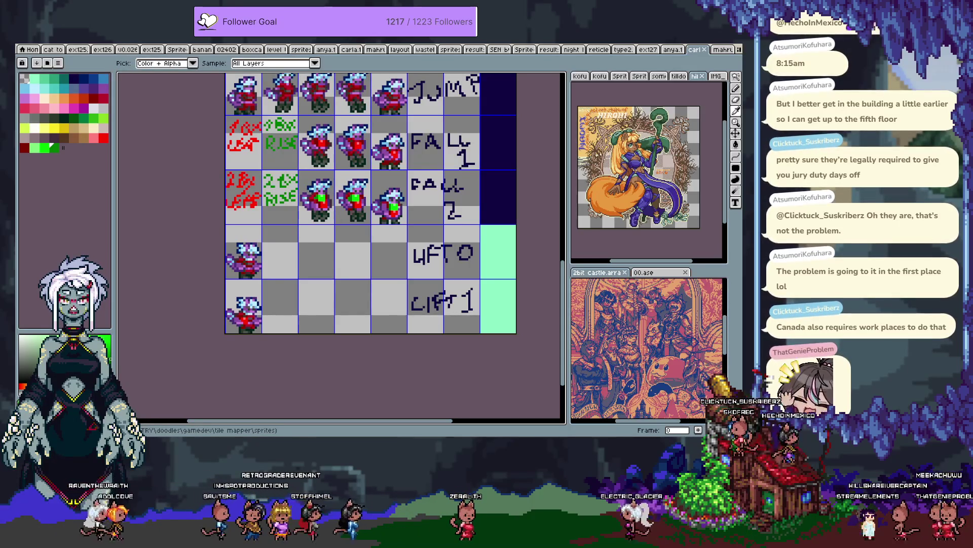
pyautogui.press('b')
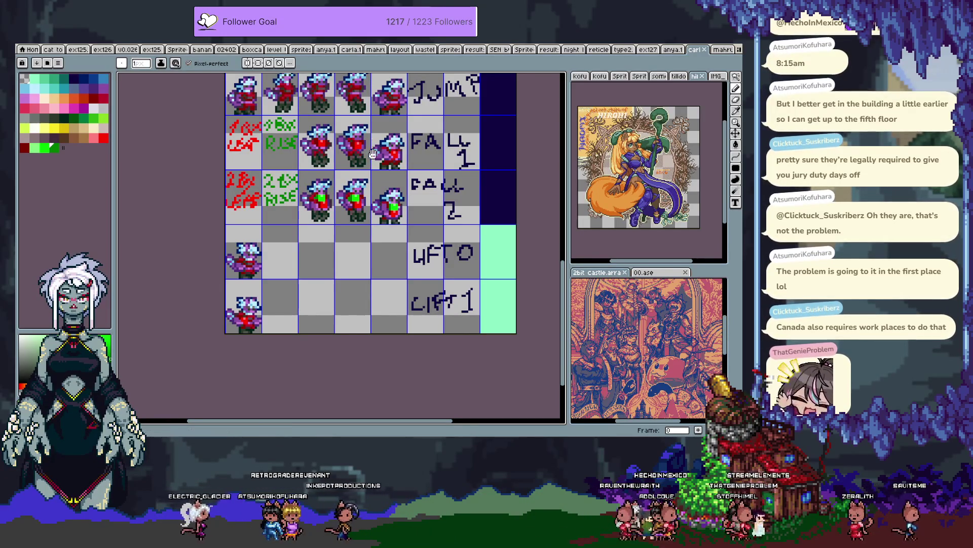
# Step: Zoom the sheet, then cycle back through open documents toward the grey sprite-layout sheet
pyautogui.scroll(-5, 372, 136)
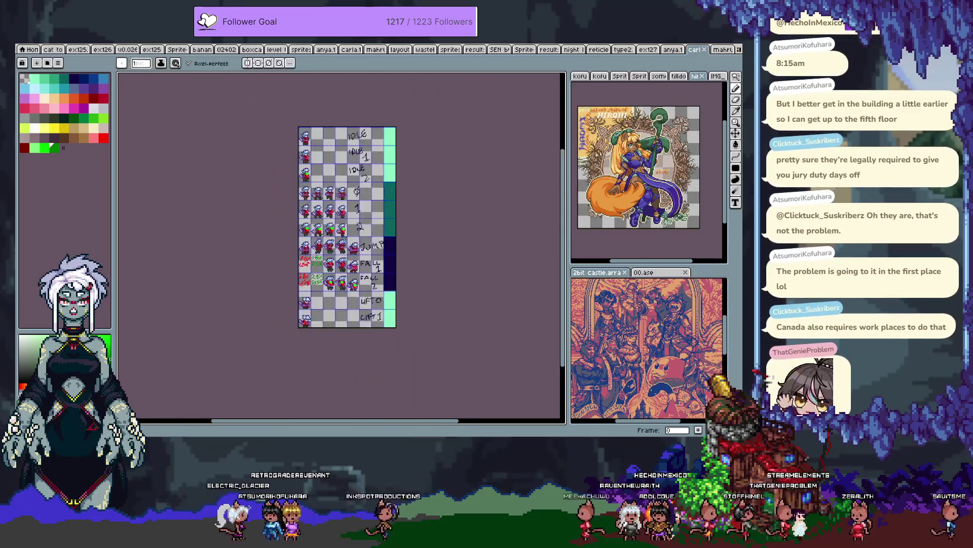
pyautogui.scroll(2, 341, 248)
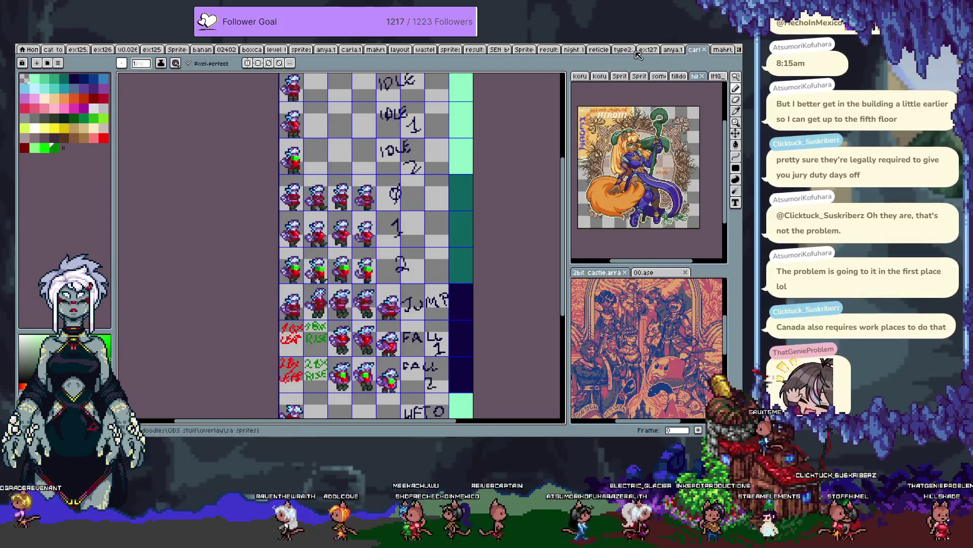
pyautogui.hotkey('ctrl', 'shift', 'Tab')
pyautogui.hotkey('ctrl', 'shift', 'Tab')
pyautogui.hotkey('ctrl', 'shift', 'Tab')
pyautogui.hotkey('ctrl', 'shift', 'Tab')
pyautogui.hotkey('ctrl', 'shift', 'Tab')
pyautogui.hotkey('ctrl', 'shift', 'Tab')
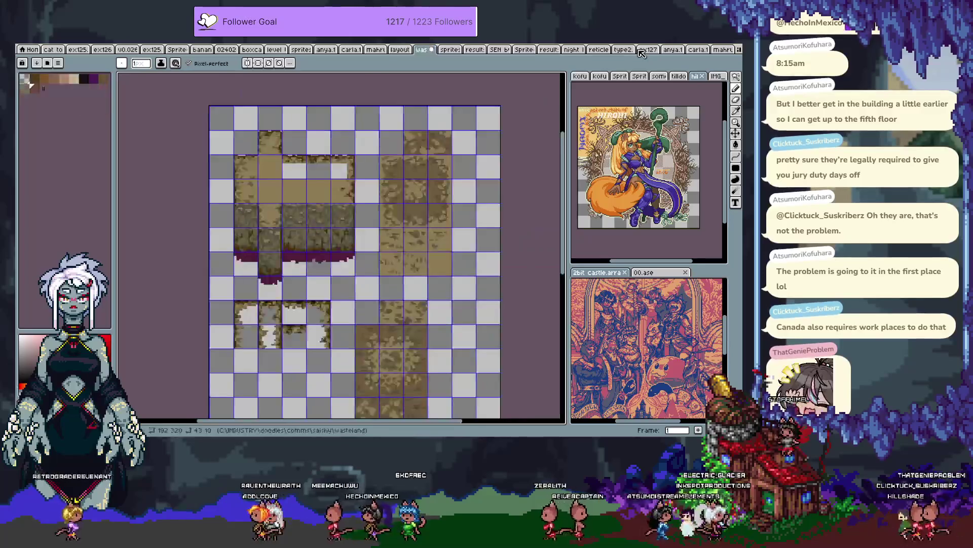
pyautogui.hotkey('ctrl', 'shift', 'Tab')
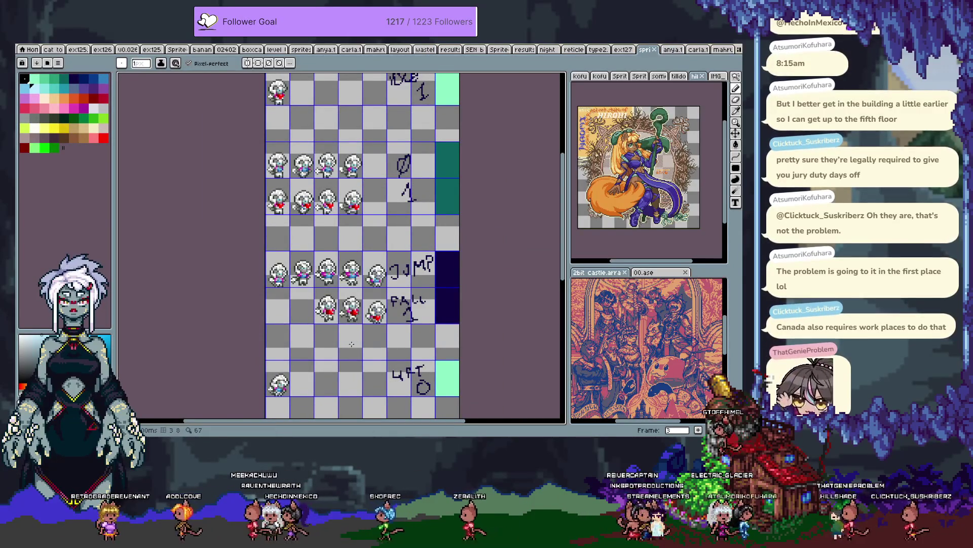
# Step: Undo the unsaved changes to the grey sheet, checking the earlier state with redo
pyautogui.scroll(1, 356, 339)
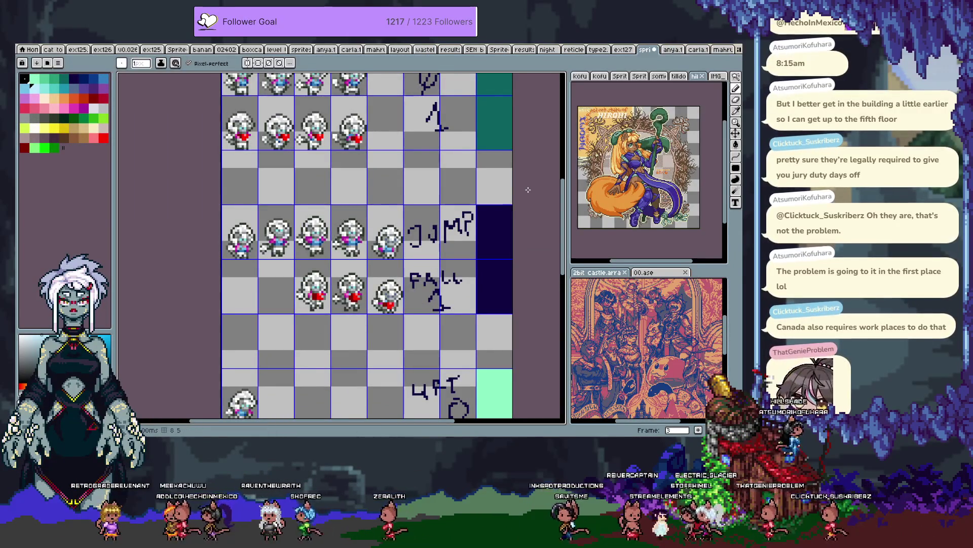
pyautogui.press('m')
pyautogui.hotkey('ctrl', 'z')
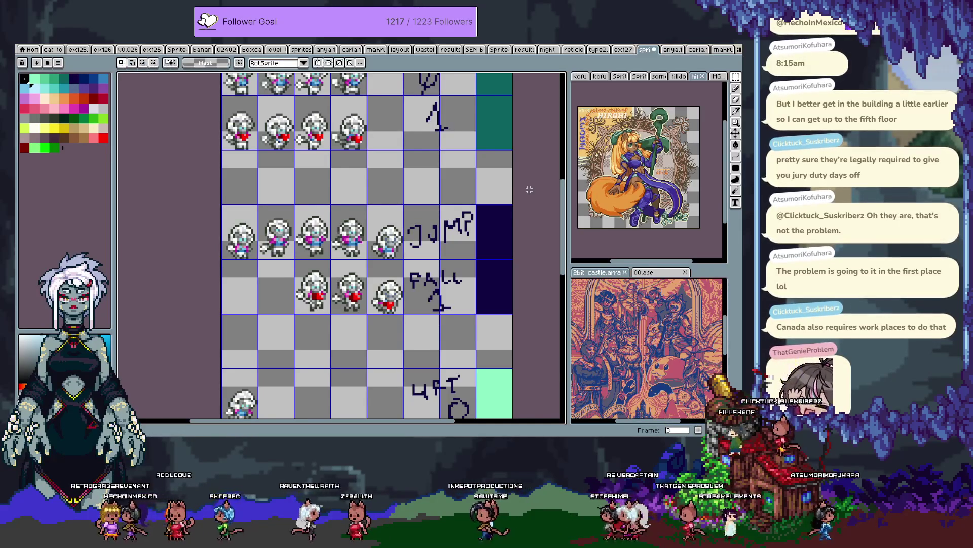
pyautogui.hotkey('ctrl', 'y')
pyautogui.hotkey('ctrl', 'z')
pyautogui.hotkey('ctrl', 'z')
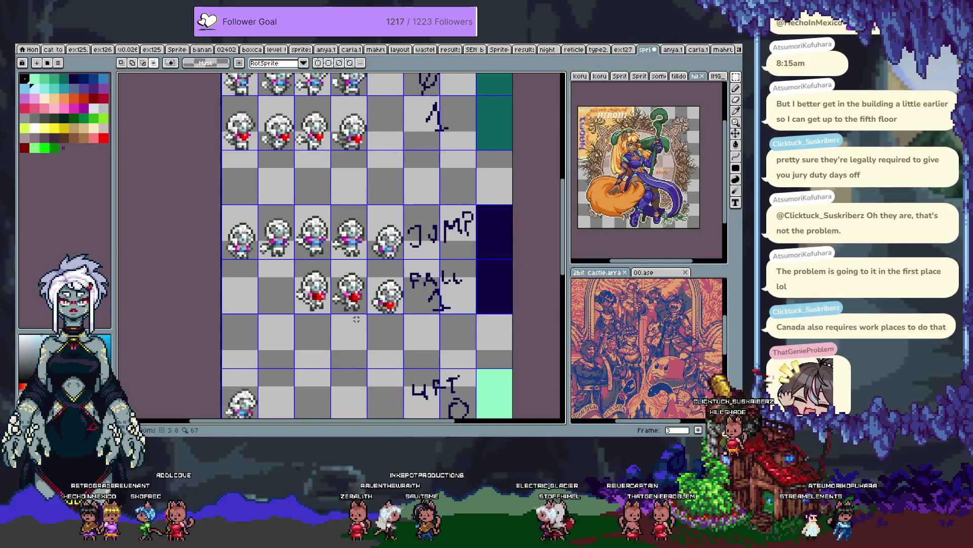
# Step: Sample colours from the sprites and marquee one cell in the FALL 1 row
pyautogui.scroll(4, 356, 321)
pyautogui.press('i')
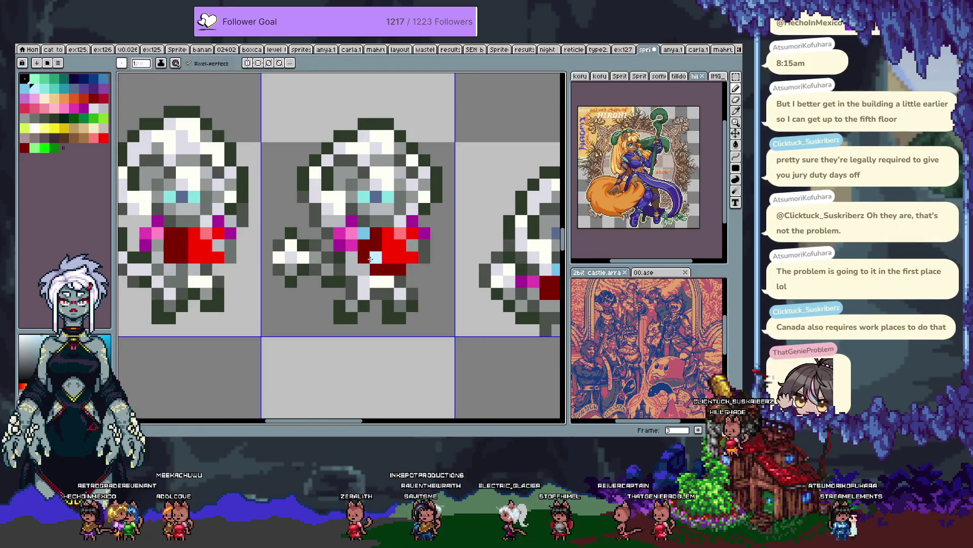
pyautogui.press('b')
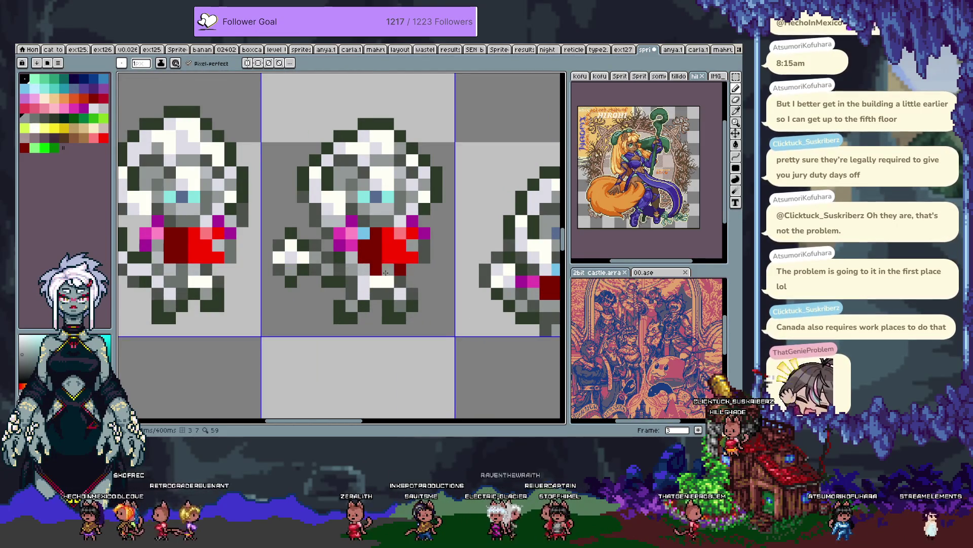
pyautogui.scroll(-3, 387, 274)
pyautogui.press('m')
pyautogui.click(375, 254)
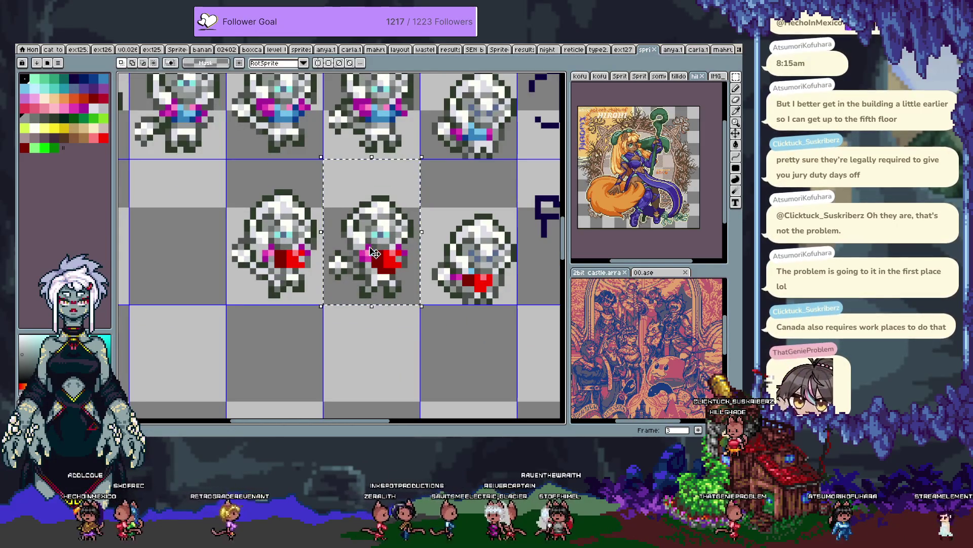
pyautogui.scroll(-2, 369, 245)
pyautogui.press('Tab')
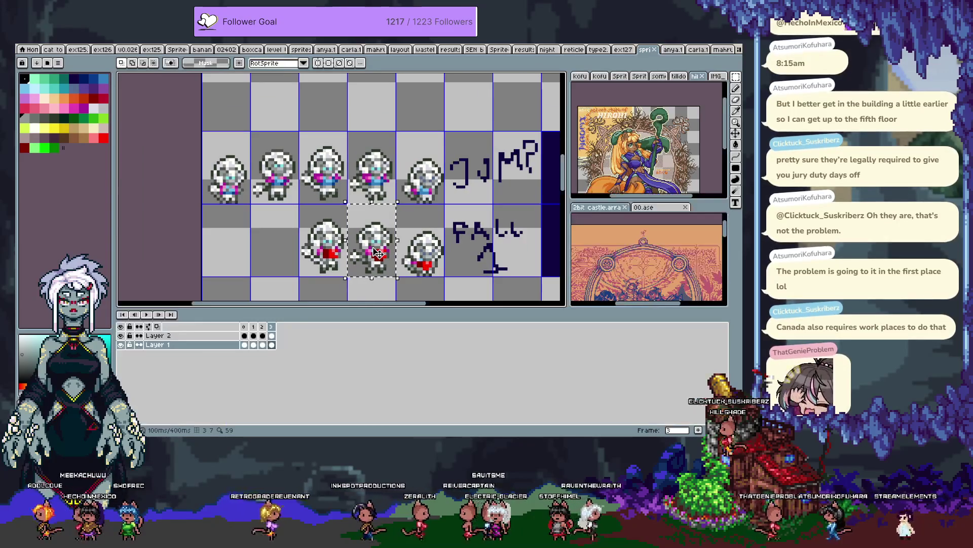
pyautogui.press('Tab')
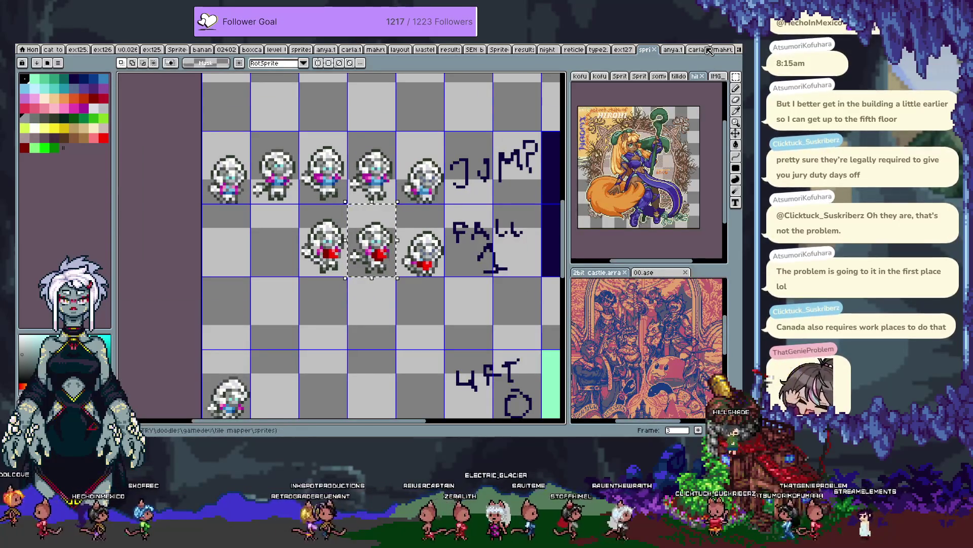
# Step: Open the other copy of the sheet and select a FALL 1 sprite cell
pyautogui.click(719, 49)
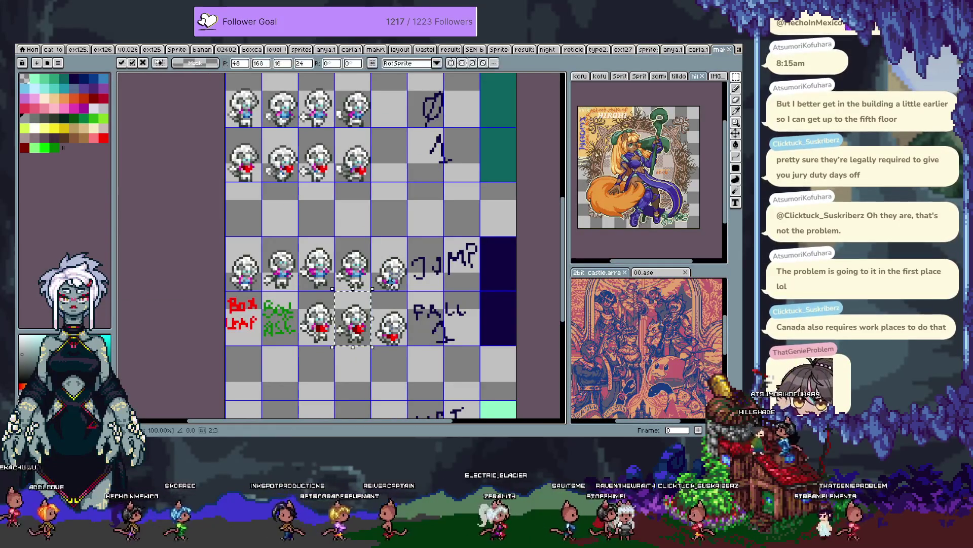
pyautogui.press('Tab')
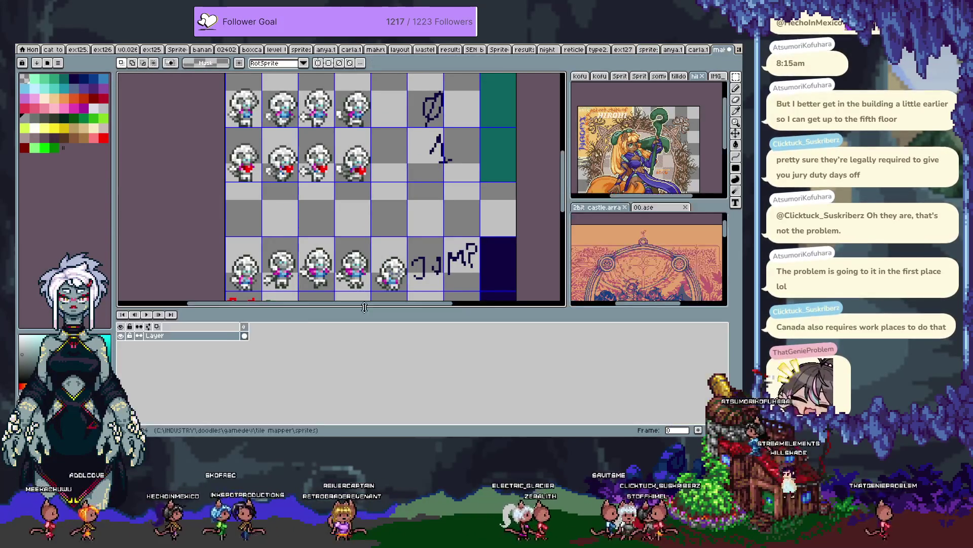
pyautogui.press('Tab')
pyautogui.moveTo(334, 290); pyautogui.dragTo(372, 346)
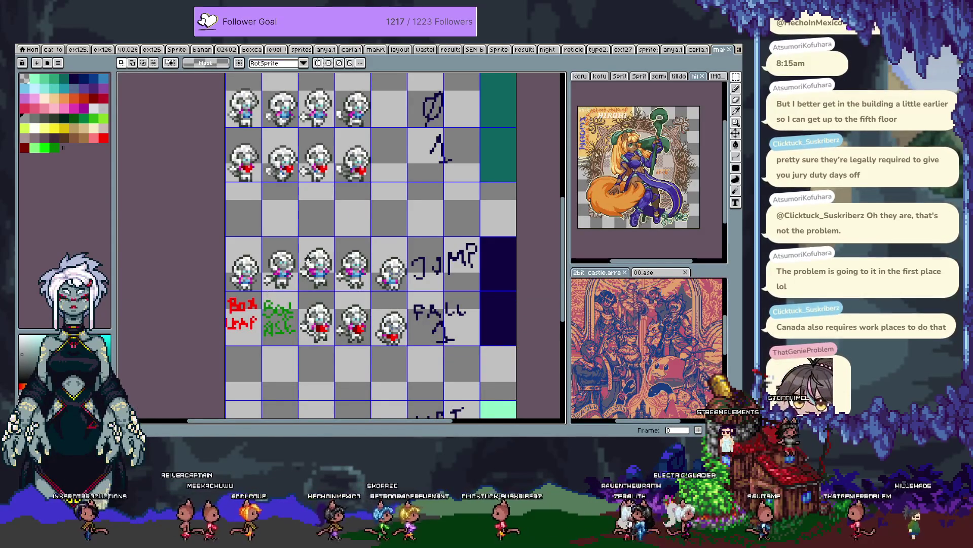
# Step: Zoom out and switch back to the multi-frame sprite sheet
pyautogui.press('-')
pyautogui.press('-')
pyautogui.scroll(1, 266, 354)
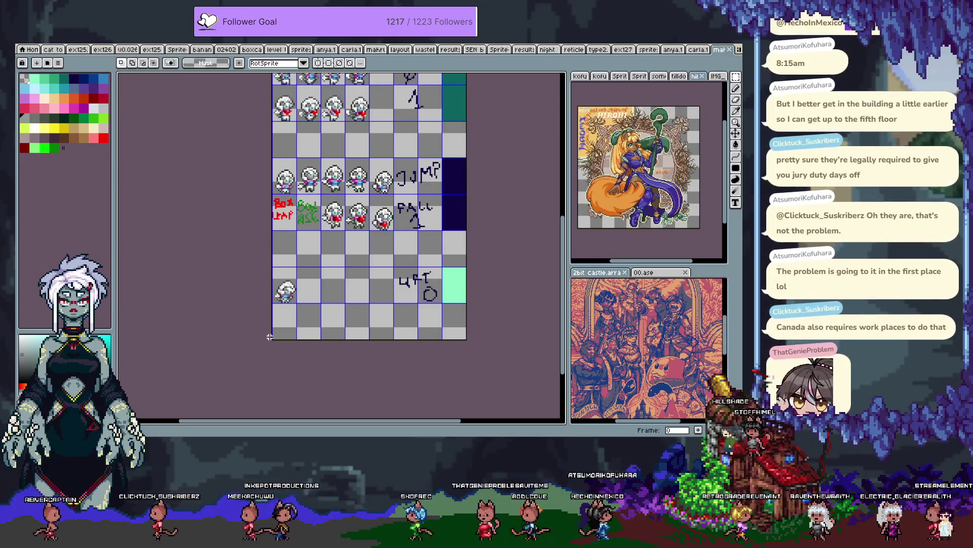
pyautogui.click(650, 51)
pyautogui.scroll(-2, 366, 261)
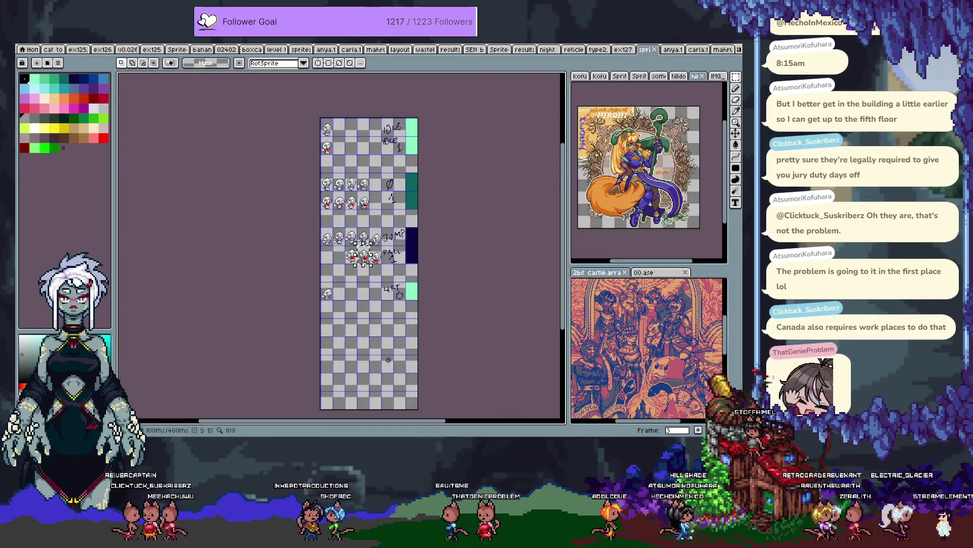
pyautogui.scroll(2, 389, 242)
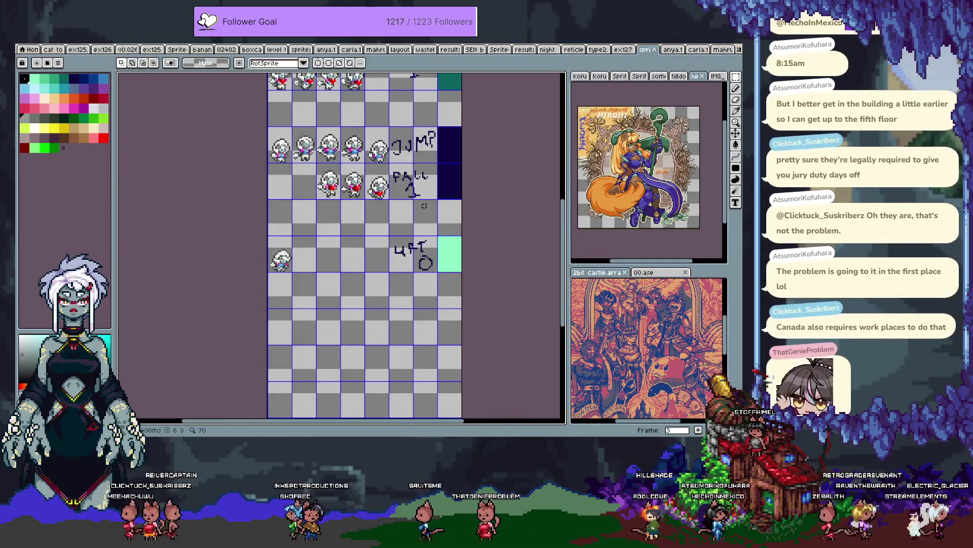
# Step: Step from the first frame to frame 1 and pan down to the LIFT 0 and LIFT 1 rows
pyautogui.press('Home')
pyautogui.press('Right')
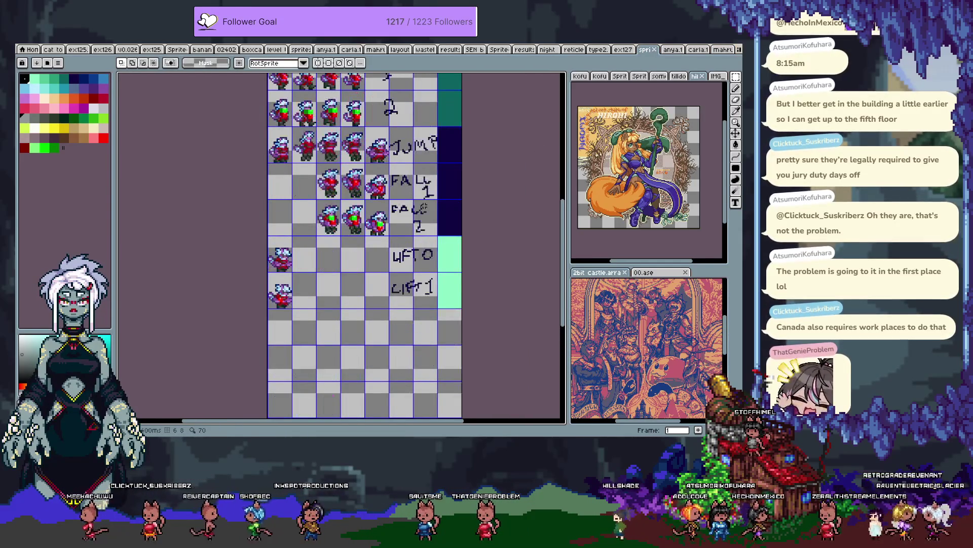
pyautogui.press('Tab')
pyautogui.press('Tab')
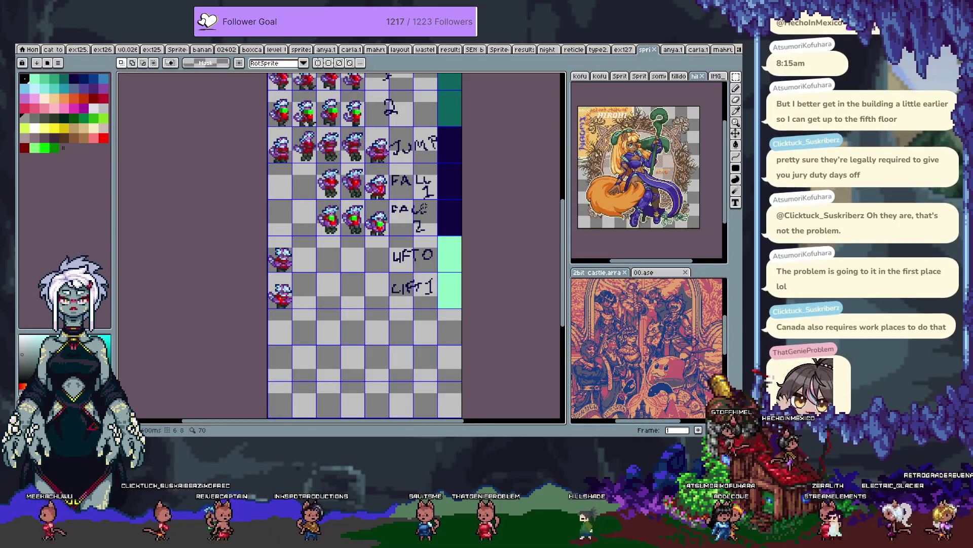
pyautogui.press('space')
pyautogui.moveTo(371, 319); pyautogui.dragTo(389, 249)
pyautogui.scroll(1, 435, 251)
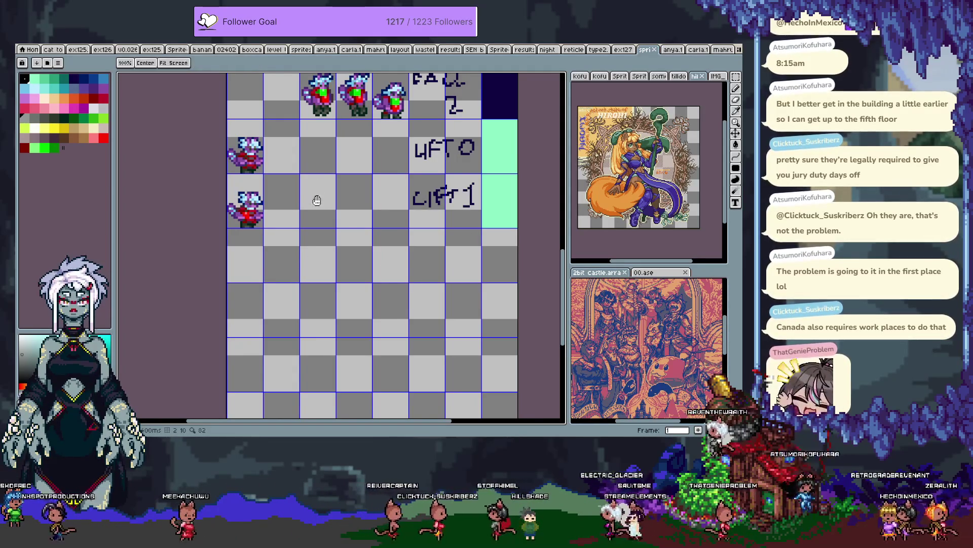
# Step: Pan up to the IDLE rows and marquee the first IDLE sprite's cell
pyautogui.moveTo(315, 197); pyautogui.dragTo(352, 322)
pyautogui.moveTo(360, 161); pyautogui.dragTo(358, 232)
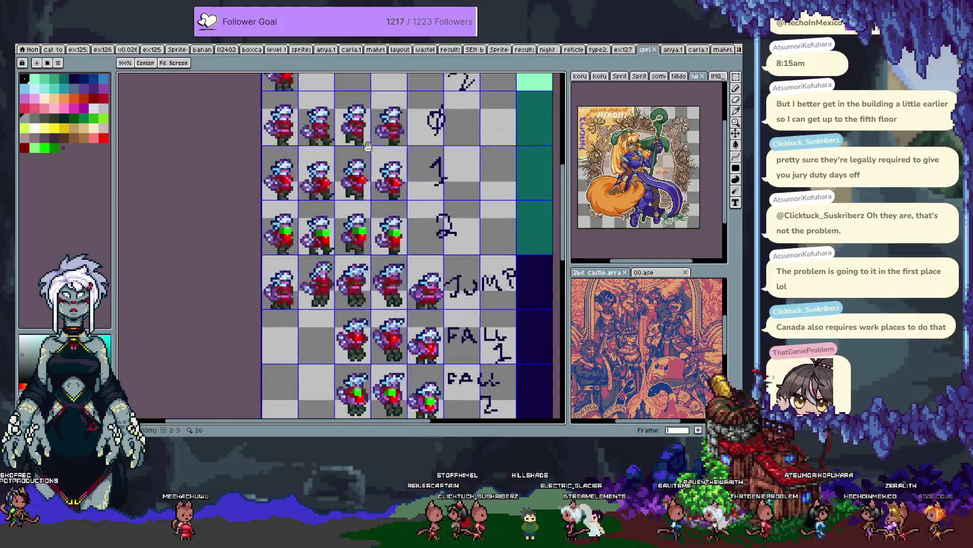
pyautogui.moveTo(325, 96); pyautogui.dragTo(319, 322)
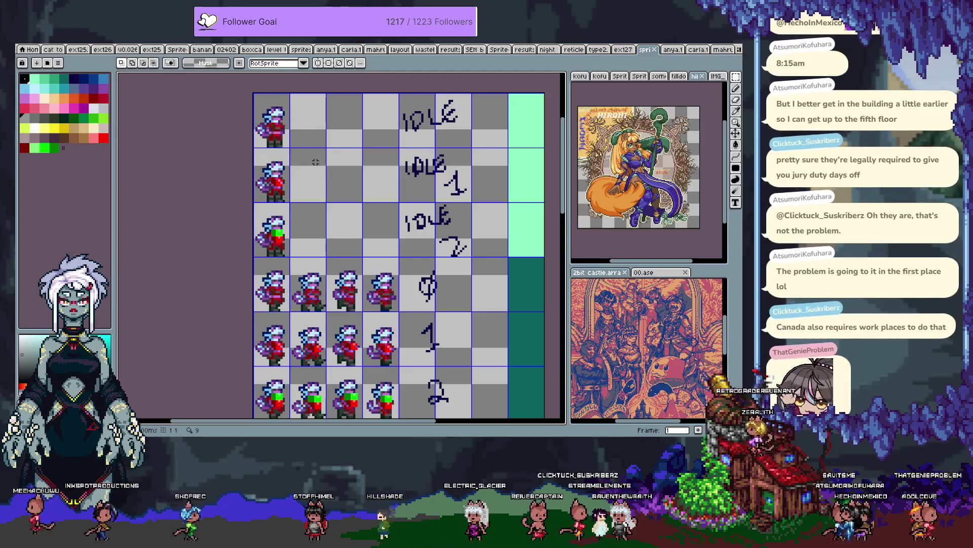
pyautogui.moveTo(299, 150); pyautogui.dragTo(301, 130)
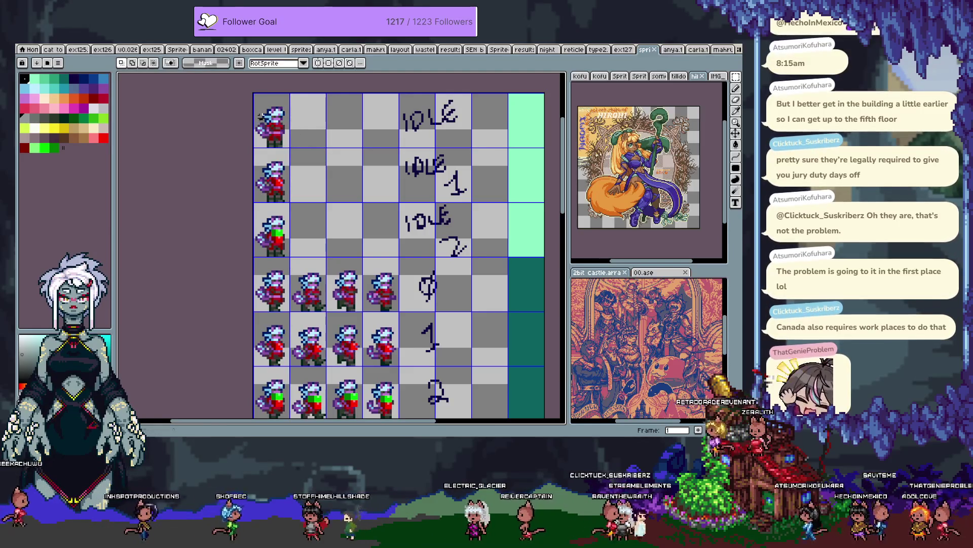
pyautogui.press('Tab')
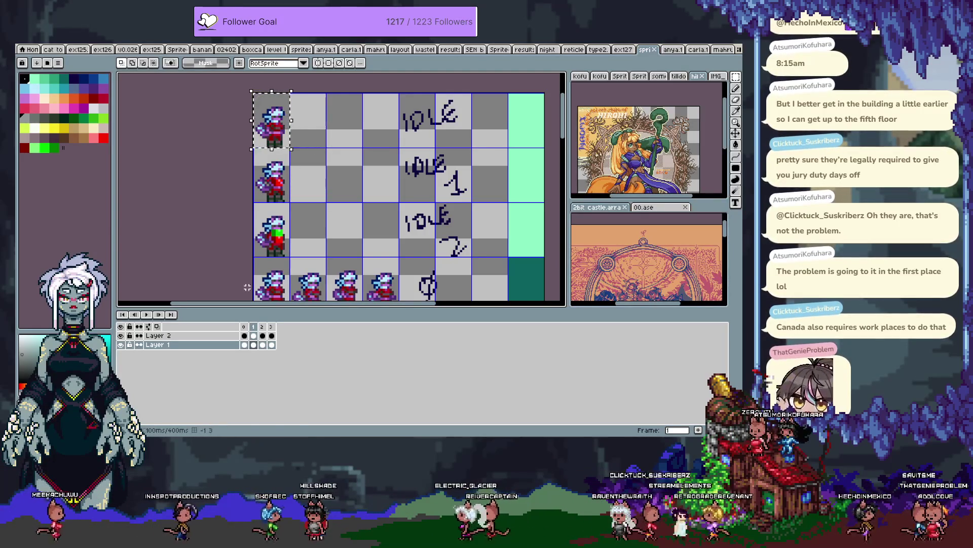
pyautogui.press('Tab')
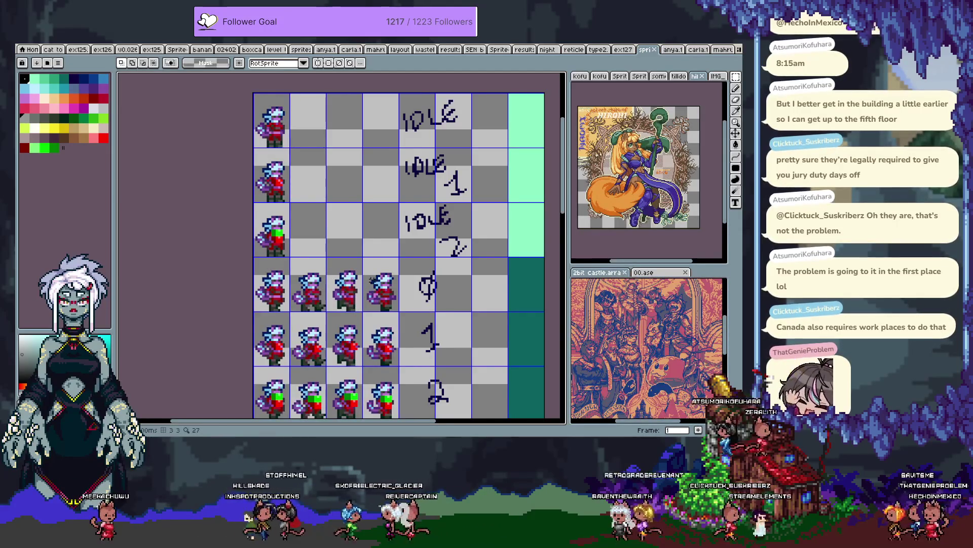
pyautogui.scroll(-1, 363, 325)
pyautogui.scroll(-10, 363, 325)
pyautogui.scroll(4, 306, 274)
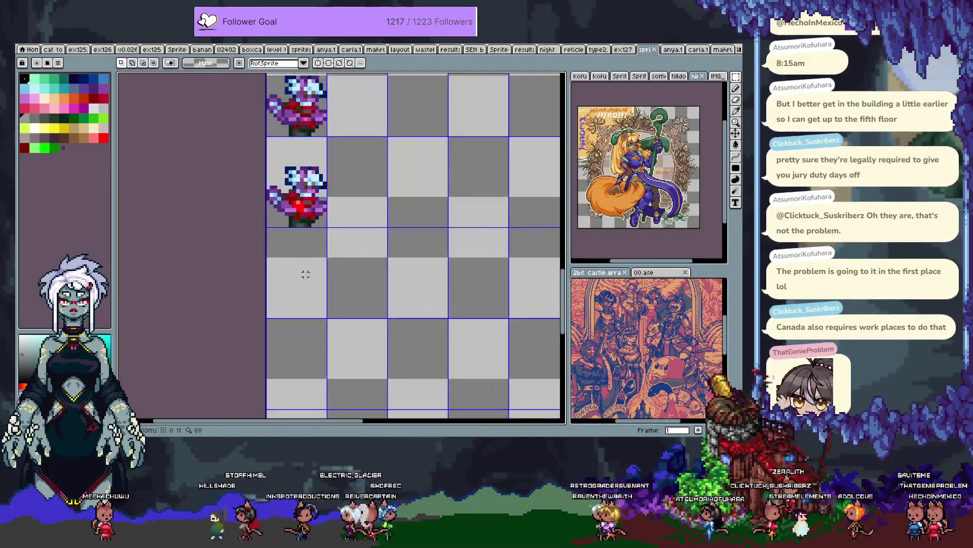
# Step: Paste a copy of the sprite into the lower cell and confirm its placement
pyautogui.hotkey('ctrl', 'v')
pyautogui.moveTo(314, 263); pyautogui.dragTo(315, 294)
pyautogui.press('Return')
pyautogui.scroll(-1, 348, 282)
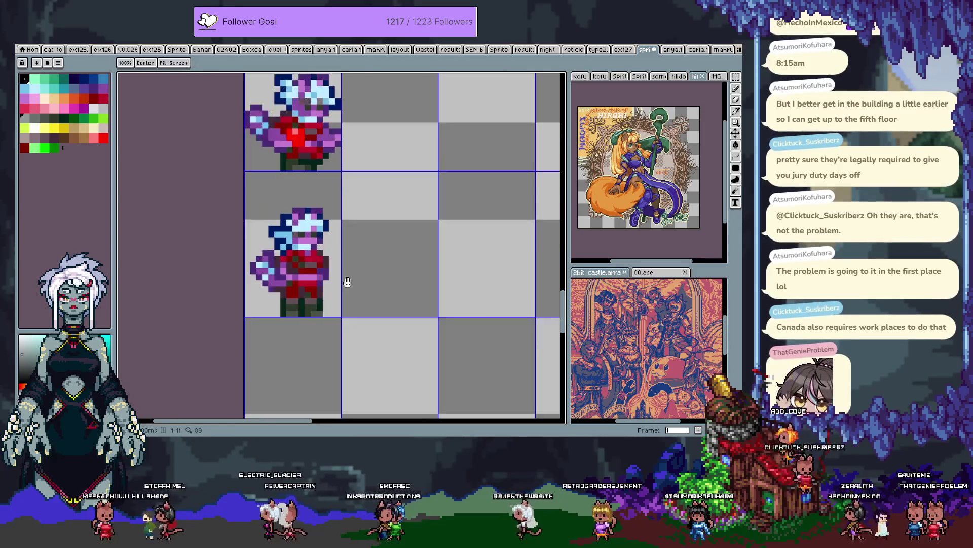
pyautogui.scroll(2, 348, 269)
pyautogui.moveTo(334, 175); pyautogui.dragTo(388, 152)
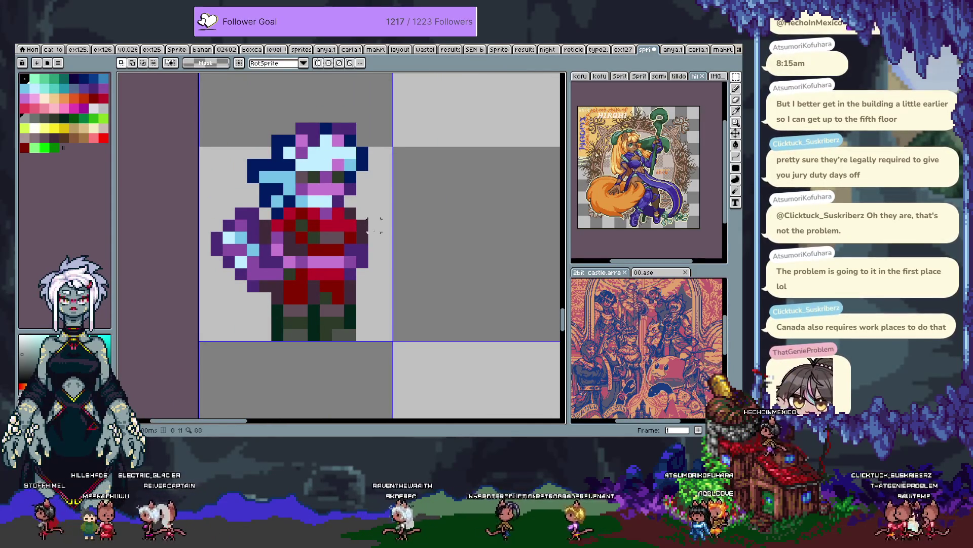
# Step: Extend the character's shoulder with a dark purple pixel and add a purple pixel
pyautogui.press('b')
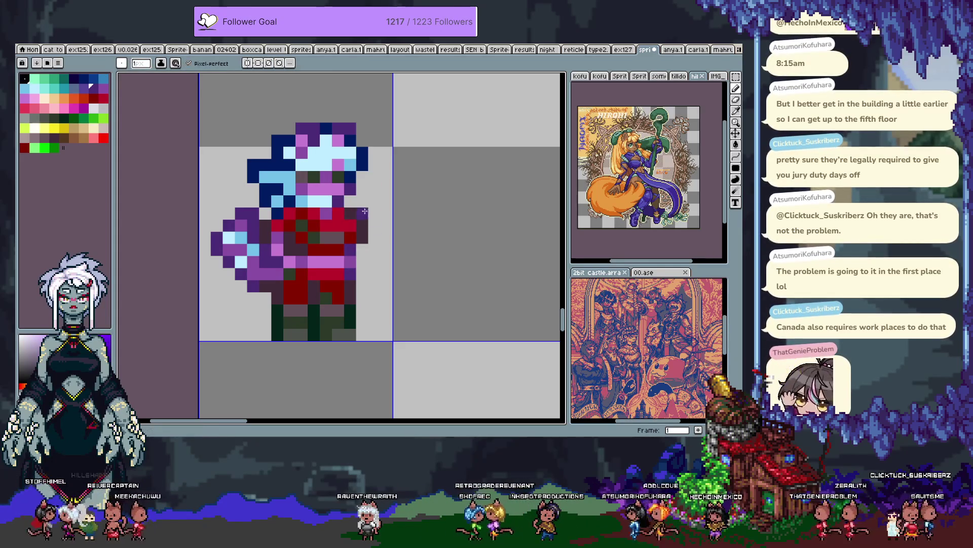
pyautogui.moveTo(365, 210); pyautogui.dragTo(374, 213)
pyautogui.press('m')
pyautogui.hotkey('ctrl', 'a')
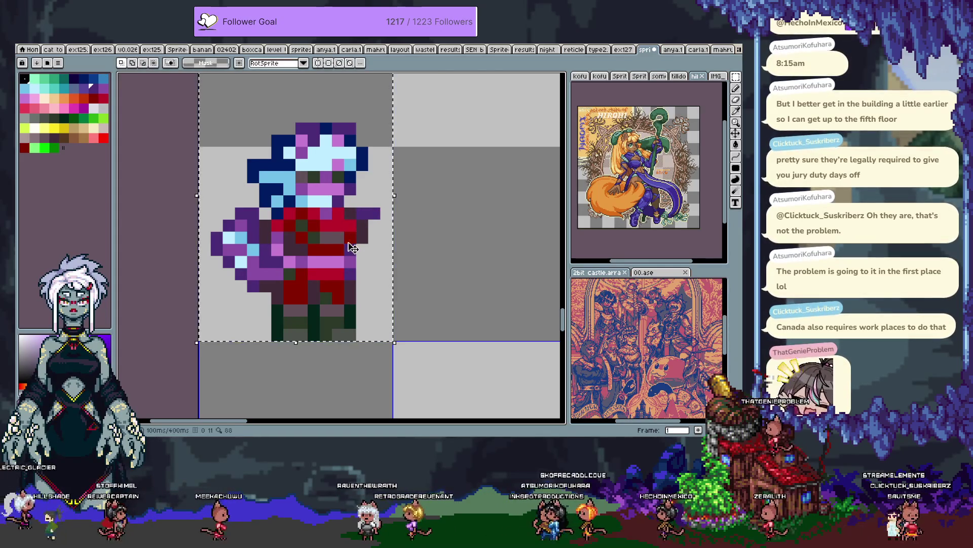
pyautogui.press('Left')
pyautogui.hotkey('ctrl', 'd')
pyautogui.press('b')
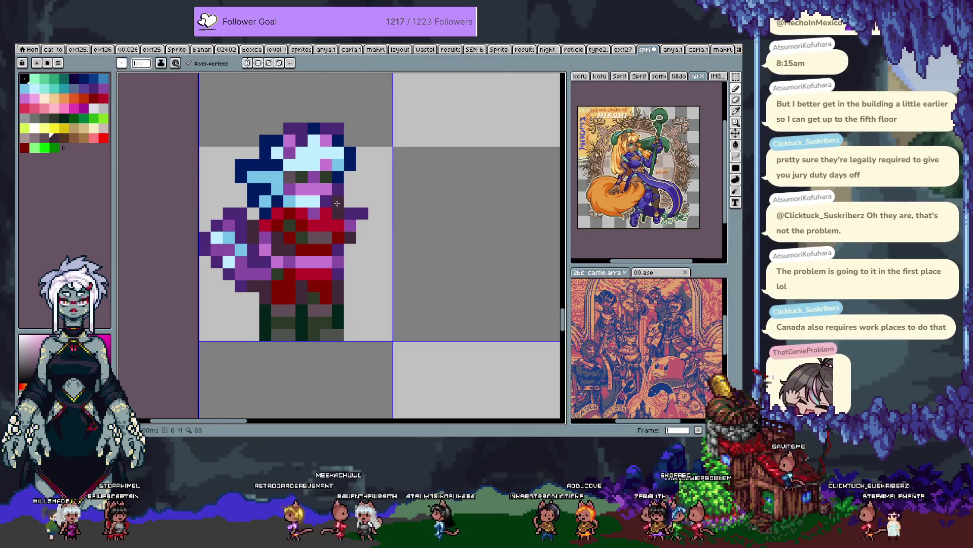
pyautogui.keyDown('alt'); pyautogui.click(264, 271); pyautogui.keyUp('alt')
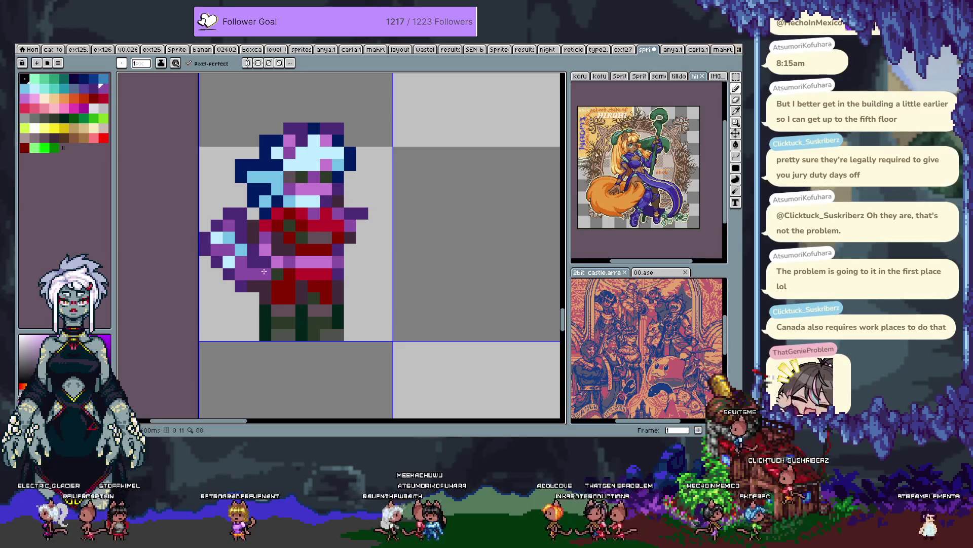
pyautogui.click(248, 293)
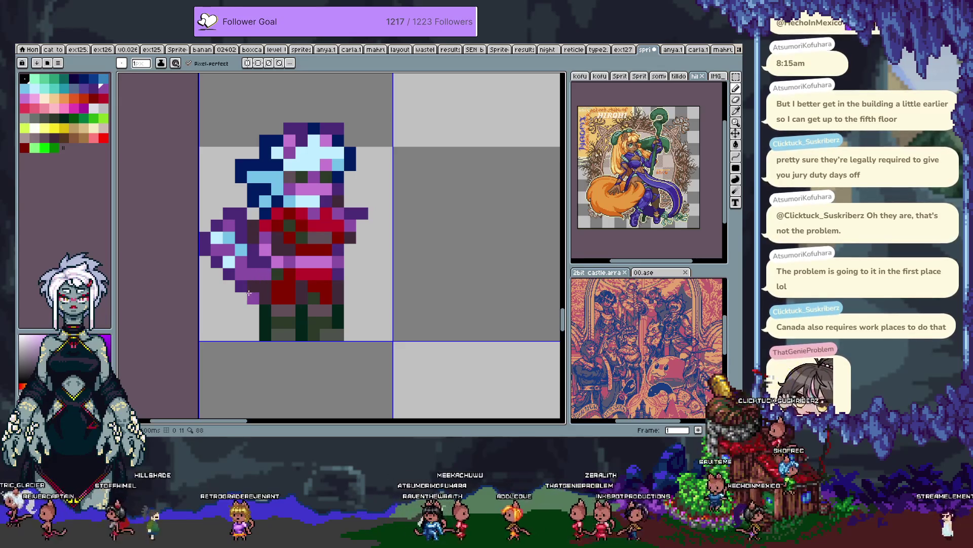
pyautogui.hotkey('ctrl', 'z')
pyautogui.hotkey('ctrl', 'z')
# Step: Undo the stray edits and move the character one cell to the right
pyautogui.scroll(-1, 375, 250)
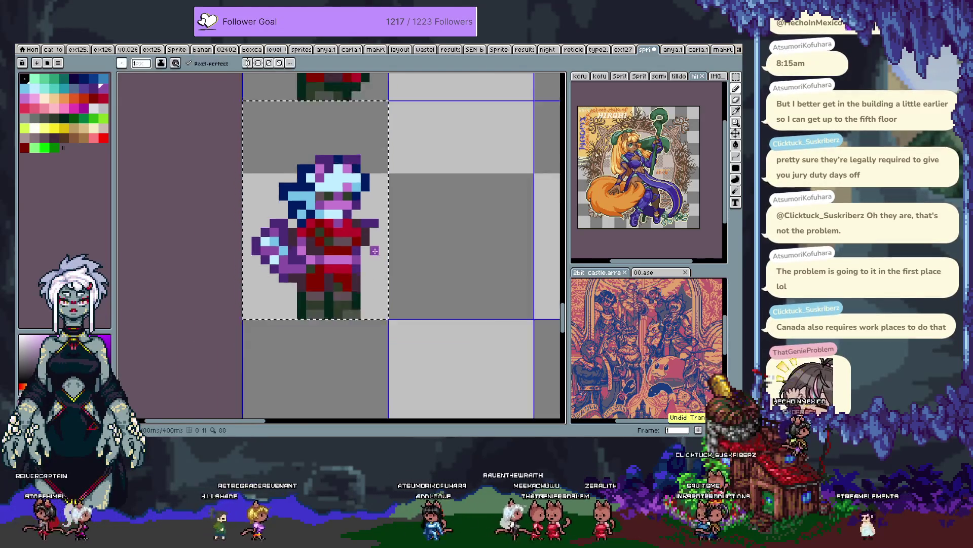
pyautogui.scroll(-1, 374, 250)
pyautogui.hotkey('ctrl', 'z')
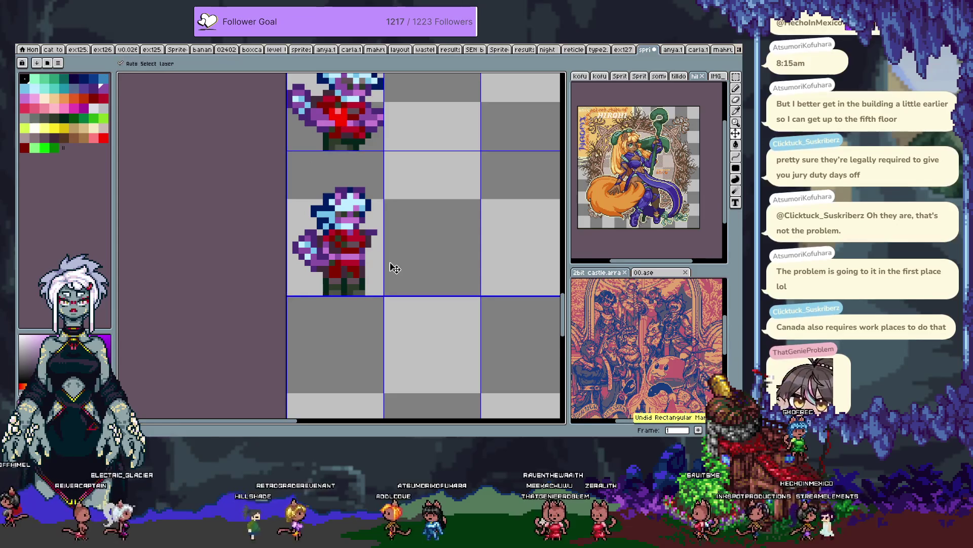
pyautogui.press('b')
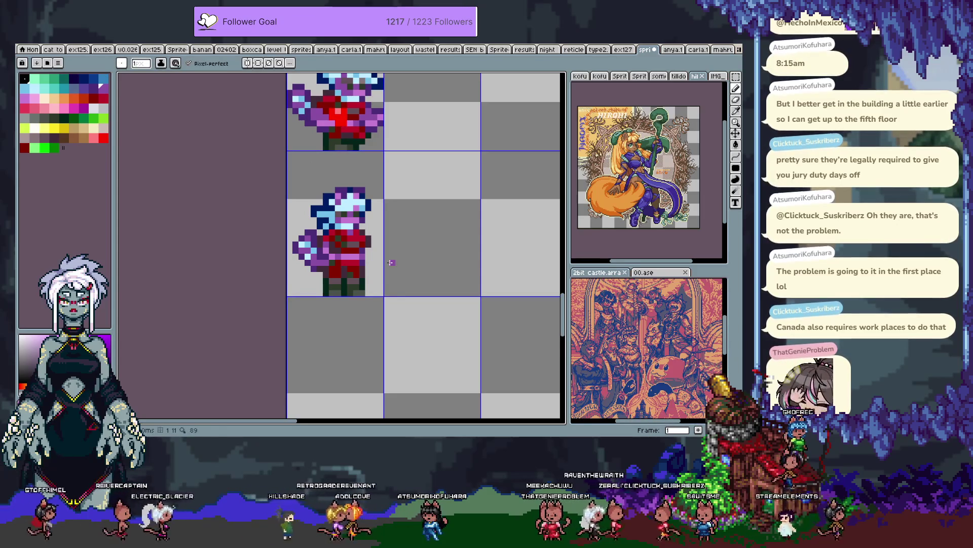
pyautogui.hotkey('ctrl', 'z')
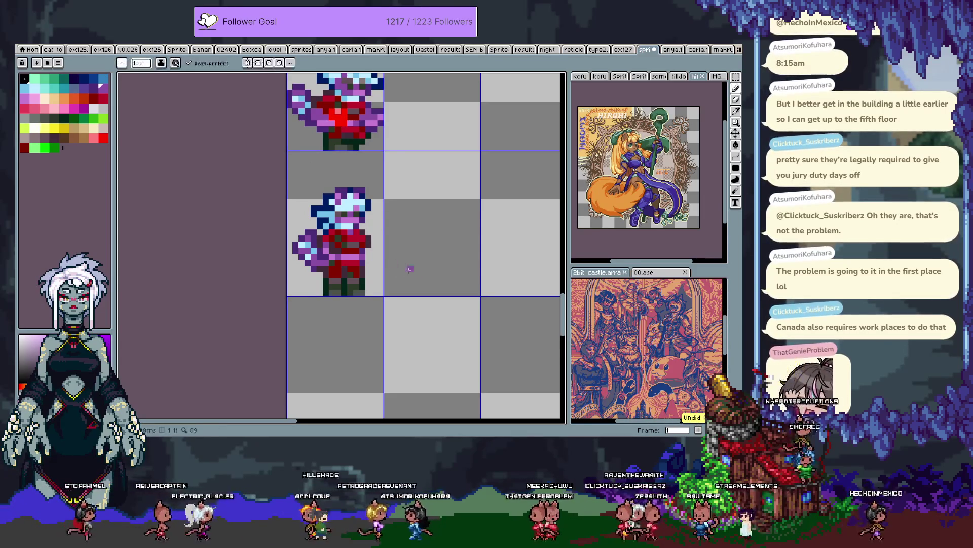
pyautogui.press('m')
pyautogui.moveTo(392, 231); pyautogui.dragTo(490, 232)
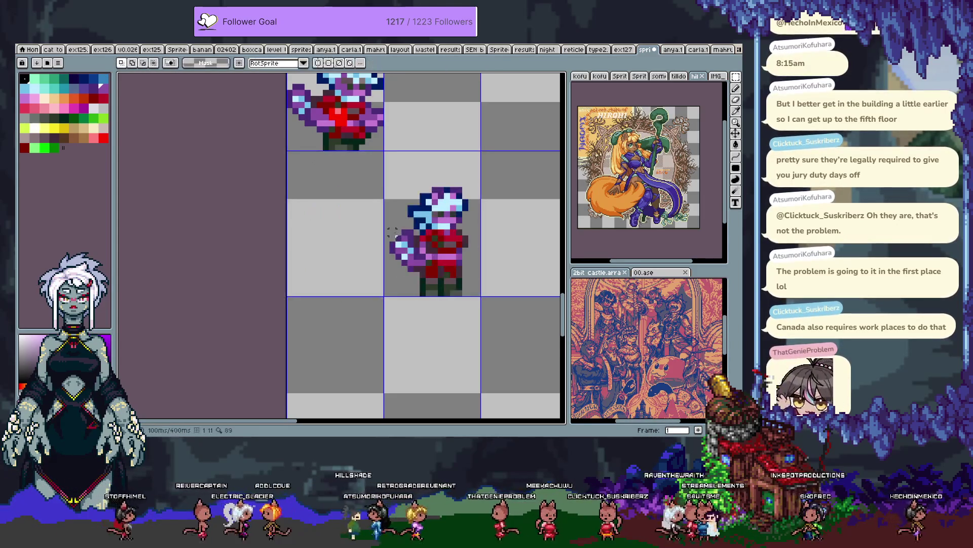
pyautogui.scroll(2, 432, 243)
pyautogui.press('b')
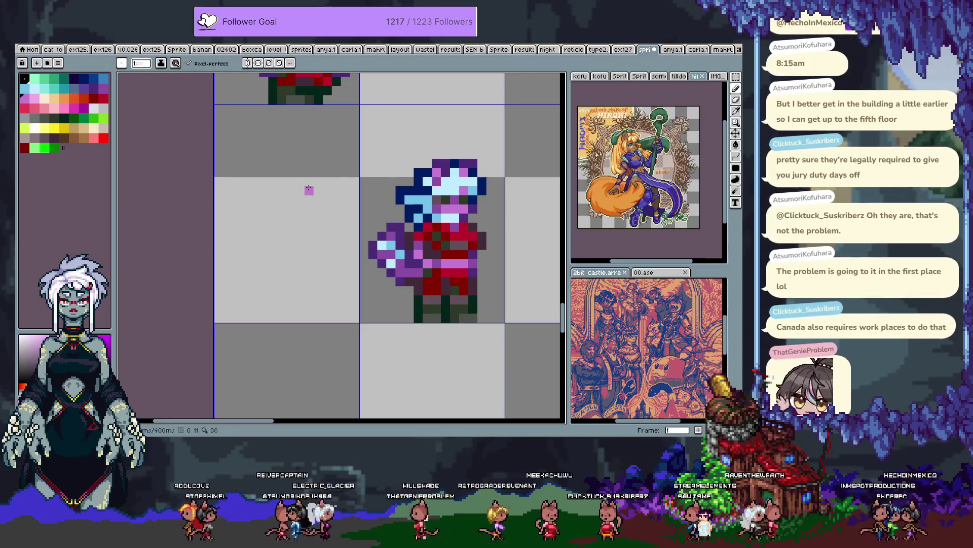
pyautogui.press('m')
pyautogui.hotkey('ctrl', 'shift', 'd')
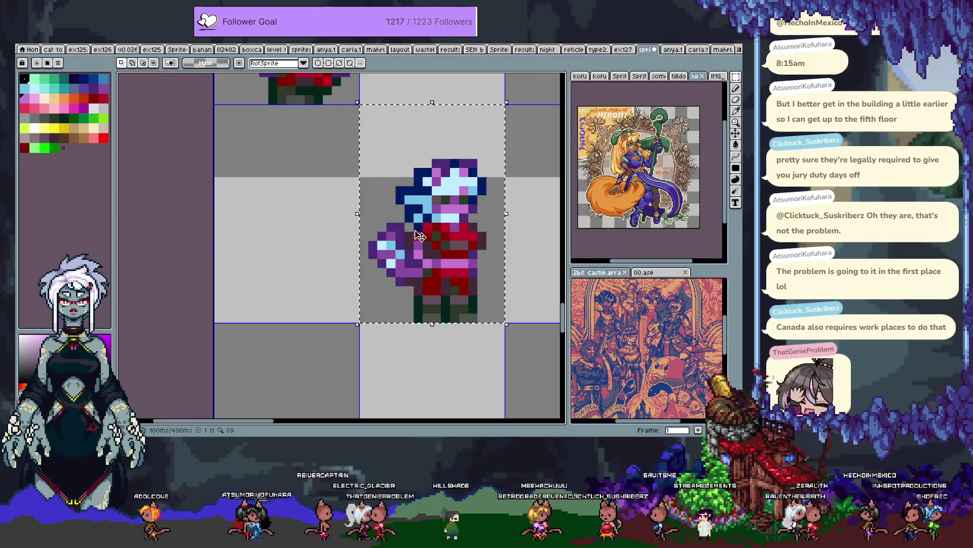
# Step: Paste a copy of the character into the empty left cell
pyautogui.hotkey('ctrl', 'v')
pyautogui.press('Return')
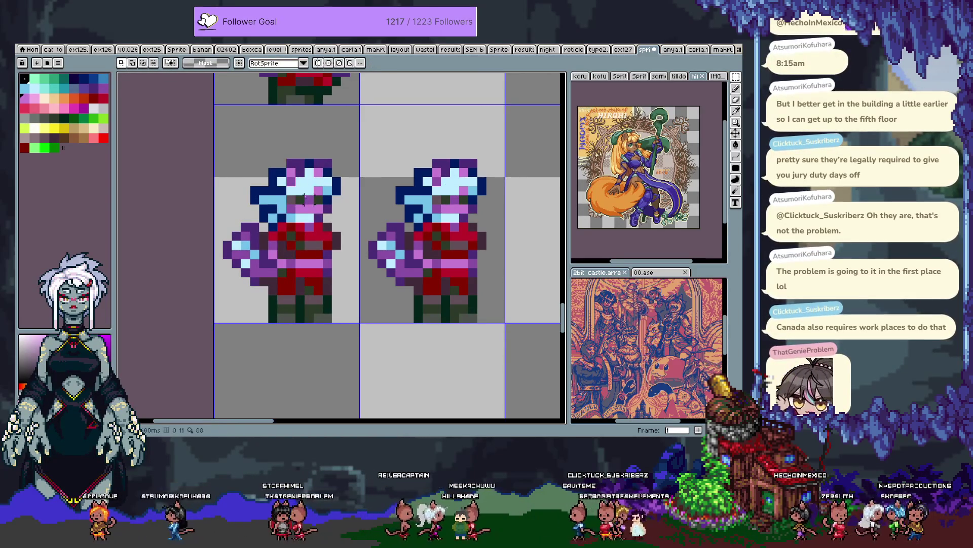
pyautogui.press('i')
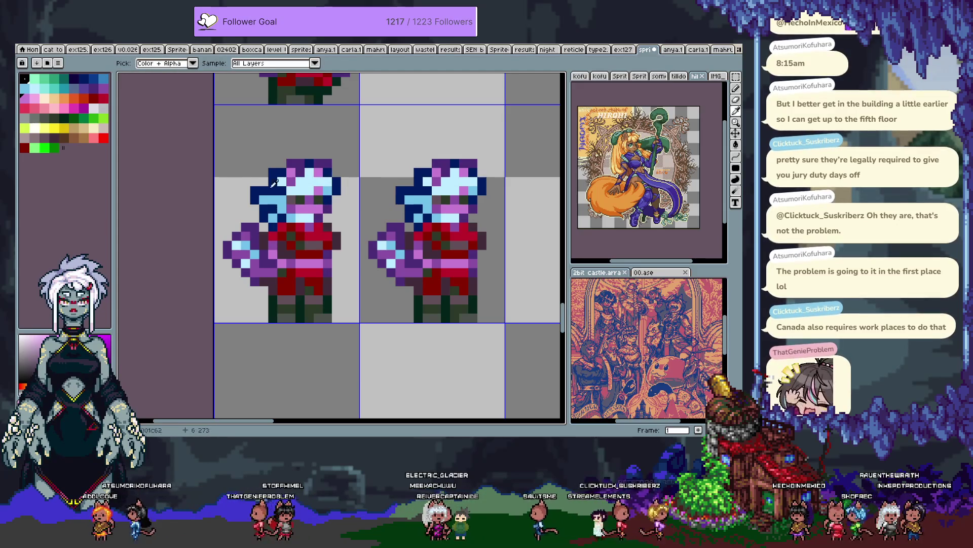
pyautogui.press('m')
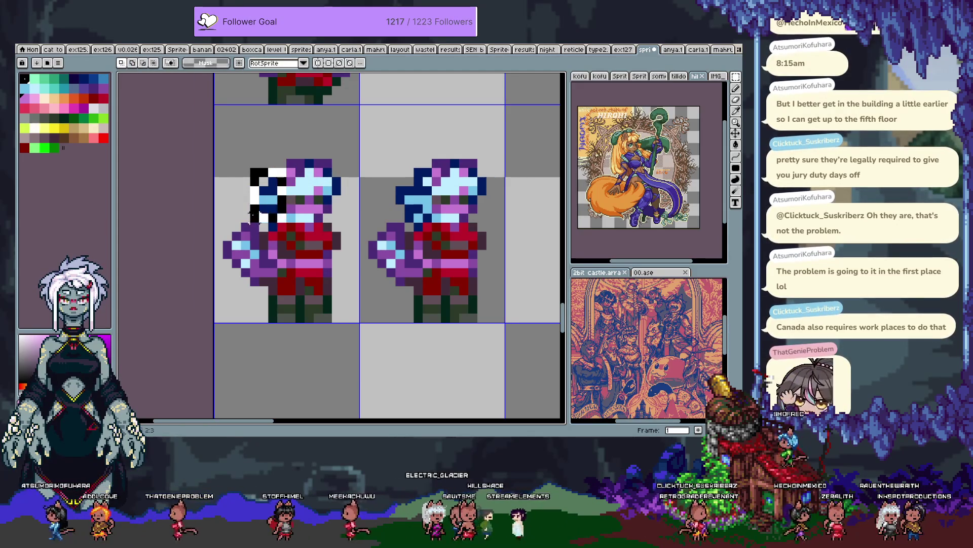
pyautogui.moveTo(250, 208); pyautogui.dragTo(271, 208)
pyautogui.hotkey('ctrl', 'd')
pyautogui.press('b')
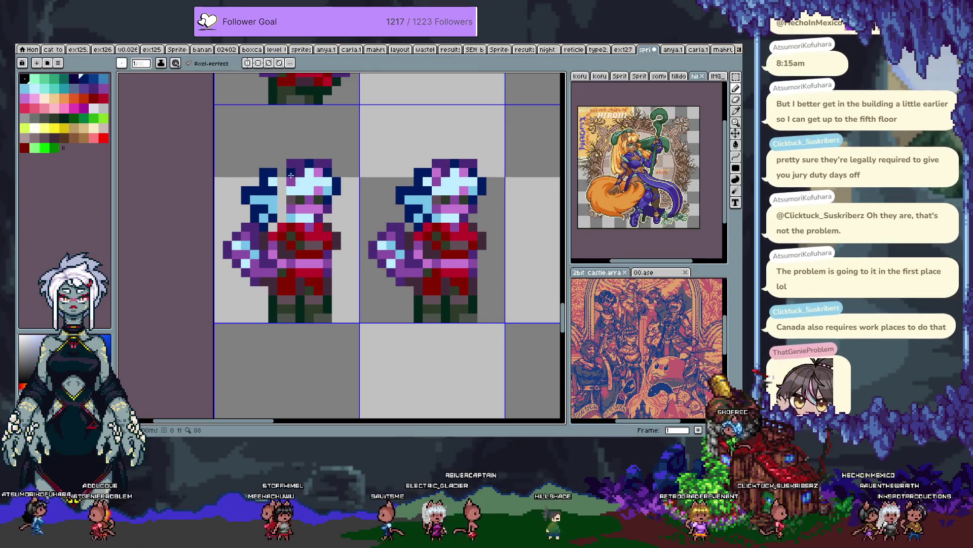
pyautogui.keyDown('alt'); pyautogui.click(280, 174); pyautogui.keyUp('alt')
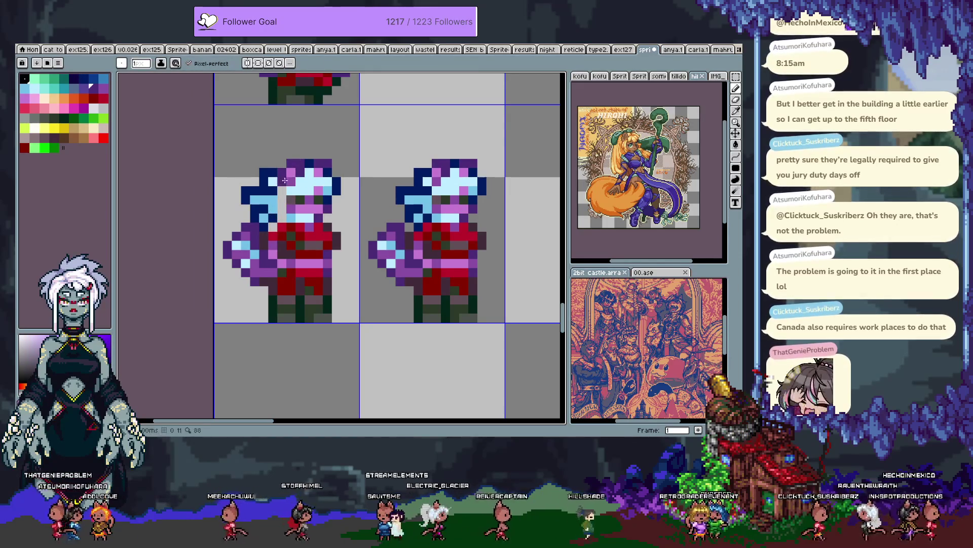
pyautogui.hotkey('ctrl', 'z')
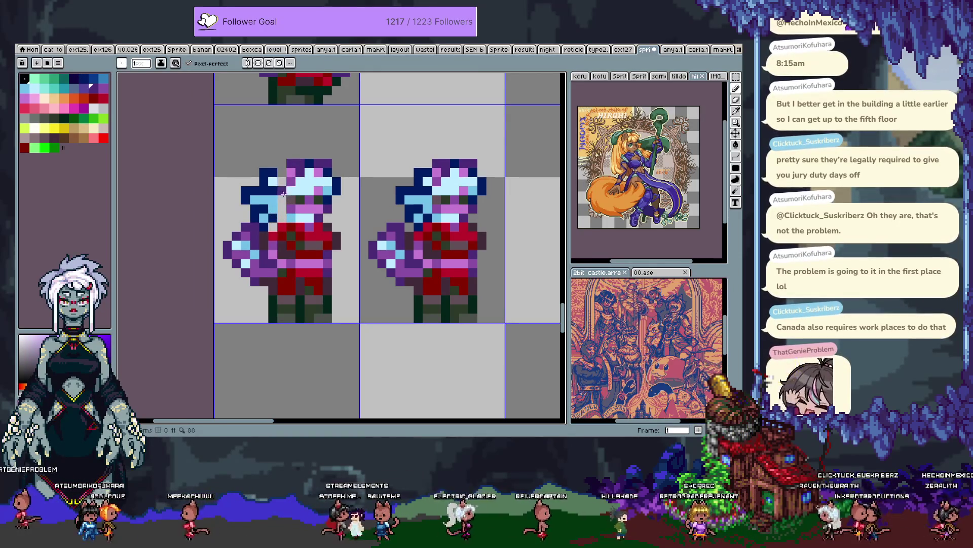
pyautogui.press('m')
pyautogui.moveTo(300, 181); pyautogui.dragTo(300, 178)
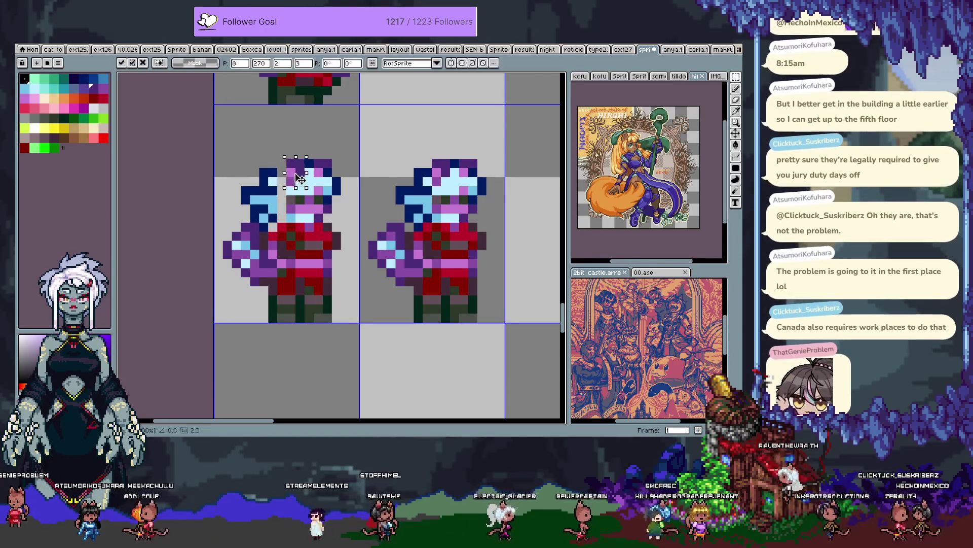
pyautogui.press('b')
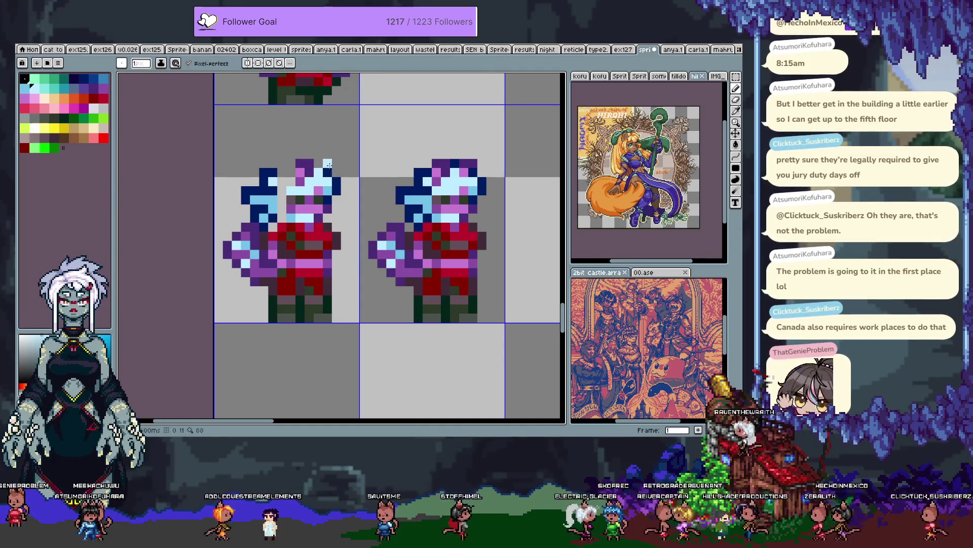
pyautogui.hotkey('ctrl', 'z')
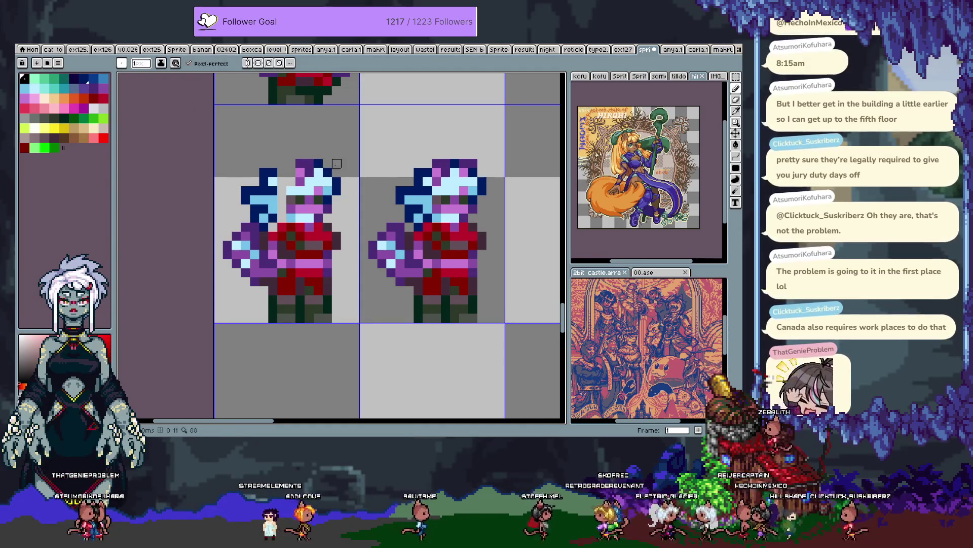
# Step: Recolour the copy's face, darken its head top purple, and paint light blue hair pixels
pyautogui.click(302, 199)
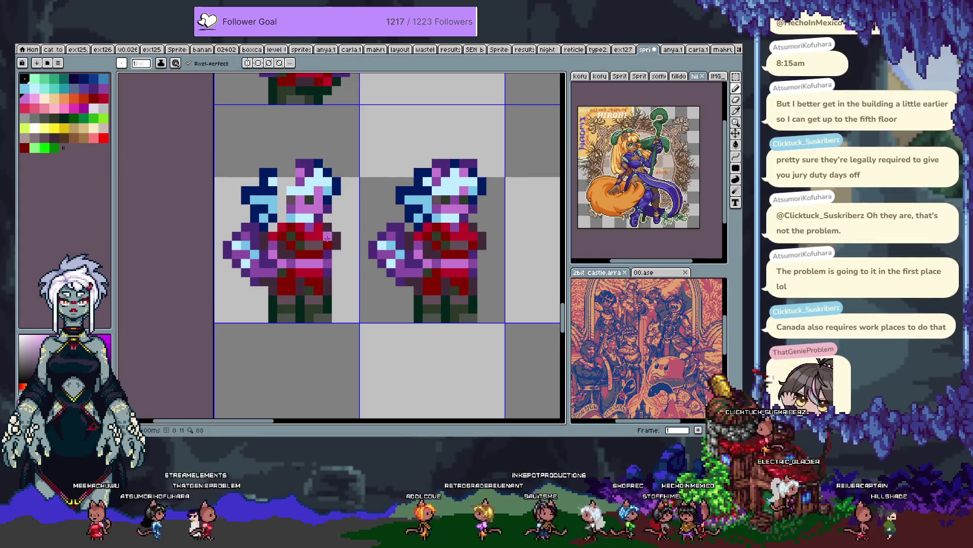
pyautogui.moveTo(301, 167); pyautogui.dragTo(309, 165)
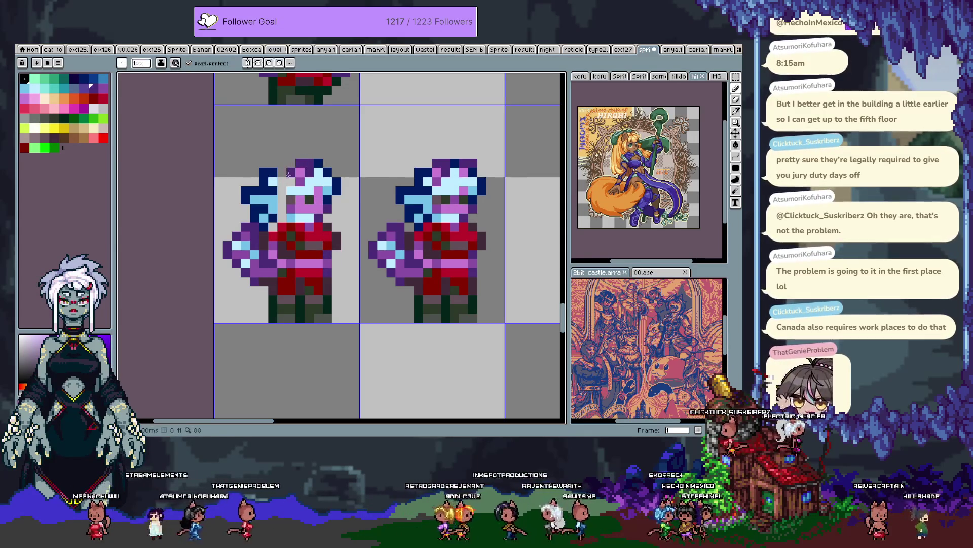
pyautogui.click(274, 182)
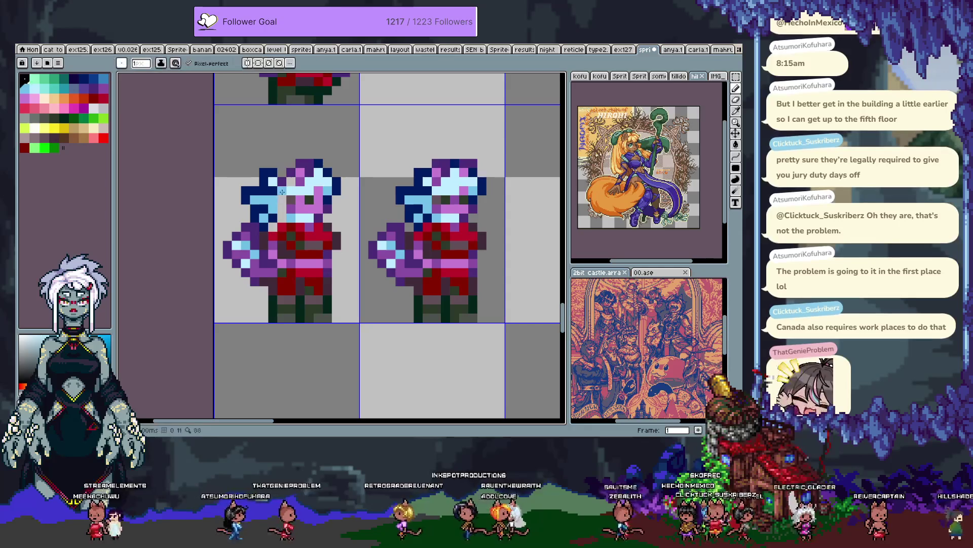
pyautogui.keyDown('alt'); pyautogui.click(277, 207); pyautogui.keyUp('alt')
pyautogui.click(279, 202)
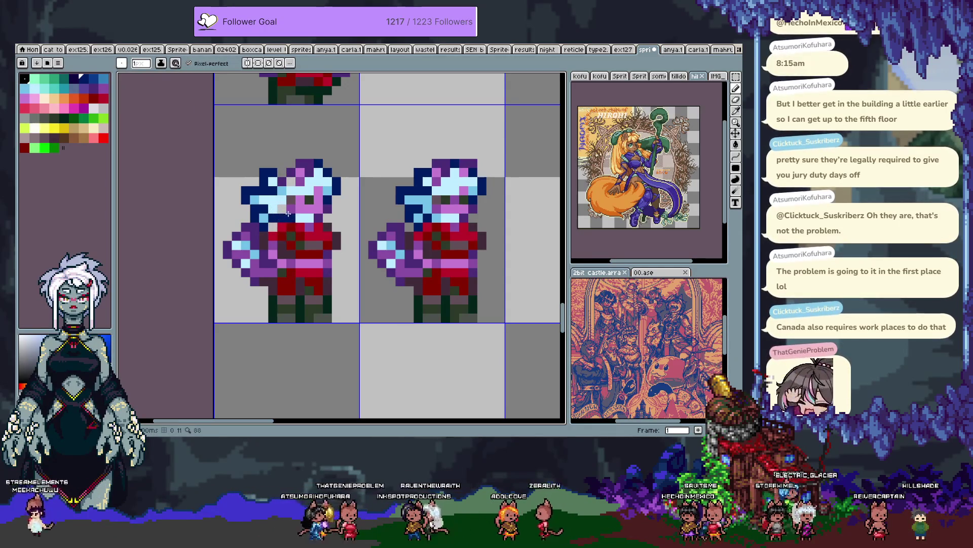
pyautogui.keyDown('alt'); pyautogui.click(300, 199); pyautogui.keyUp('alt')
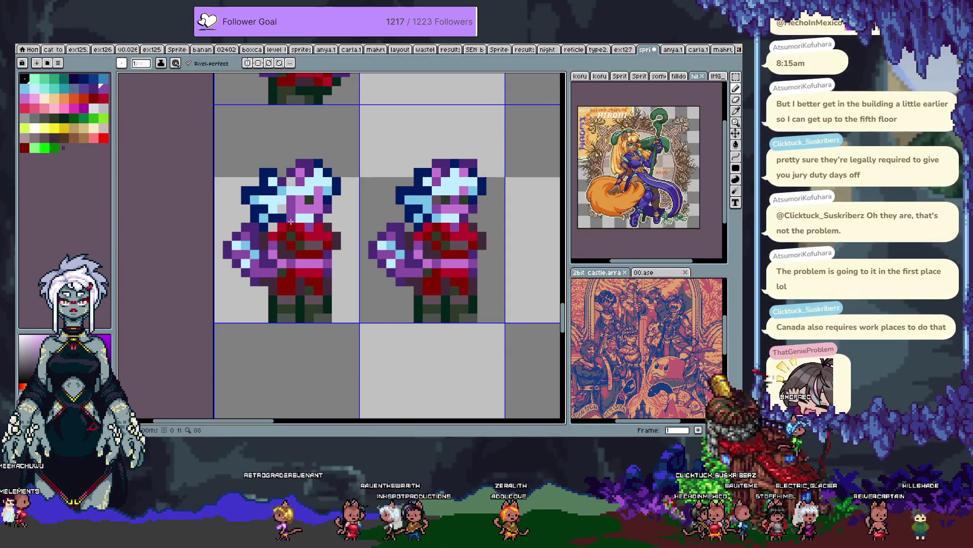
pyautogui.keyDown('alt'); pyautogui.click(287, 215); pyautogui.keyUp('alt')
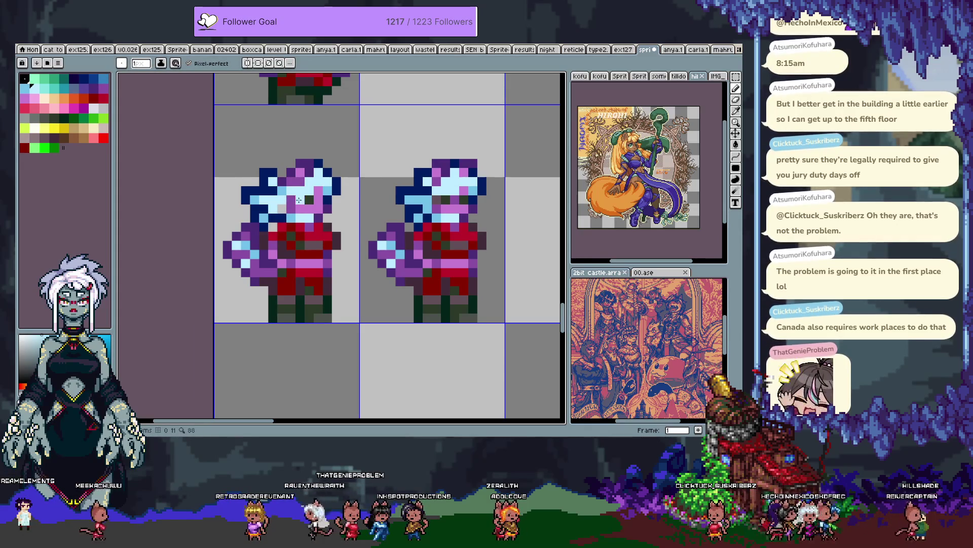
pyautogui.keyDown('alt'); pyautogui.click(309, 193); pyautogui.keyUp('alt')
pyautogui.click(298, 191)
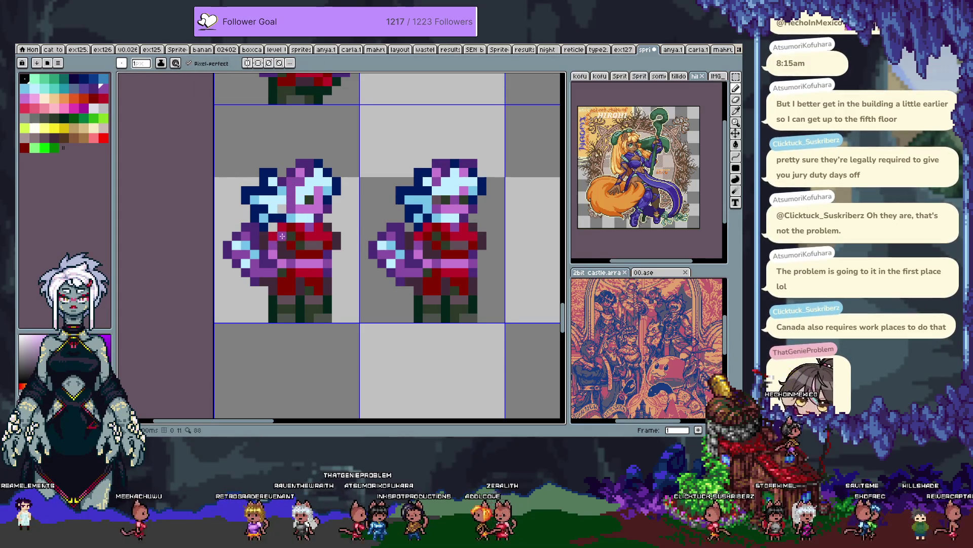
# Step: Retouch more of the copy using sampled dark purple, red and dark navy
pyautogui.keyDown('alt'); pyautogui.click(280, 185); pyautogui.keyUp('alt')
pyautogui.keyDown('alt'); pyautogui.click(287, 199); pyautogui.keyUp('alt')
pyautogui.keyDown('alt'); pyautogui.click(289, 177); pyautogui.keyUp('alt')
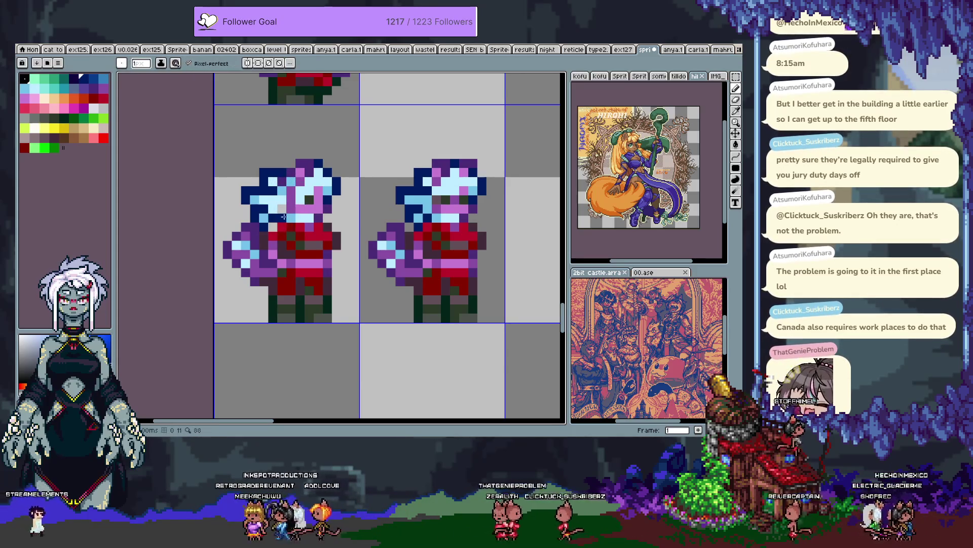
pyautogui.keyDown('alt'); pyautogui.click(287, 207); pyautogui.keyUp('alt')
pyautogui.keyDown('alt'); pyautogui.click(282, 208); pyautogui.keyUp('alt')
pyautogui.moveTo(291, 247); pyautogui.dragTo(305, 244)
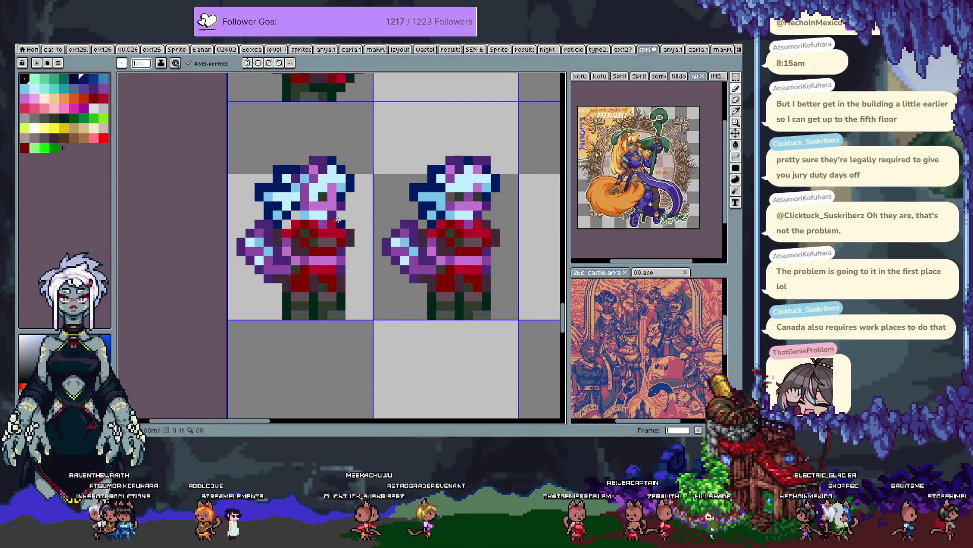
# Step: Darken pixels on the left copy's face, then switch to the catgirl sheet
pyautogui.press('i')
pyautogui.keyDown('alt'); pyautogui.click(349, 186); pyautogui.keyUp('alt')
pyautogui.click(334, 204)
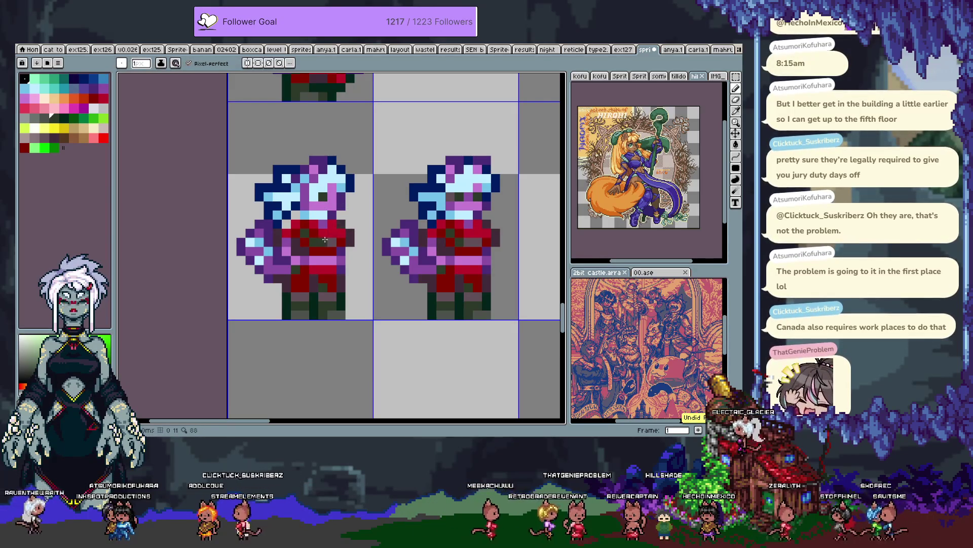
pyautogui.keyDown('alt'); pyautogui.click(334, 223); pyautogui.keyUp('alt')
pyautogui.click(332, 195)
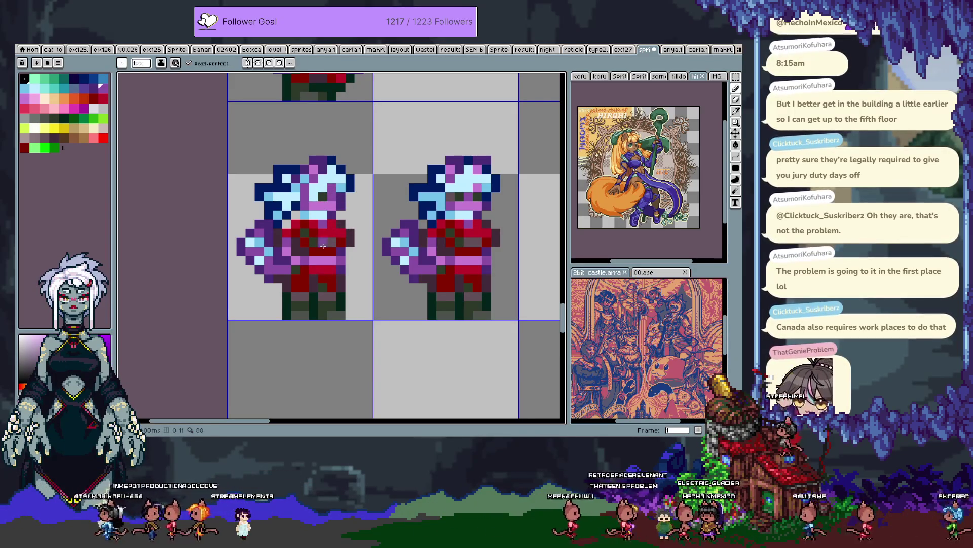
pyautogui.press('alt')
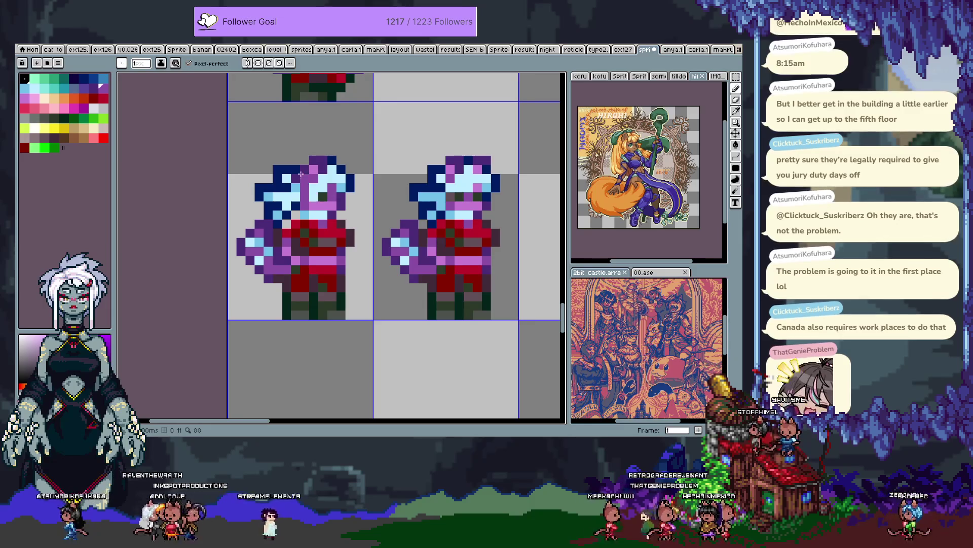
pyautogui.click(52, 50)
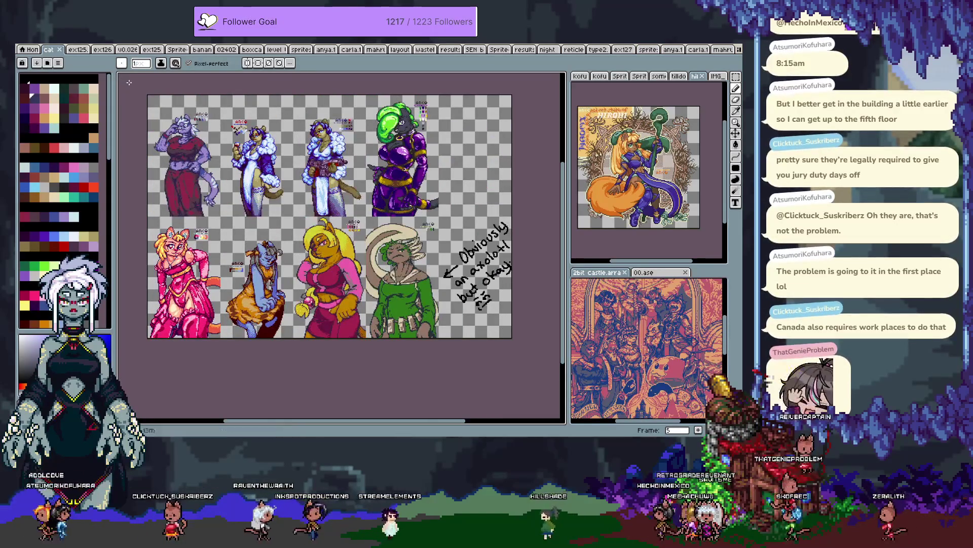
# Step: Pan across the catgirl characters, glance at the carla sheet, and return to the sprite document
pyautogui.scroll(2, 218, 210)
pyautogui.moveTo(218, 211); pyautogui.dragTo(254, 203)
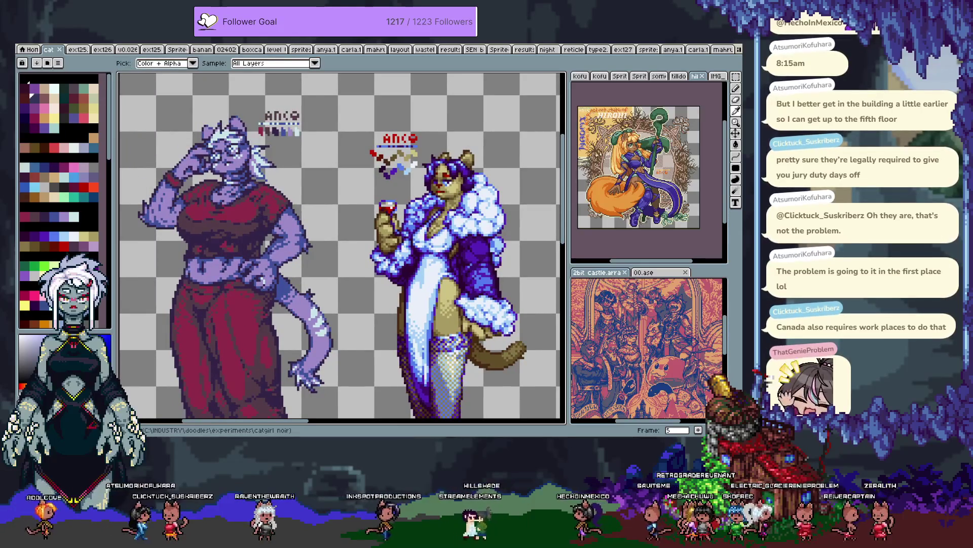
pyautogui.press('b')
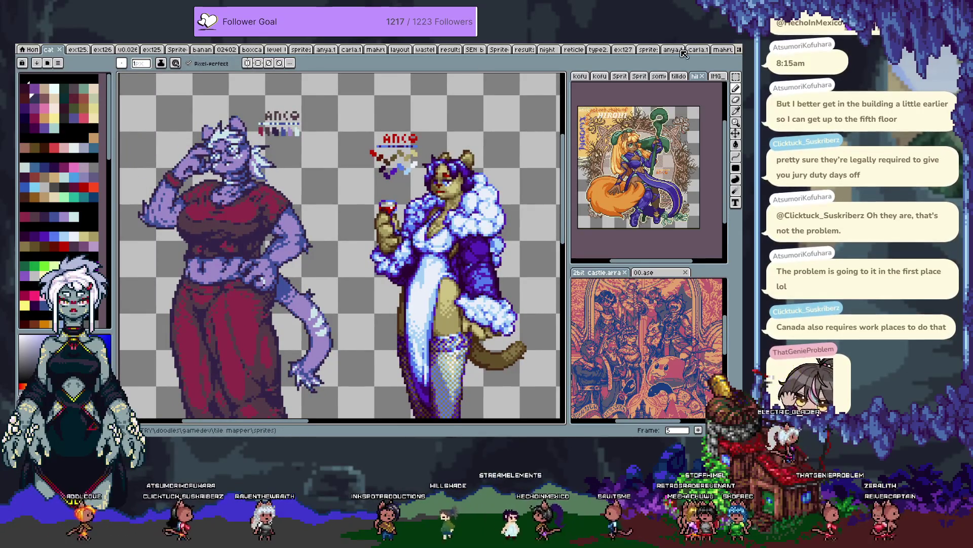
pyautogui.click(694, 50)
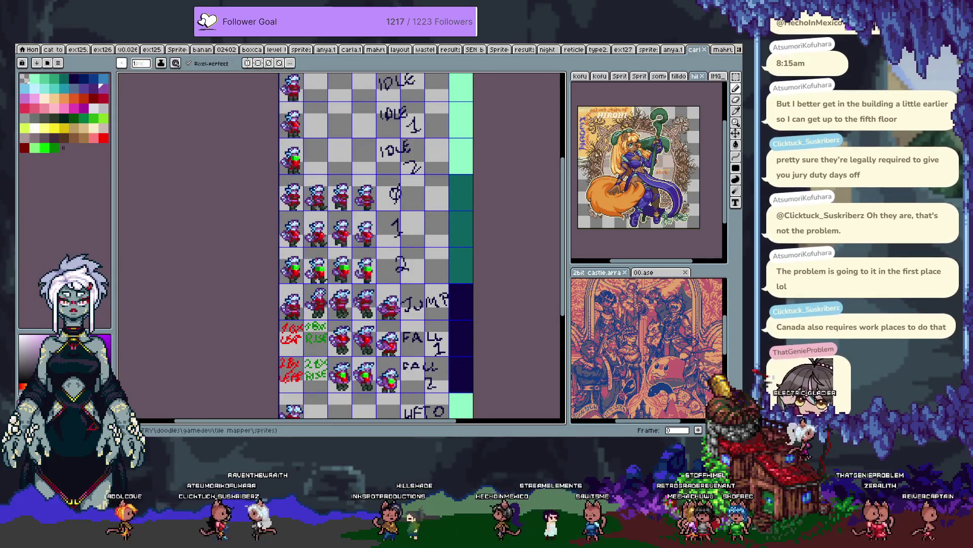
pyautogui.click(649, 50)
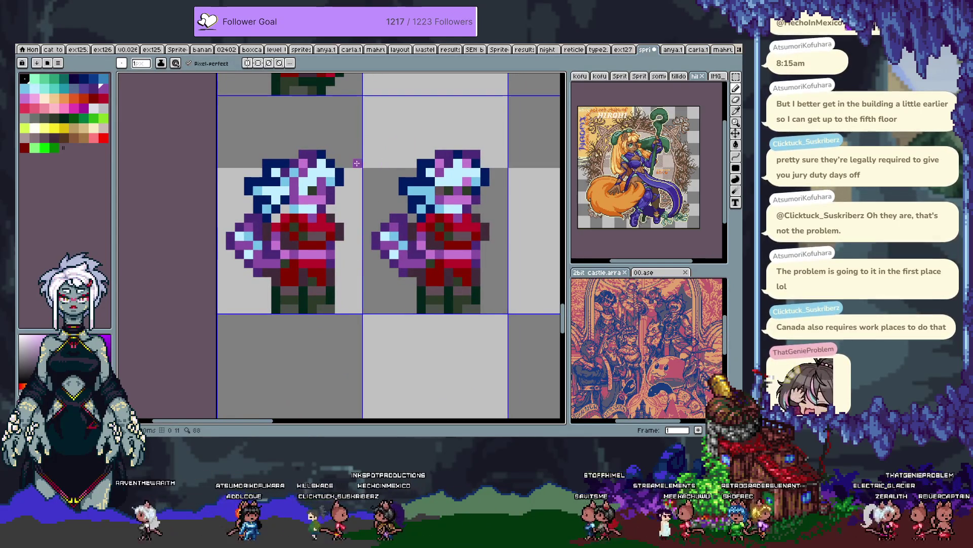
# Step: Sample the light blue and leg colours from the left sprite and drop the feet selection
pyautogui.click(323, 182)
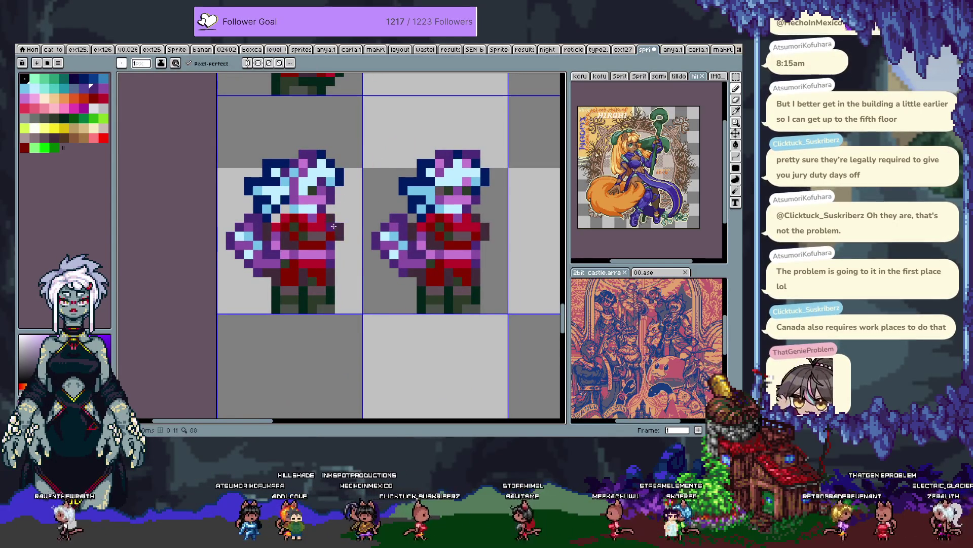
pyautogui.press('i')
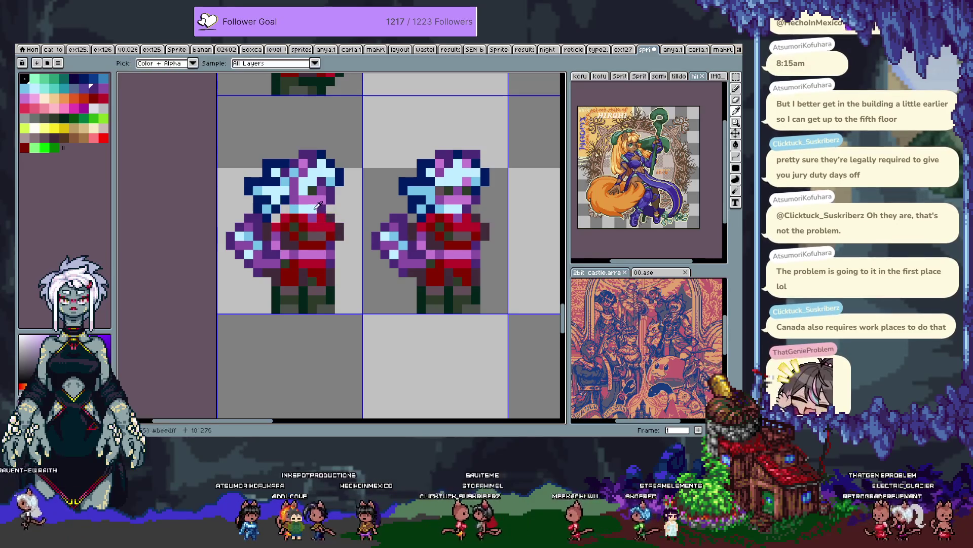
pyautogui.keyDown('alt'); pyautogui.click(292, 204); pyautogui.keyUp('alt')
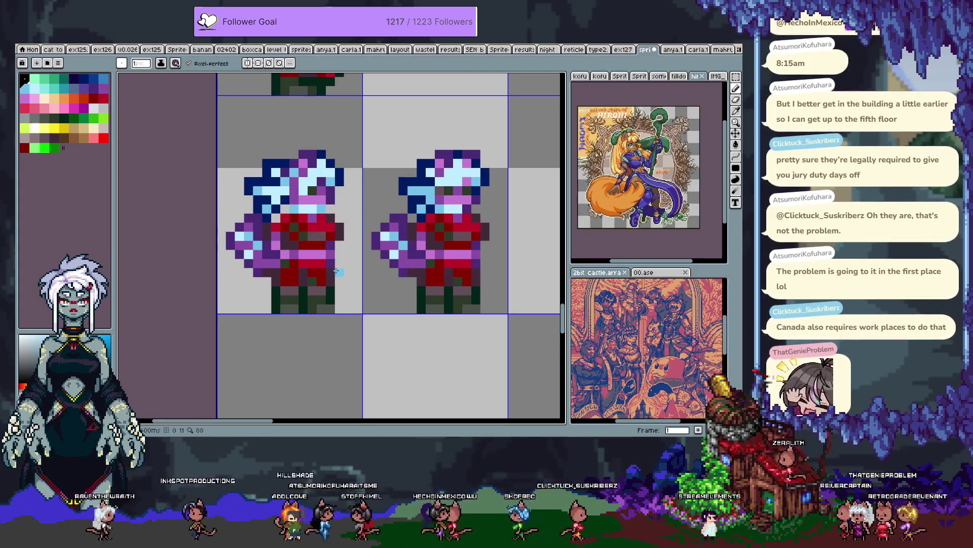
pyautogui.press('alt')
pyautogui.keyDown('alt'); pyautogui.click(289, 306); pyautogui.keyUp('alt')
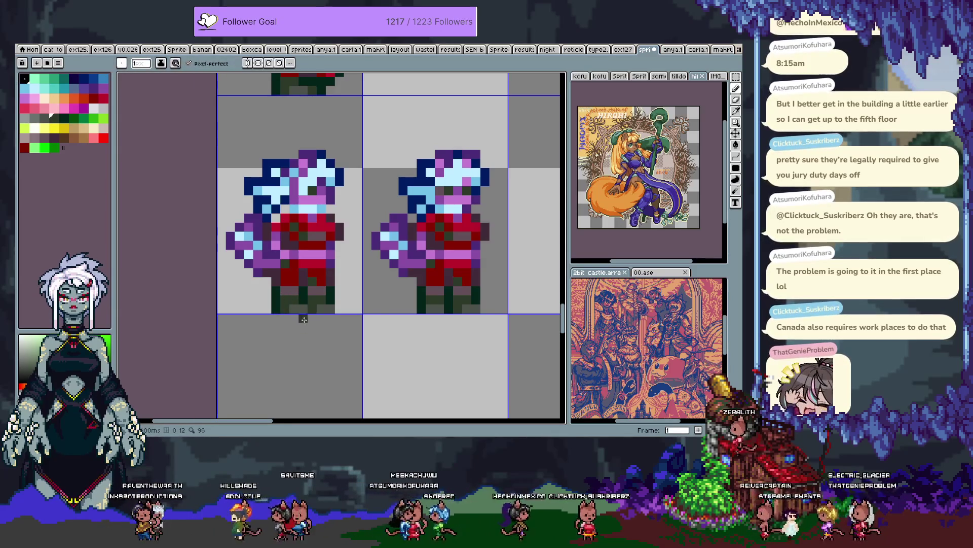
pyautogui.press('m')
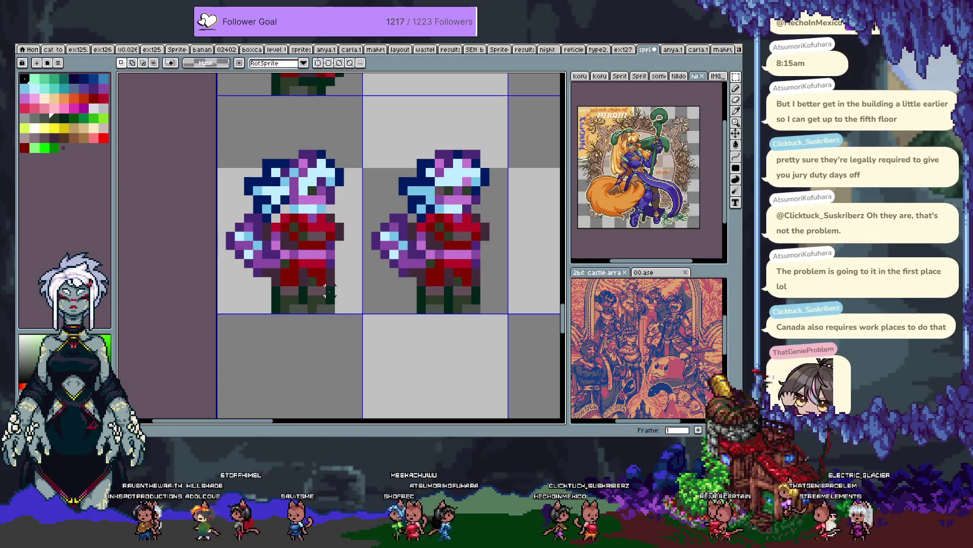
pyautogui.hotkey('ctrl', 'd')
pyautogui.press('b')
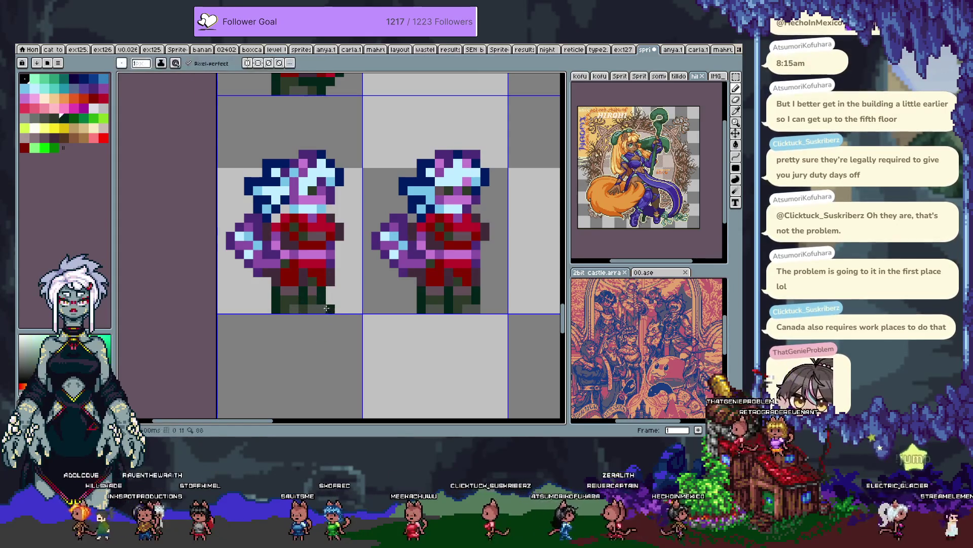
# Step: Add a dark pixel at the right foot, sampling red, grey-green and black from the sprite
pyautogui.press('alt')
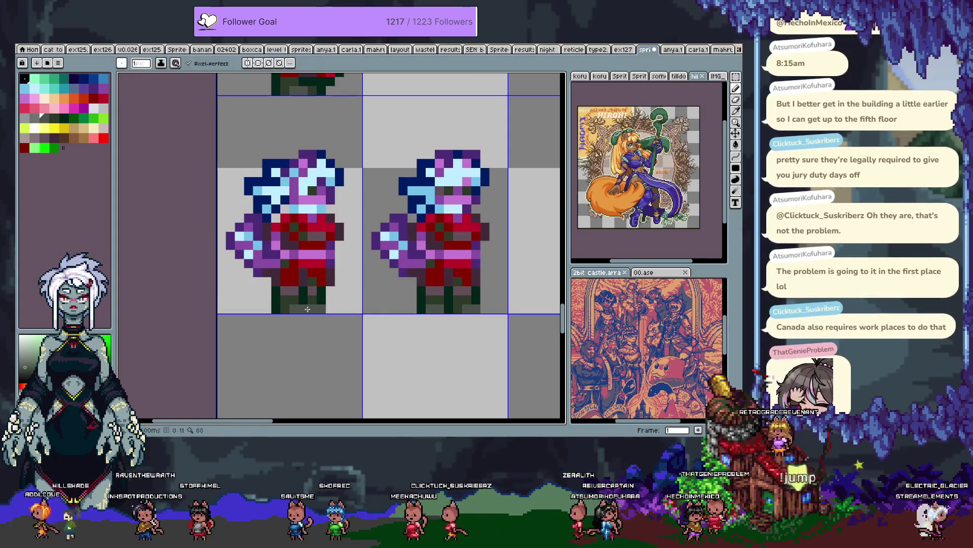
pyautogui.keyDown('alt'); pyautogui.click(307, 295); pyautogui.keyUp('alt')
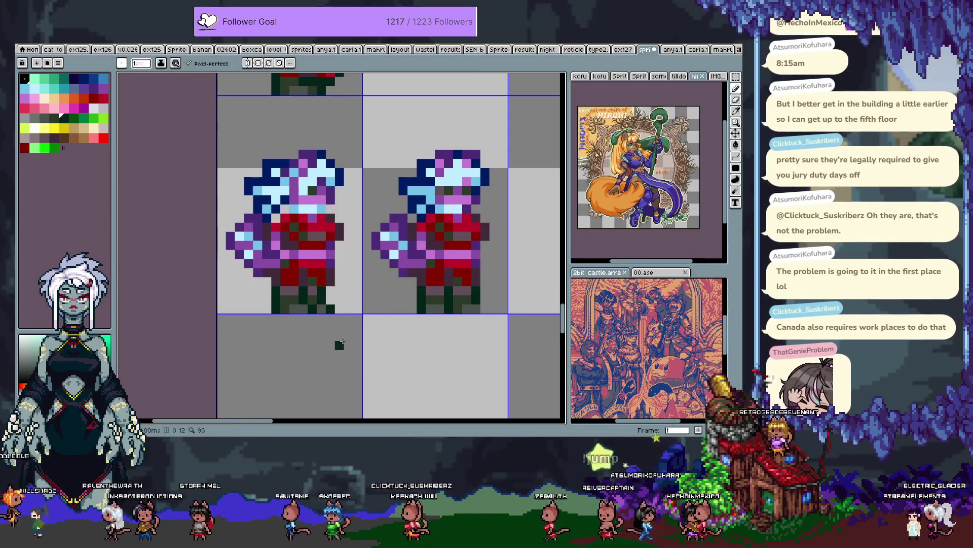
pyautogui.click(331, 308)
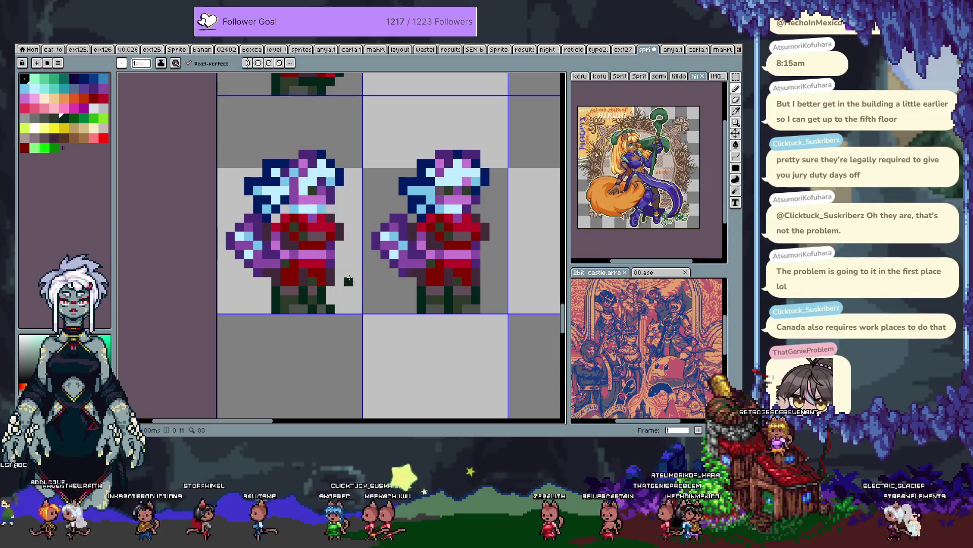
pyautogui.keyDown('alt'); pyautogui.click(325, 279); pyautogui.keyUp('alt')
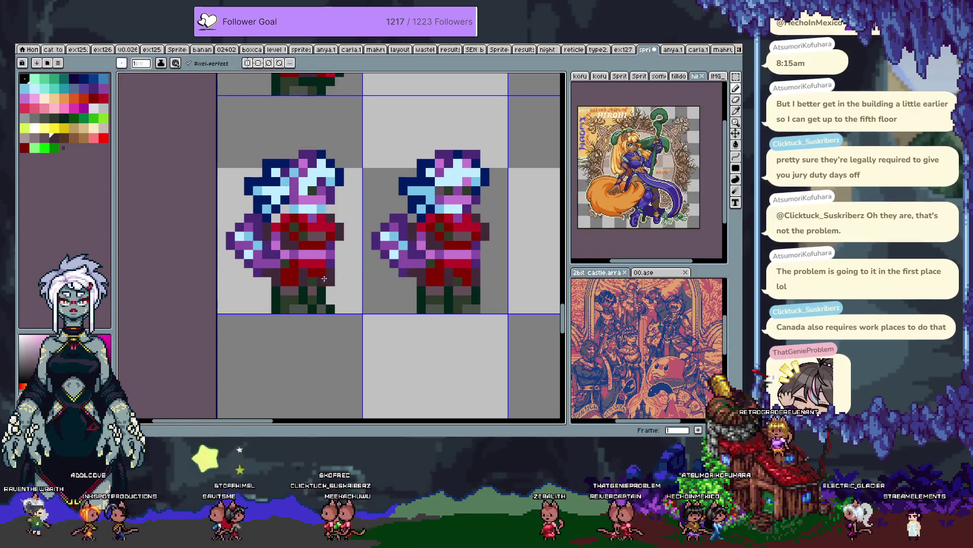
pyautogui.keyDown('alt'); pyautogui.click(303, 273); pyautogui.keyUp('alt')
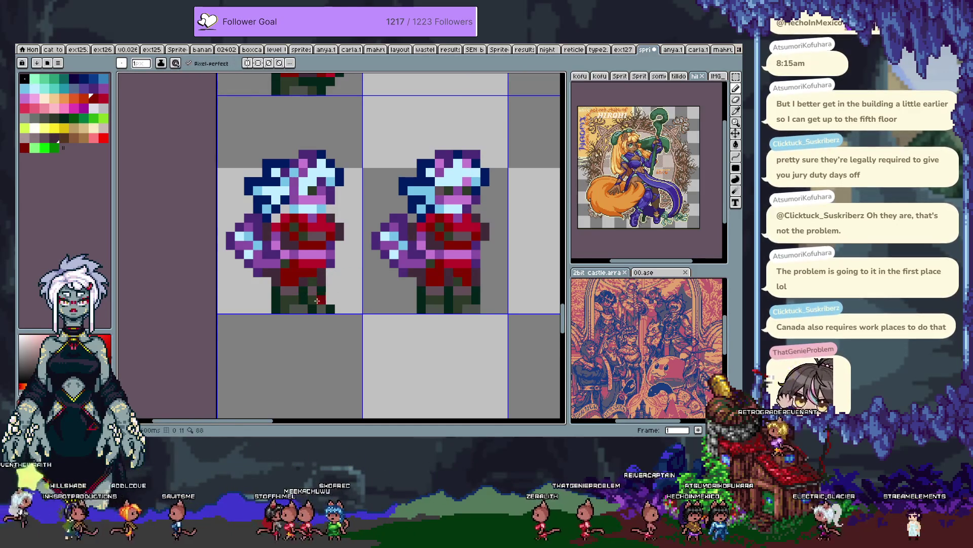
pyautogui.keyDown('alt'); pyautogui.click(294, 279); pyautogui.keyUp('alt')
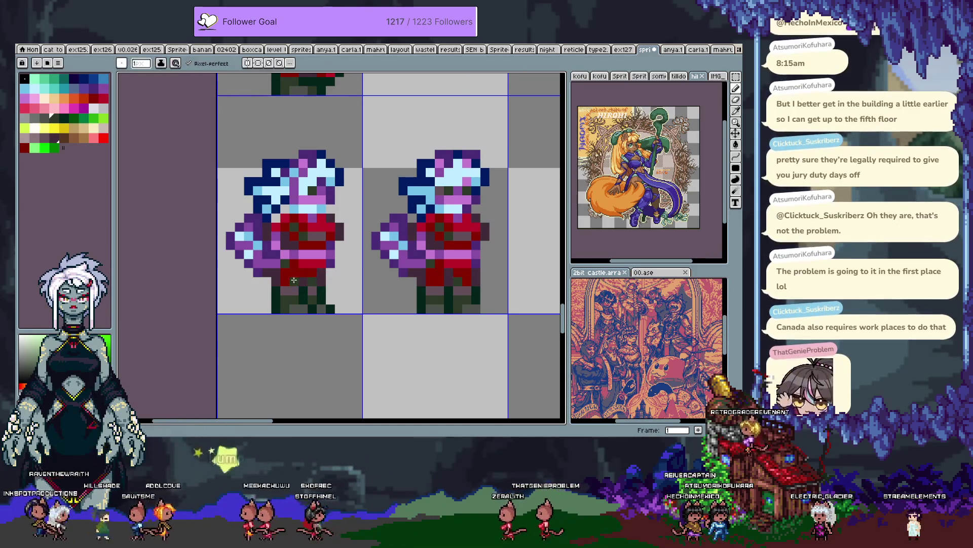
pyautogui.keyDown('alt'); pyautogui.click(276, 308); pyautogui.keyUp('alt')
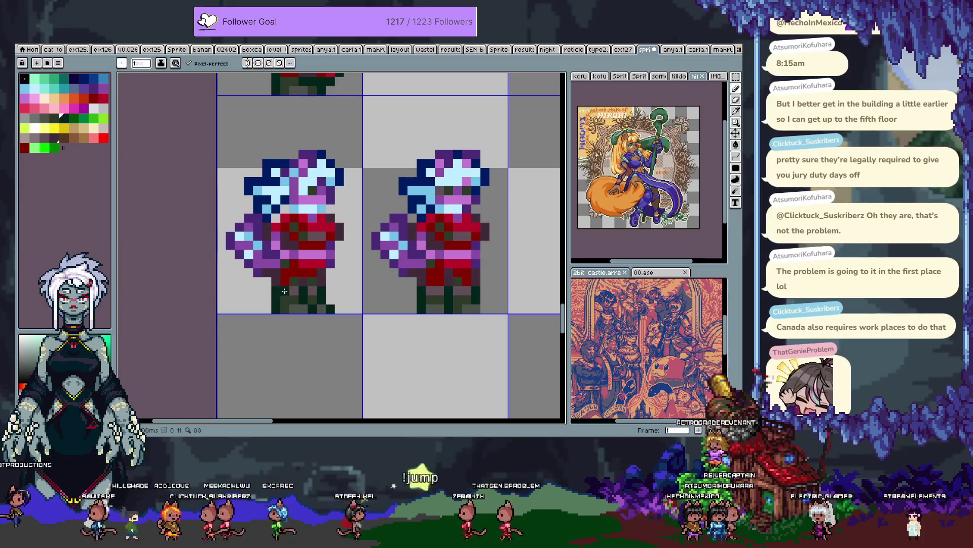
pyautogui.keyDown('alt'); pyautogui.click(291, 318); pyautogui.keyUp('alt')
pyautogui.keyDown('alt'); pyautogui.click(340, 264); pyautogui.keyUp('alt')
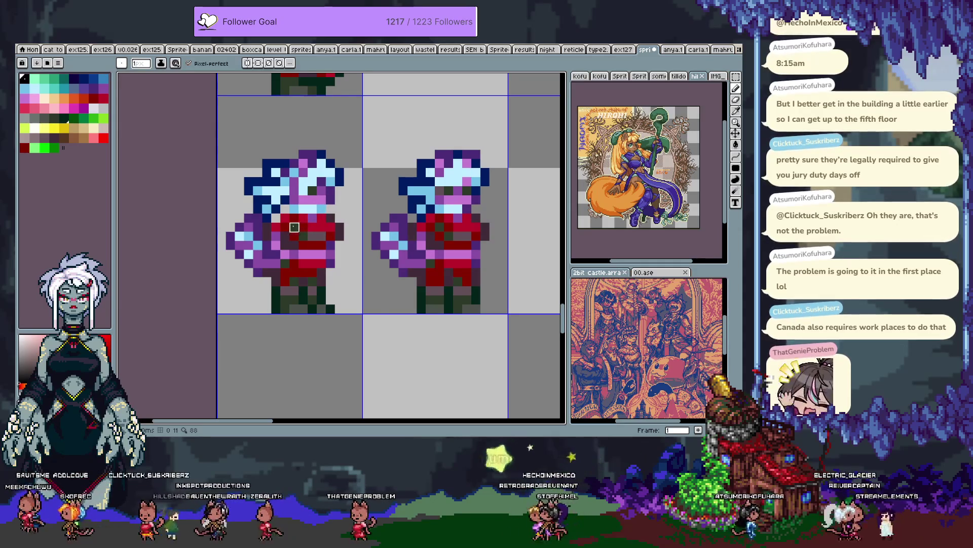
# Step: Select a wide block across the chest and shift it to the right
pyautogui.press('m')
pyautogui.moveTo(290, 223); pyautogui.dragTo(306, 239)
pyautogui.press('i')
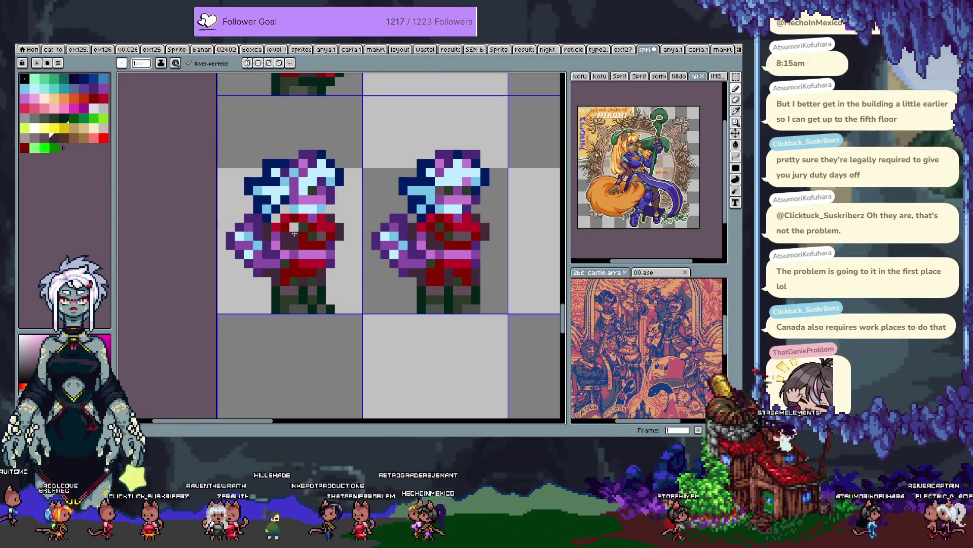
pyautogui.hotkey('ctrl', 'z')
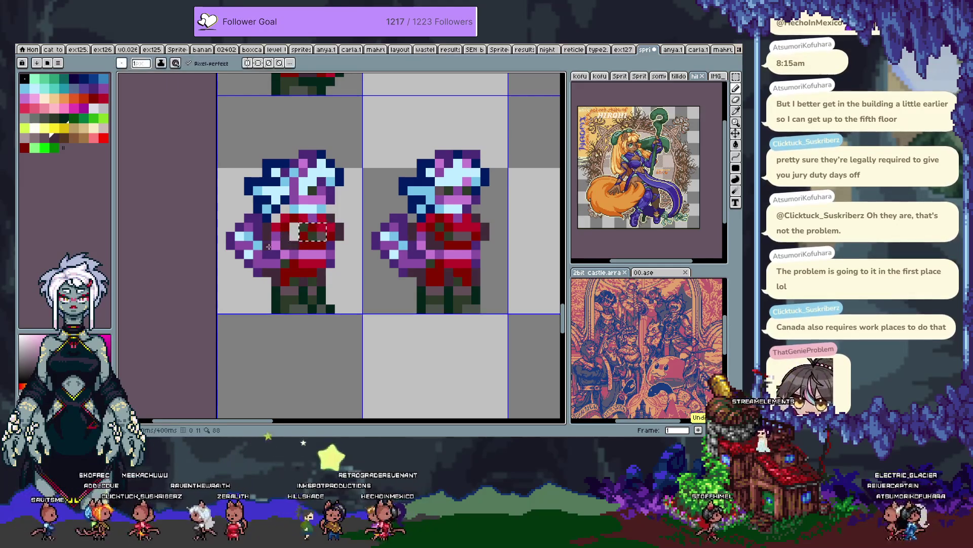
pyautogui.scroll(1, 299, 236)
pyautogui.moveTo(258, 212)
pyautogui.mouseDown()
pyautogui.moveTo(335, 252)
pyautogui.moveTo(321, 232)
pyautogui.moveTo(330, 231)
pyautogui.mouseUp()
pyautogui.click(317, 232)
pyautogui.click(362, 209)
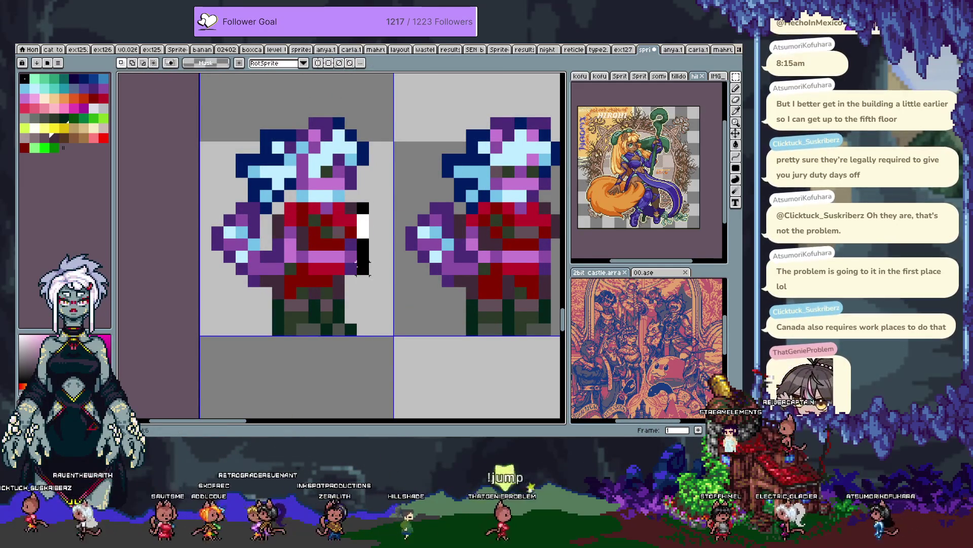
# Step: Shift the column at the sprite's right edge one pixel left
pyautogui.moveTo(357, 273)
pyautogui.mouseDown()
pyautogui.moveTo(370, 276)
pyautogui.moveTo(354, 250)
pyautogui.mouseUp()
pyautogui.click(360, 255)
pyautogui.click(357, 251)
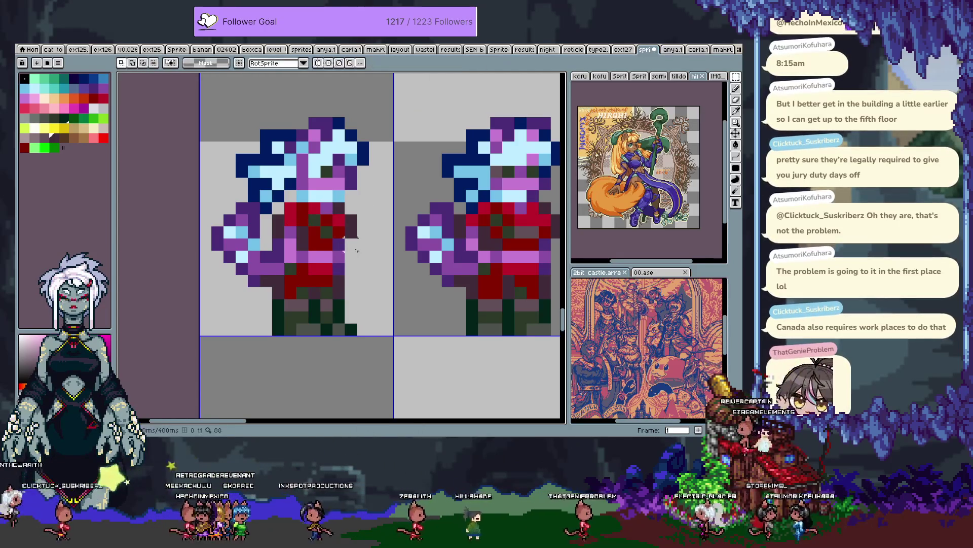
pyautogui.keyDown('alt'); pyautogui.click(341, 231); pyautogui.keyUp('alt')
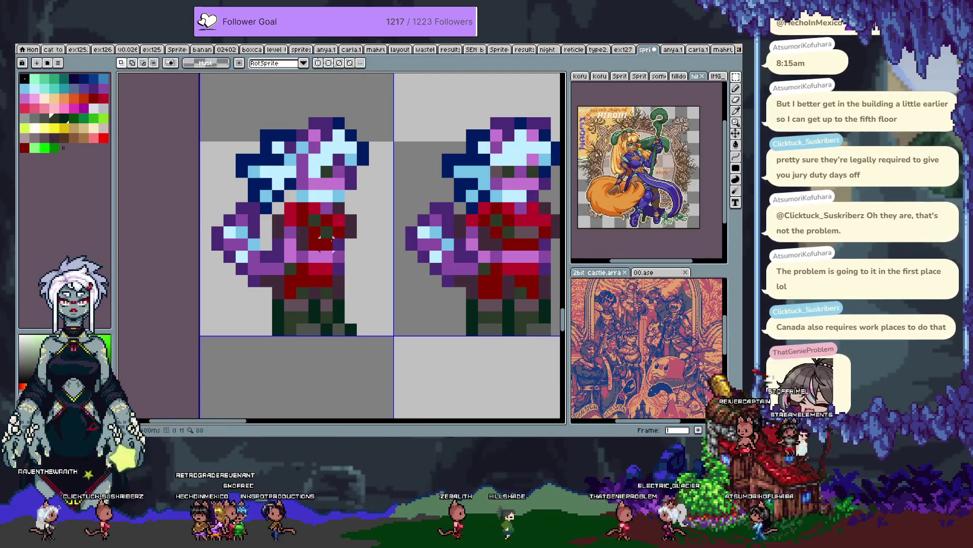
pyautogui.hotkey('ctrl', 'z')
pyautogui.hotkey('ctrl', 'y')
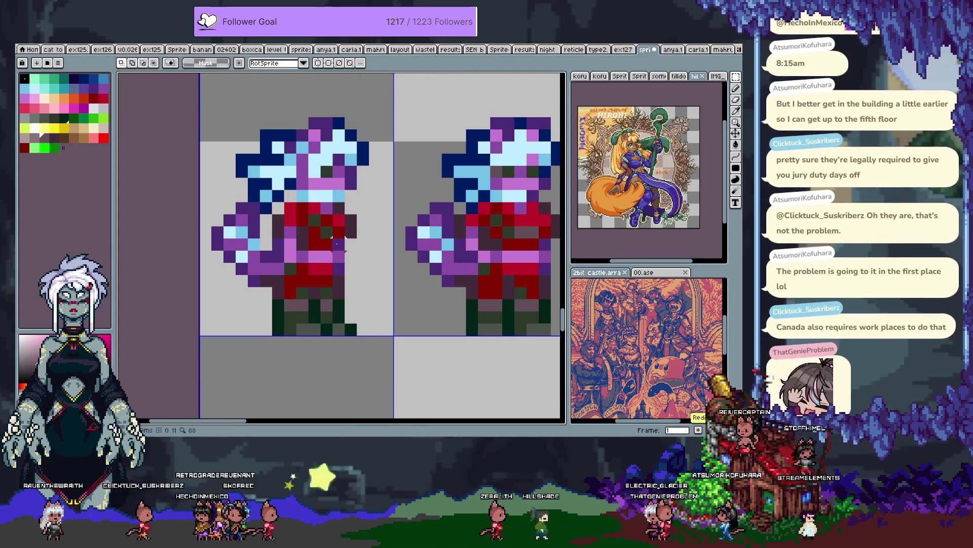
# Step: Paint dark green and light grey pixels on the right boot and along the right foot
pyautogui.press('b')
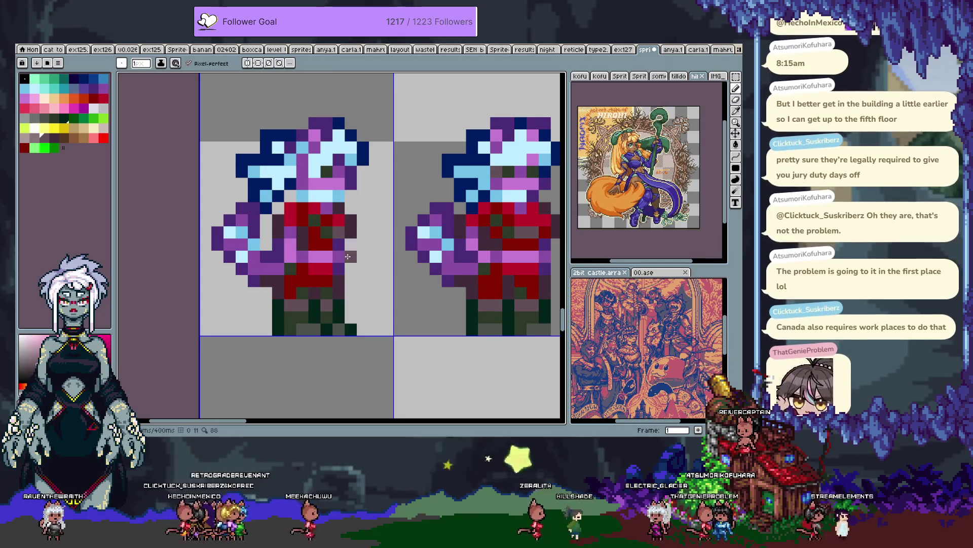
pyautogui.keyDown('alt'); pyautogui.click(339, 292); pyautogui.keyUp('alt')
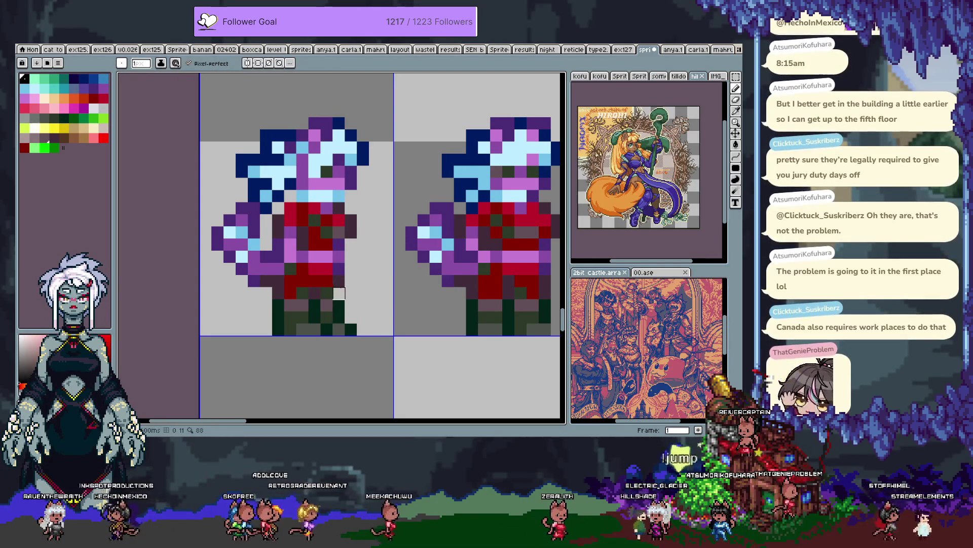
pyautogui.keyDown('alt'); pyautogui.click(330, 275); pyautogui.keyUp('alt')
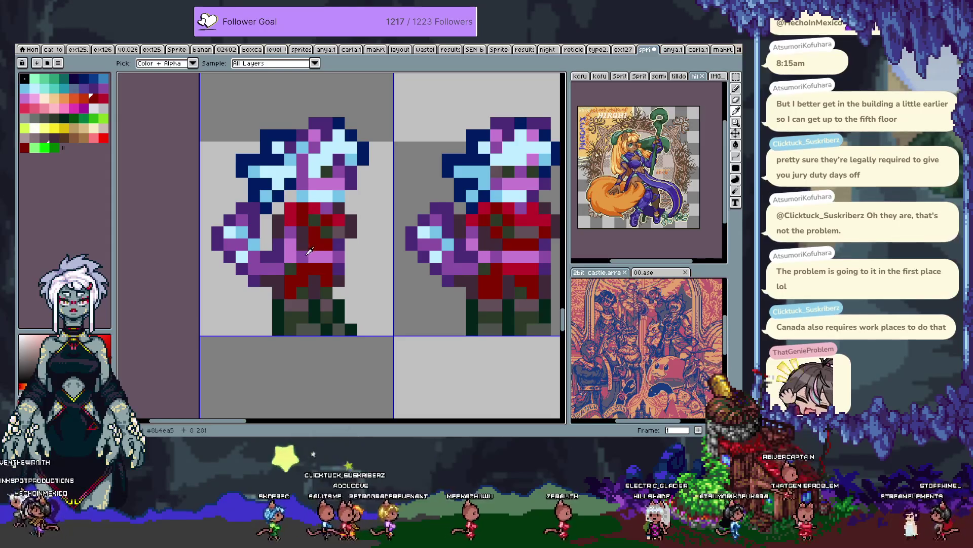
pyautogui.press('b')
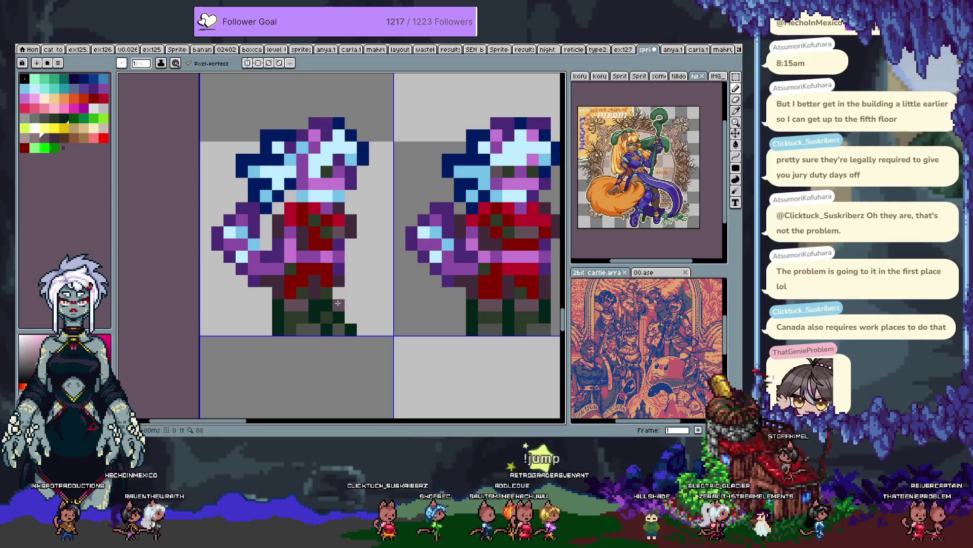
pyautogui.click(340, 302)
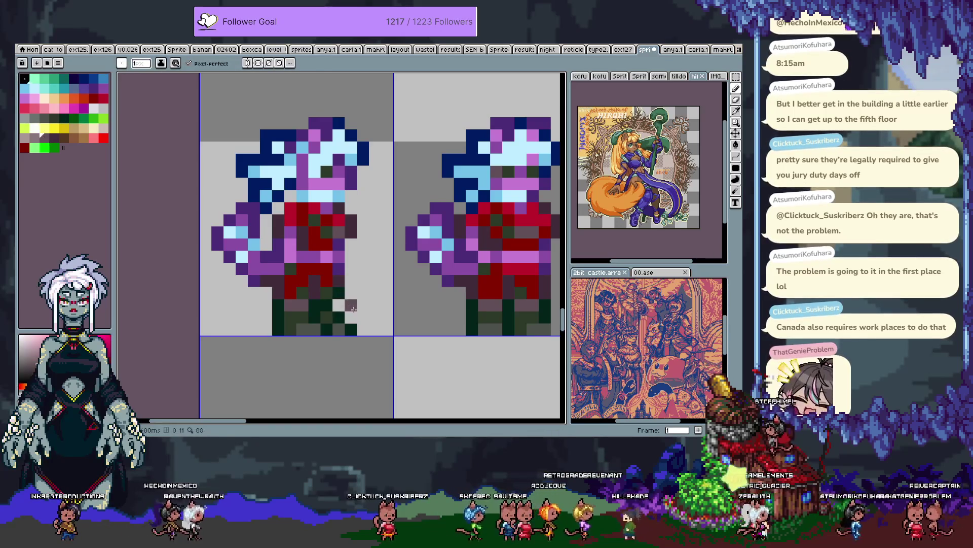
pyautogui.keyDown('alt'); pyautogui.click(337, 296); pyautogui.keyUp('alt')
pyautogui.click(337, 296)
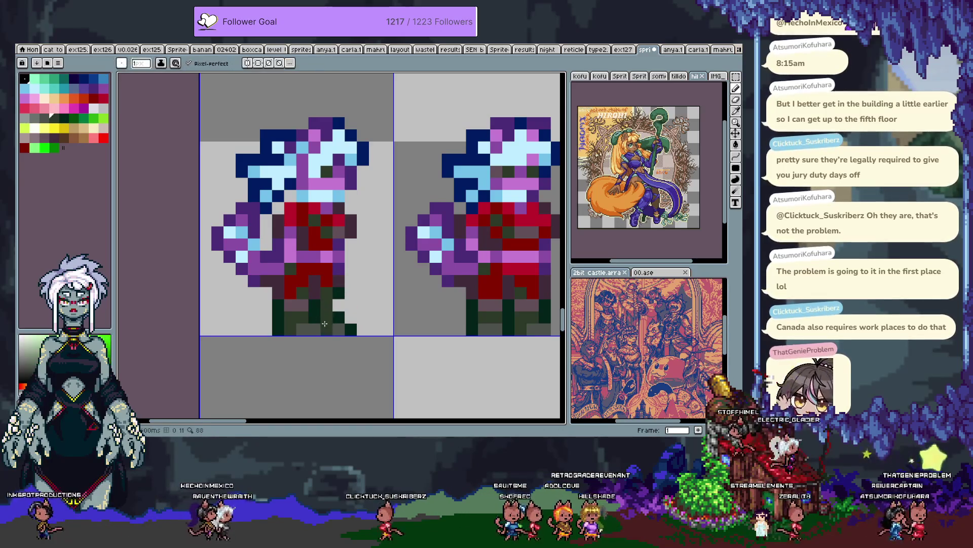
pyautogui.keyDown('alt'); pyautogui.click(329, 276); pyautogui.keyUp('alt')
pyautogui.keyDown('alt'); pyautogui.click(329, 276); pyautogui.keyUp('alt')
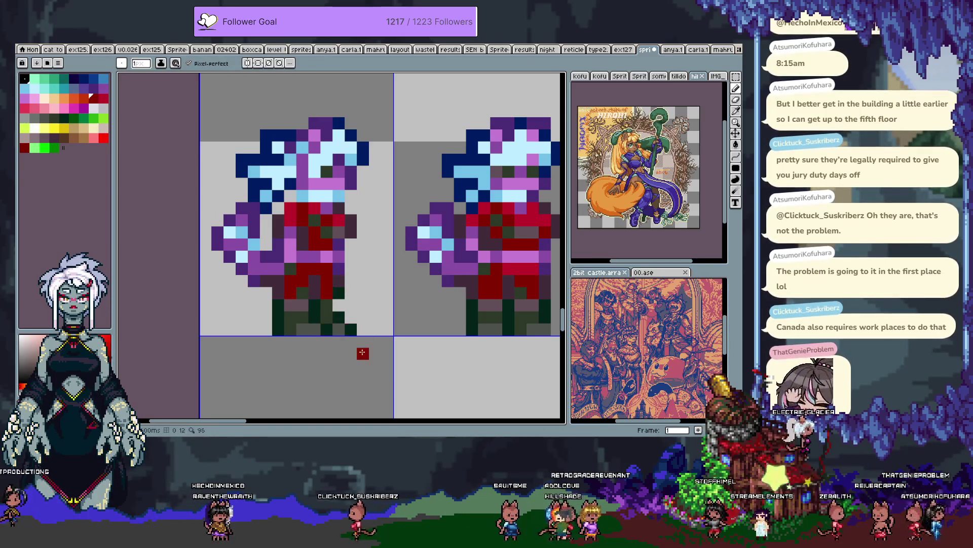
pyautogui.keyDown('alt'); pyautogui.click(330, 306); pyautogui.keyUp('alt')
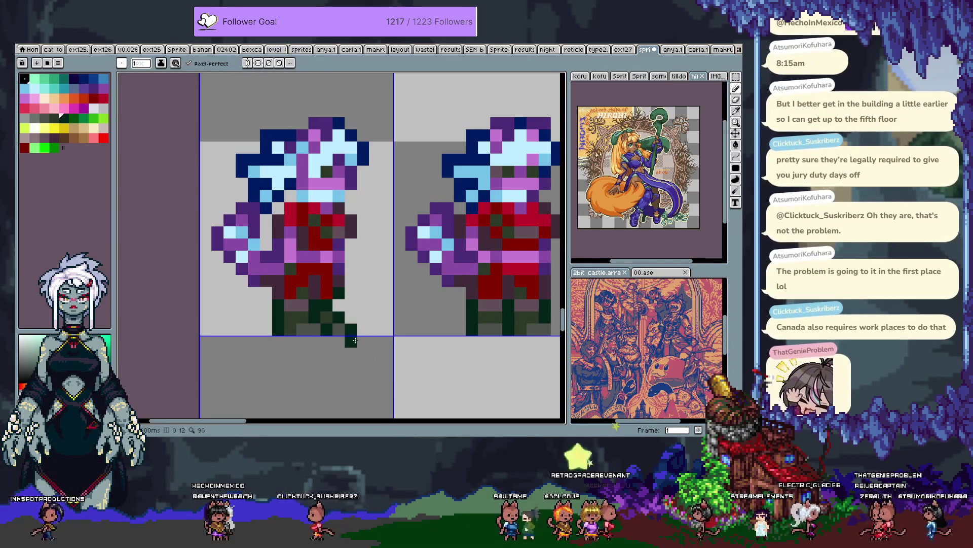
pyautogui.moveTo(323, 315); pyautogui.dragTo(349, 323)
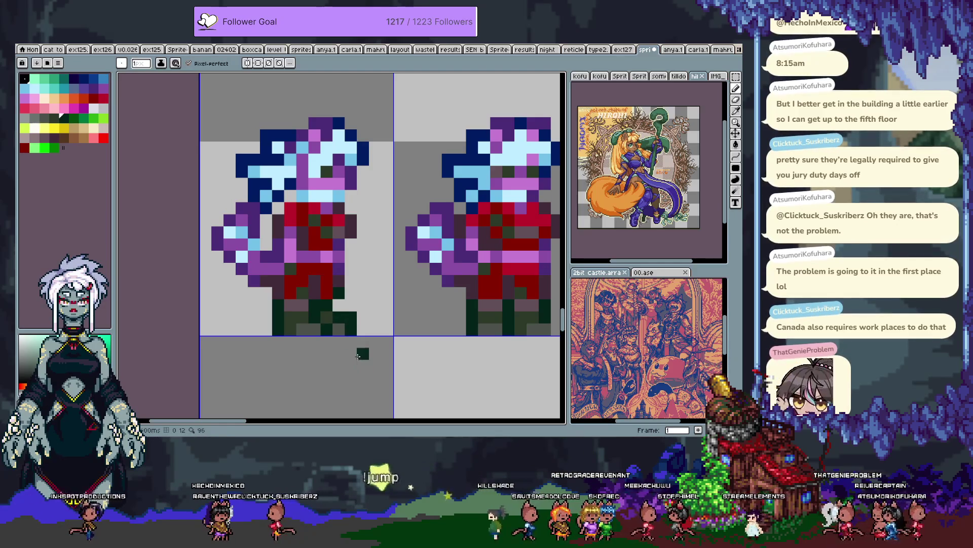
pyautogui.scroll(2, 354, 282)
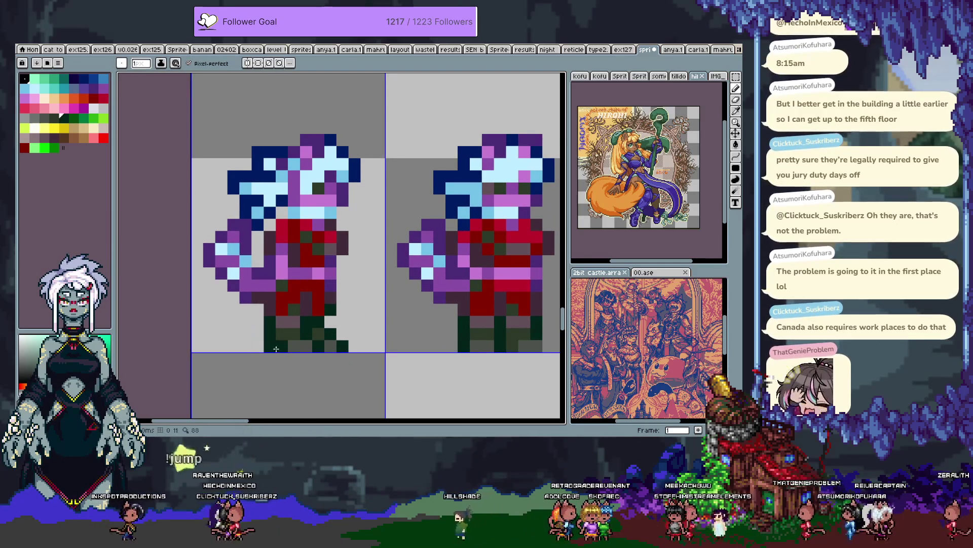
# Step: Undo the last stroke, try a dark green pixel under the left boot, then take it back
pyautogui.hotkey('ctrl', 'z')
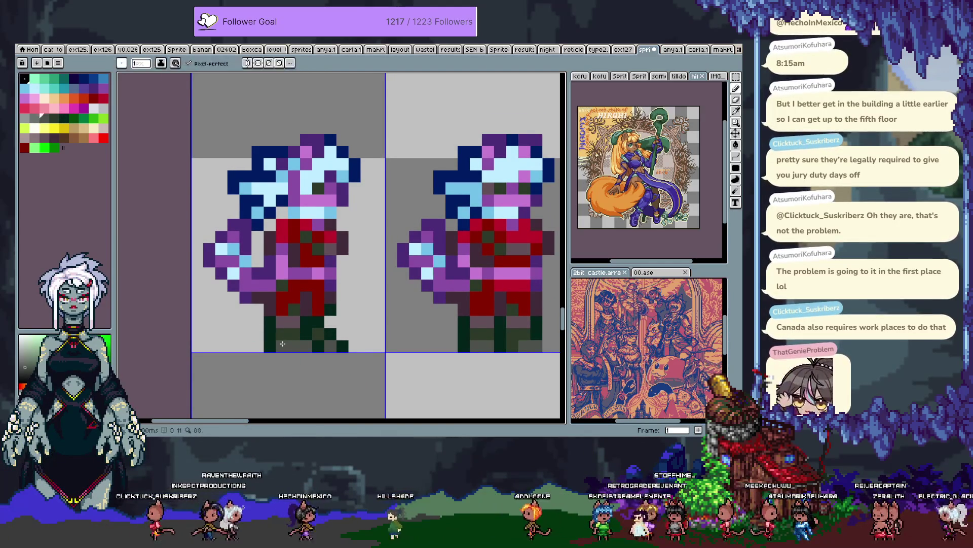
pyautogui.keyDown('alt'); pyautogui.click(281, 334); pyautogui.keyUp('alt')
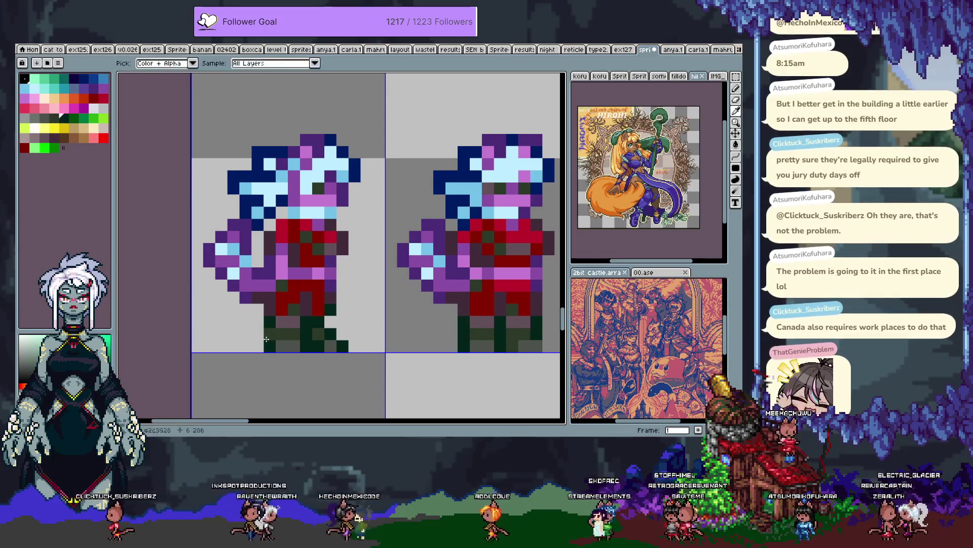
pyautogui.click(255, 321)
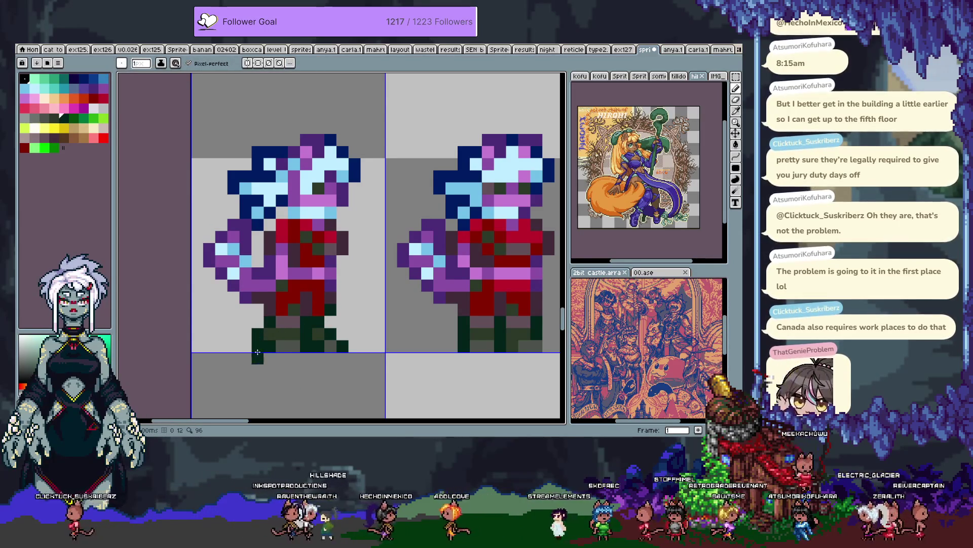
pyautogui.keyDown('alt'); pyautogui.click(307, 334); pyautogui.keyUp('alt')
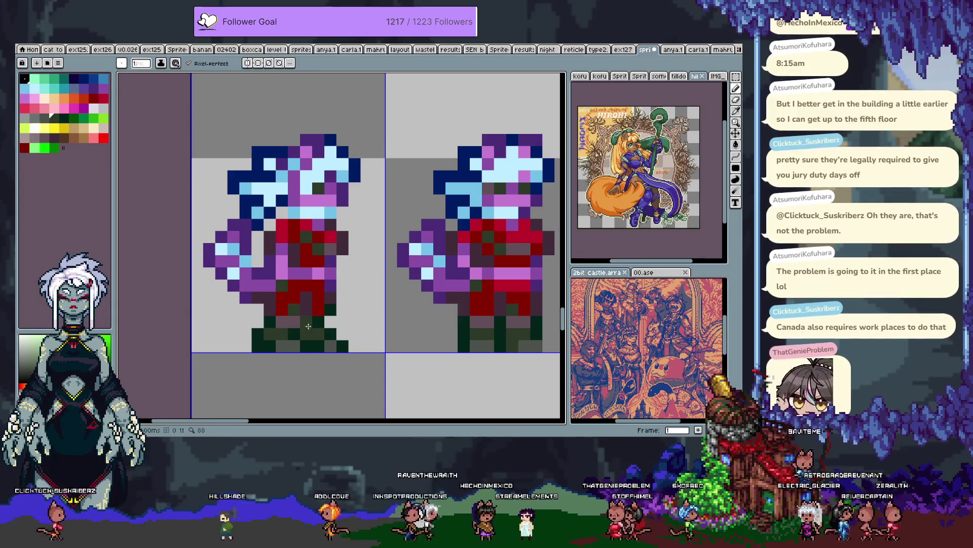
pyautogui.scroll(-2, 308, 326)
pyautogui.press('v')
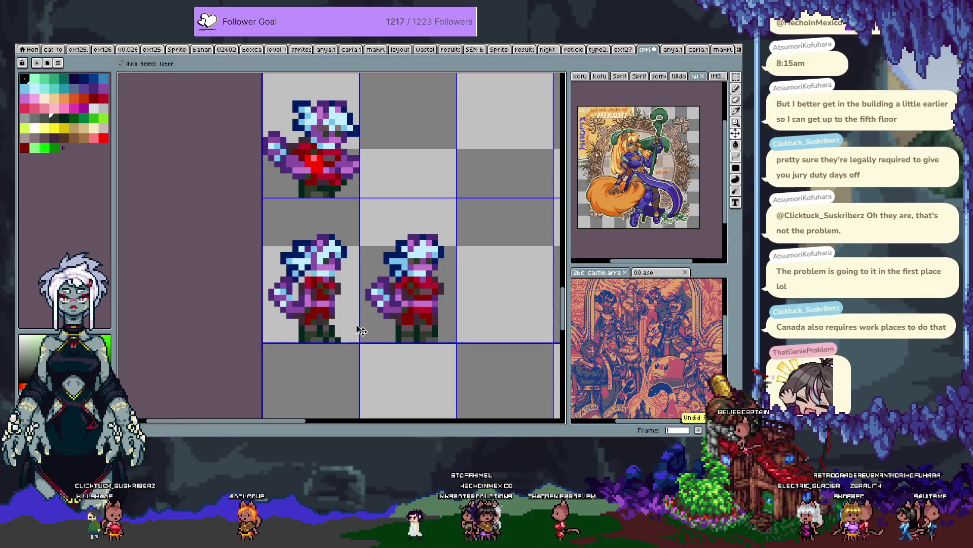
# Step: Redo the boot edit and draw dark and purple pixels along the sprite's right edge
pyautogui.press('b')
pyautogui.hotkey('ctrl', 'y')
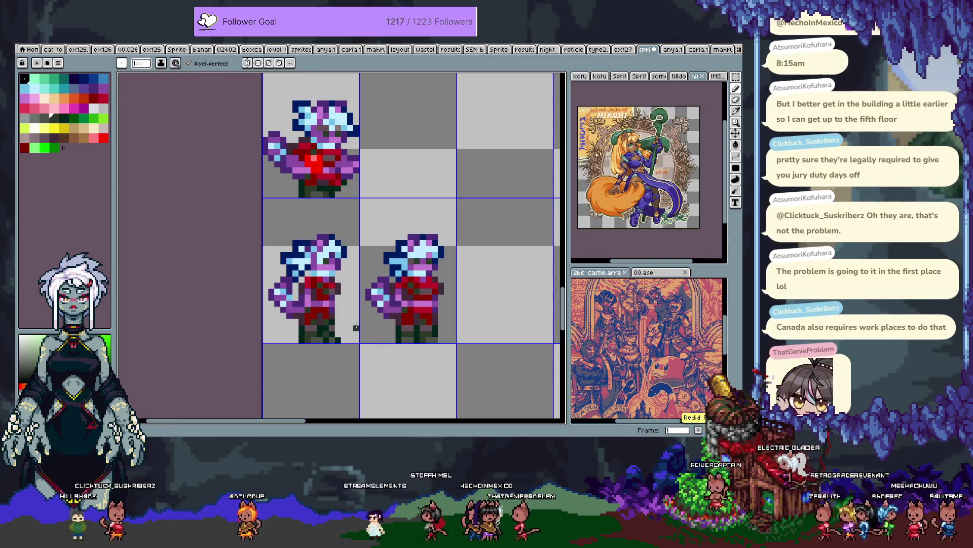
pyautogui.scroll(2, 355, 324)
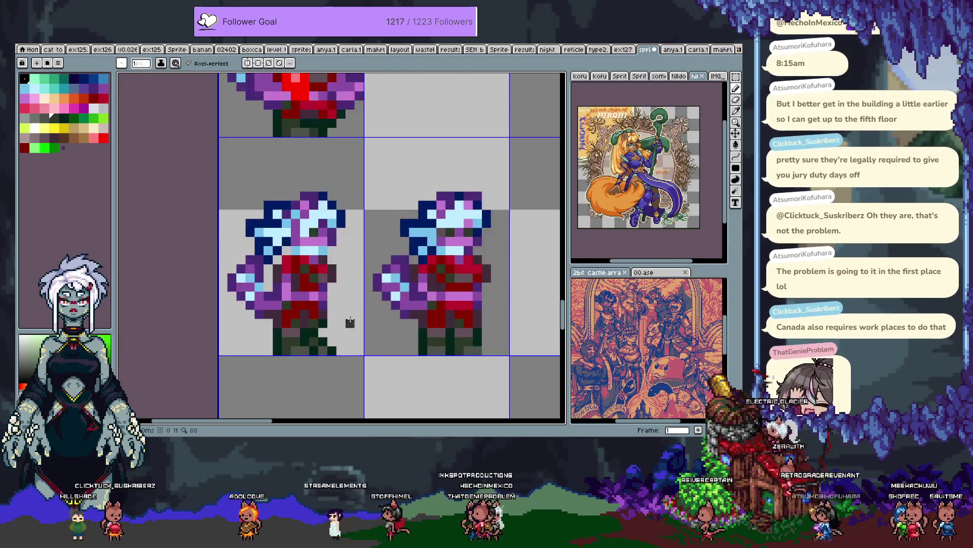
pyautogui.press('i')
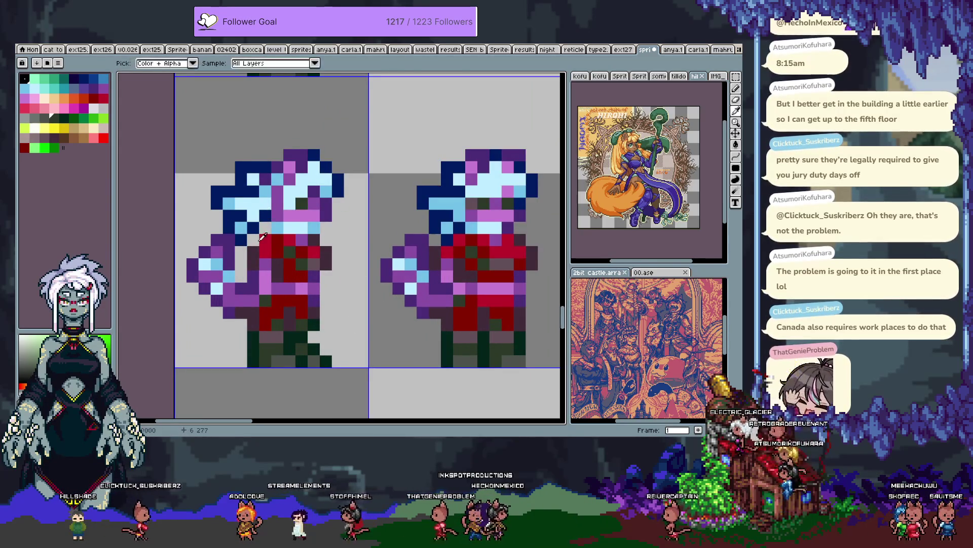
pyautogui.click(312, 238)
pyautogui.press('b')
pyautogui.moveTo(338, 228); pyautogui.dragTo(338, 263)
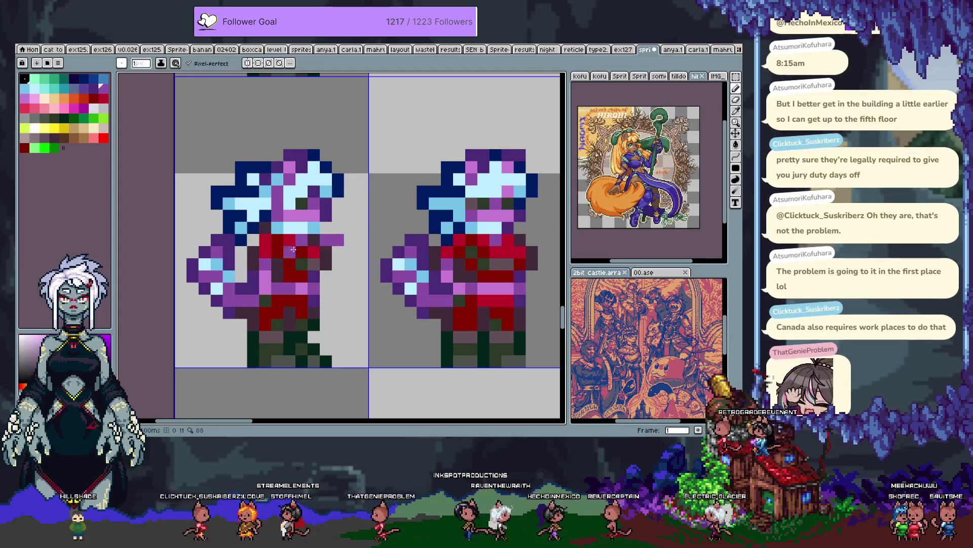
# Step: Repaint a dark body pixel dark red, sampling reds and a dark grey-brown
pyautogui.click(278, 277)
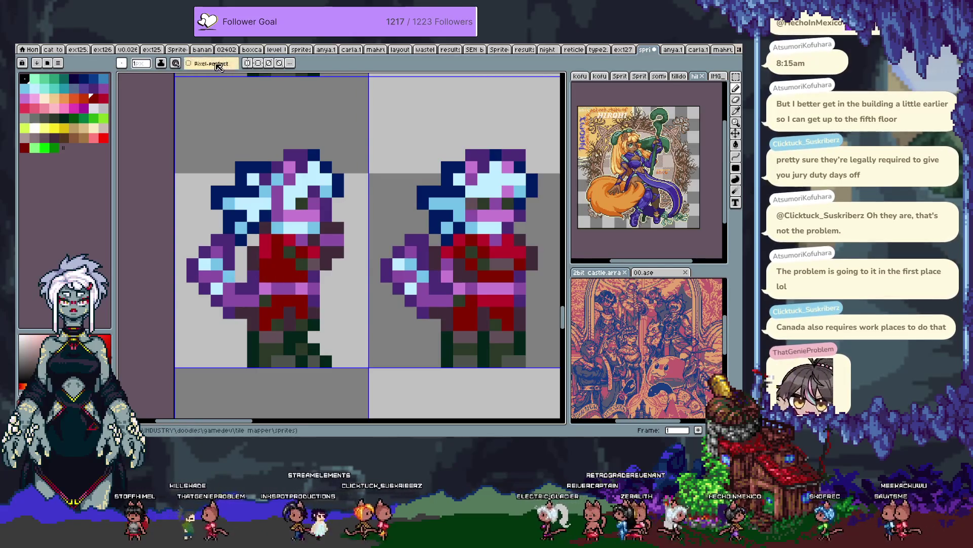
pyautogui.press('i')
pyautogui.click(271, 247)
pyautogui.press('b')
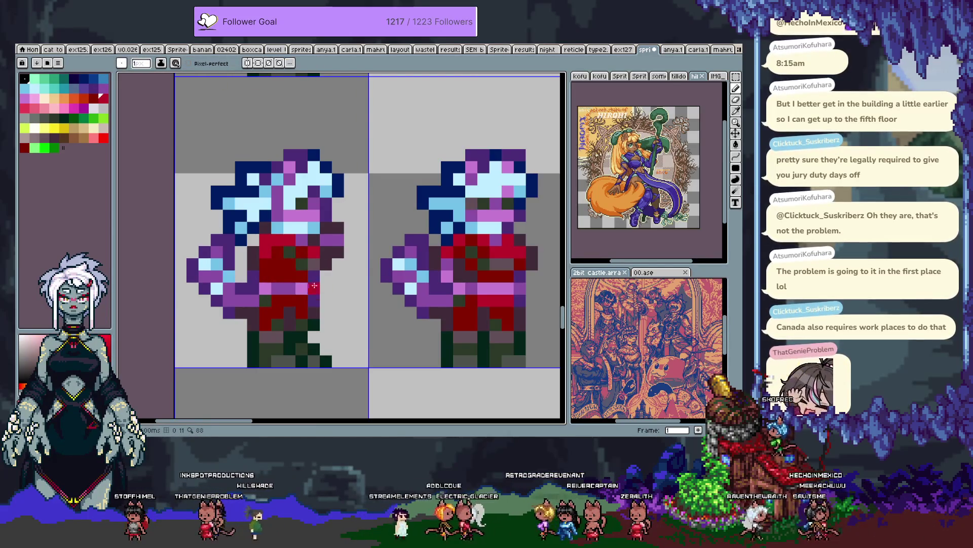
pyautogui.press('i')
pyautogui.click(353, 241)
pyautogui.press('b')
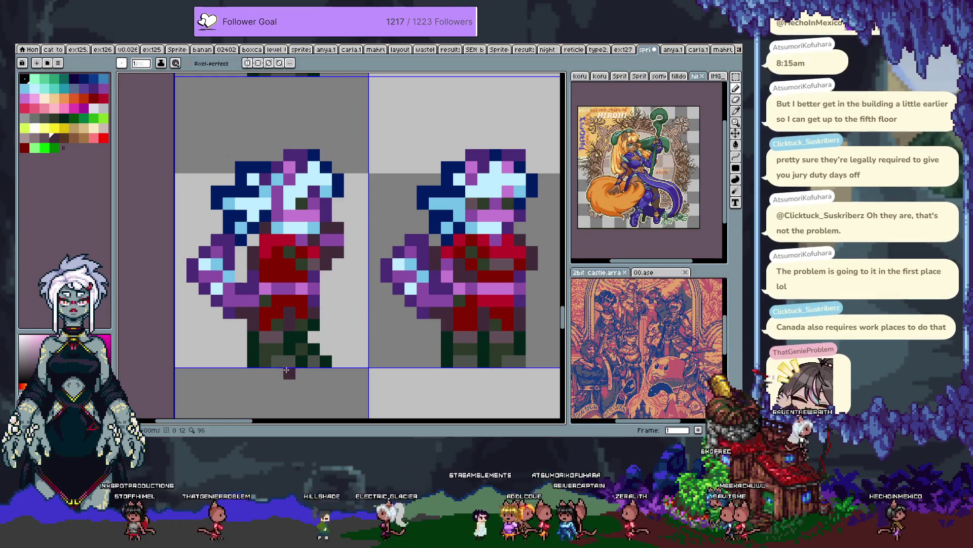
# Step: Paint dark green on the left boot, then turn its pixels grey
pyautogui.press('i')
pyautogui.click(255, 344)
pyautogui.press('b')
pyautogui.click(240, 361)
pyautogui.press('i')
pyautogui.click(293, 362)
pyautogui.press('b')
pyautogui.click(266, 354)
pyautogui.press('i')
pyautogui.click(287, 358)
pyautogui.press('b')
pyautogui.press('i')
pyautogui.click(293, 357)
pyautogui.press('b')
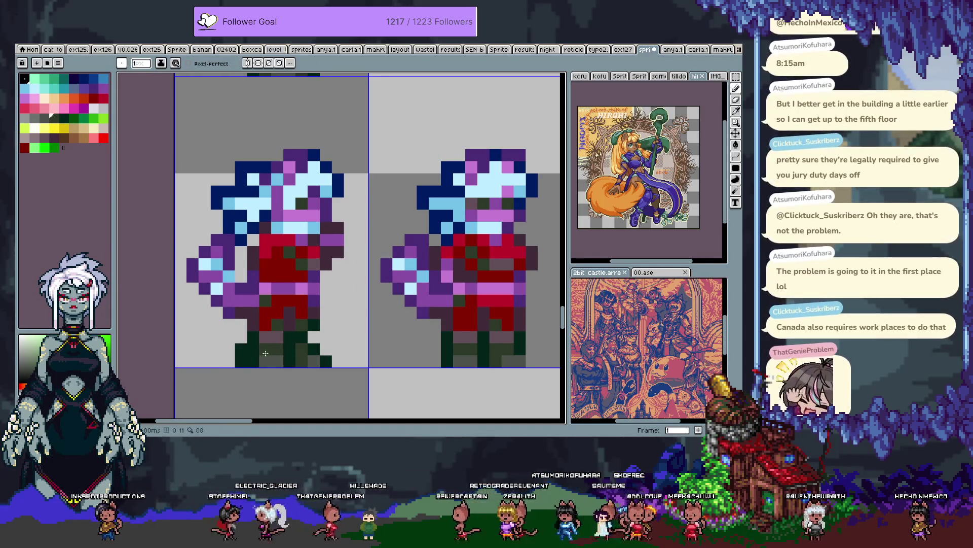
pyautogui.click(255, 355)
# Step: Sample lighter and darker boot shades and undo the white block over the legs
pyautogui.keyDown('alt'); pyautogui.click(257, 386); pyautogui.keyUp('alt')
pyautogui.keyDown('alt'); pyautogui.click(260, 363); pyautogui.keyUp('alt')
pyautogui.keyDown('alt'); pyautogui.click(277, 360); pyautogui.keyUp('alt')
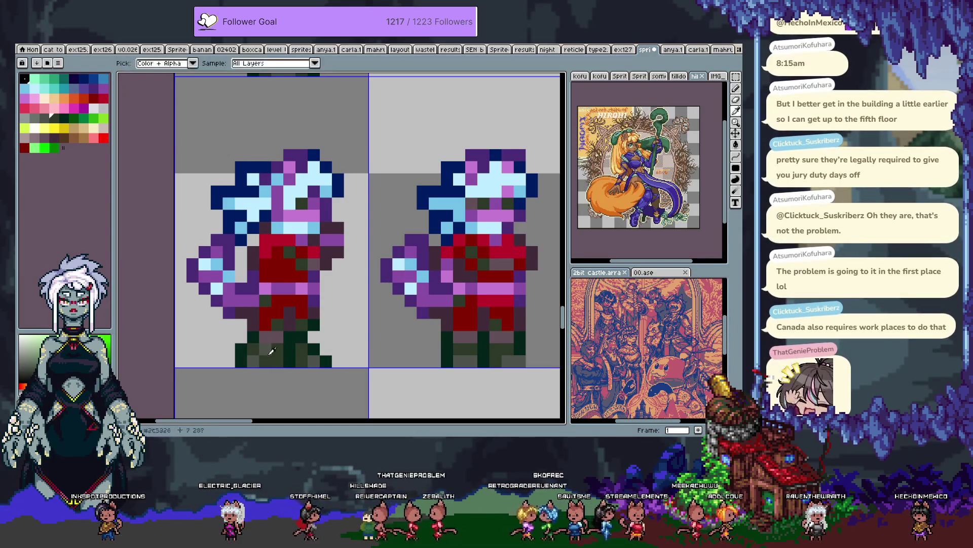
pyautogui.keyDown('alt'); pyautogui.click(281, 350); pyautogui.keyUp('alt')
pyautogui.keyDown('alt'); pyautogui.click(274, 363); pyautogui.keyUp('alt')
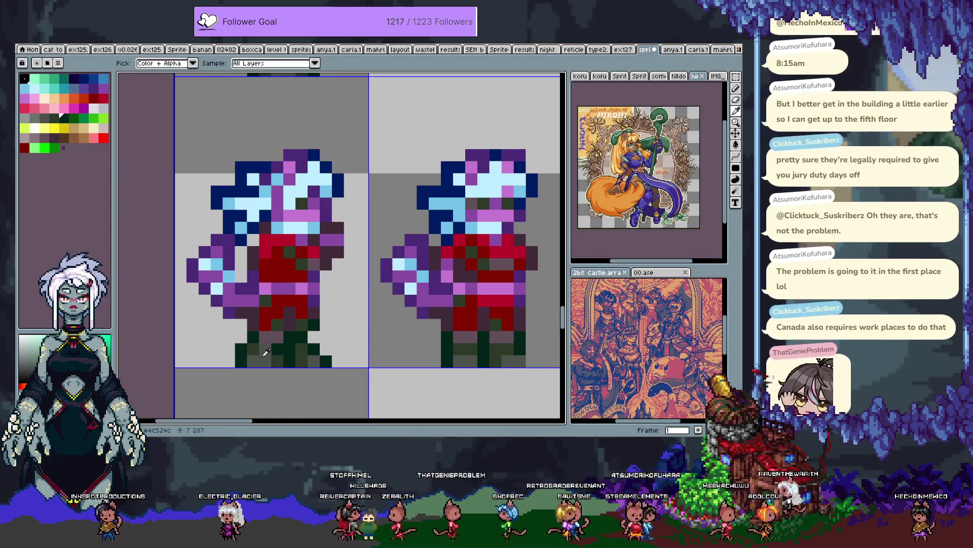
pyautogui.keyDown('alt'); pyautogui.click(263, 348); pyautogui.keyUp('alt')
pyautogui.keyDown('alt'); pyautogui.click(261, 360); pyautogui.keyUp('alt')
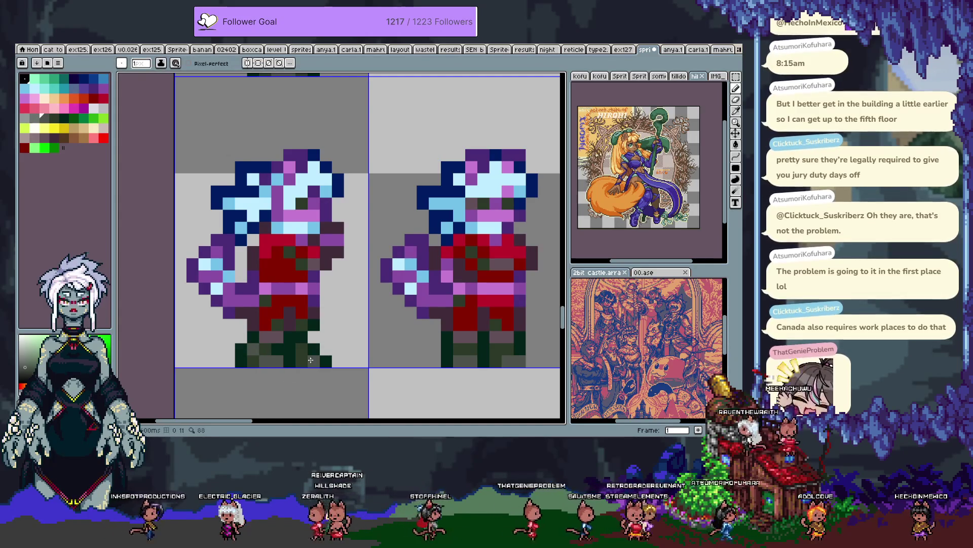
pyautogui.press('alt')
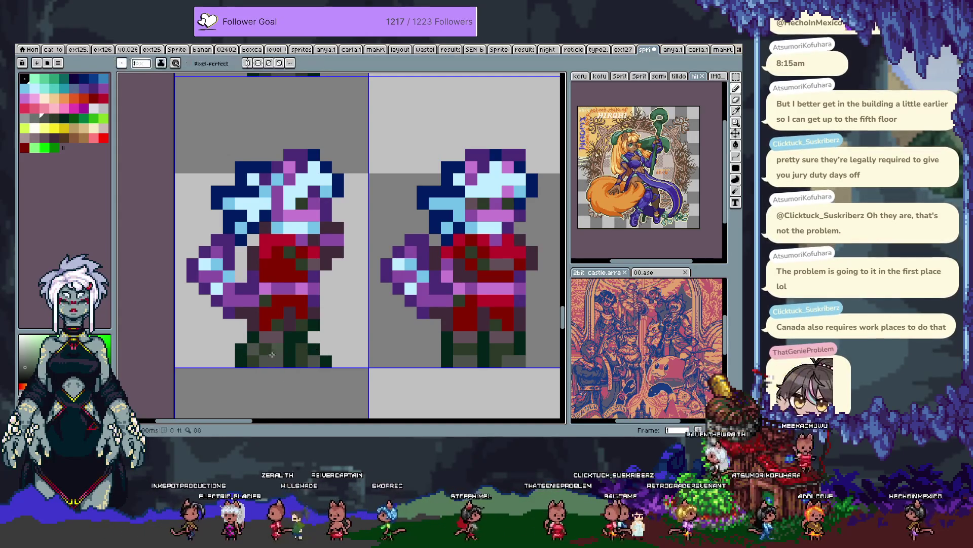
pyautogui.press('m')
pyautogui.hotkey('ctrl', 'z')
pyautogui.press('alt')
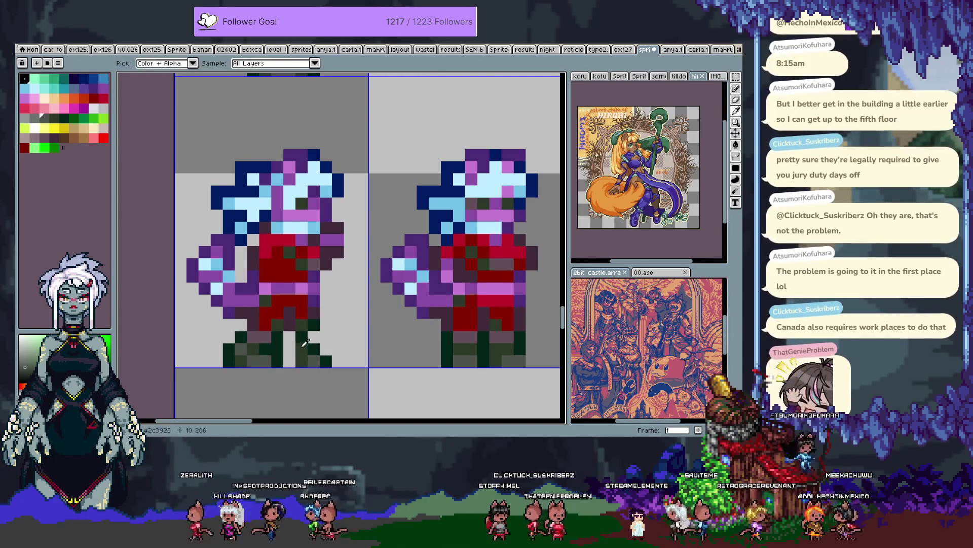
# Step: Pick leg greens and body red, then try purple on the body pixels and undo it
pyautogui.keyDown('alt'); pyautogui.click(307, 342); pyautogui.keyUp('alt')
pyautogui.keyDown('alt'); pyautogui.click(291, 351); pyautogui.keyUp('alt')
pyautogui.press('alt')
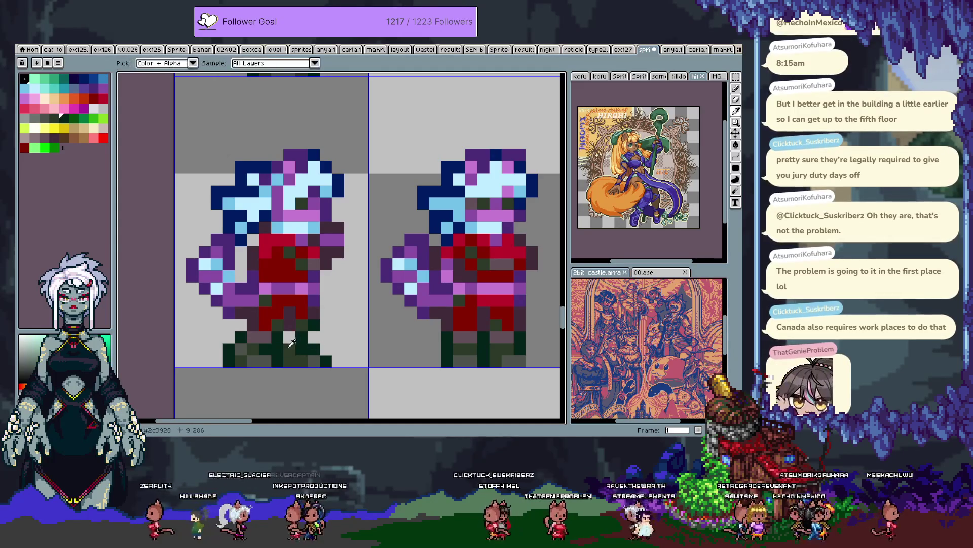
pyautogui.keyDown('alt'); pyautogui.click(301, 323); pyautogui.keyUp('alt')
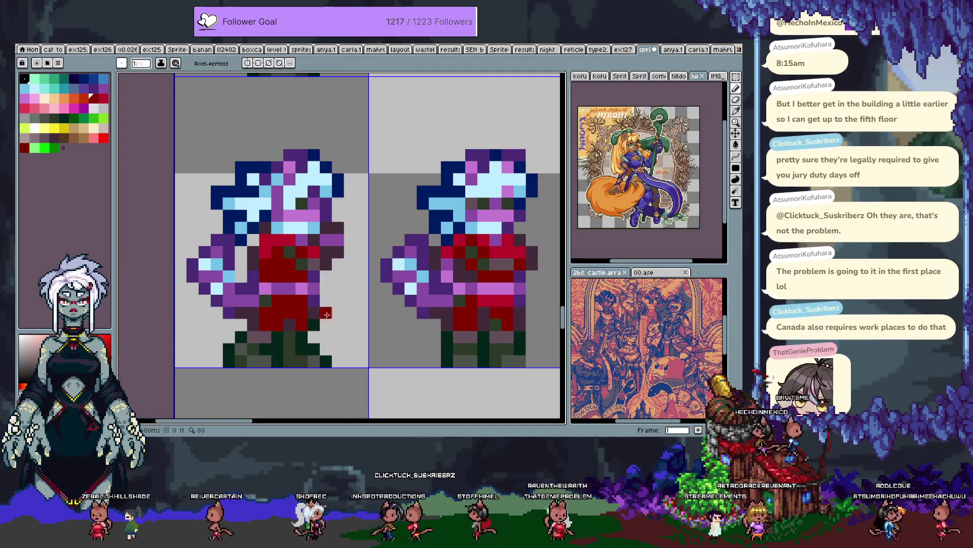
pyautogui.hotkey('ctrl', 'z')
pyautogui.press('alt')
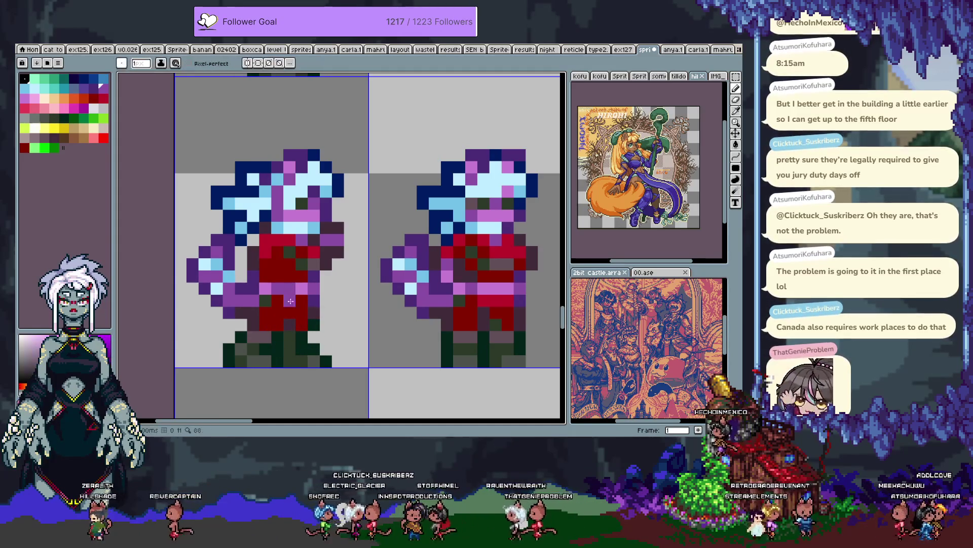
pyautogui.moveTo(289, 300); pyautogui.dragTo(302, 300)
pyautogui.keyDown('alt'); pyautogui.click(279, 292); pyautogui.keyUp('alt')
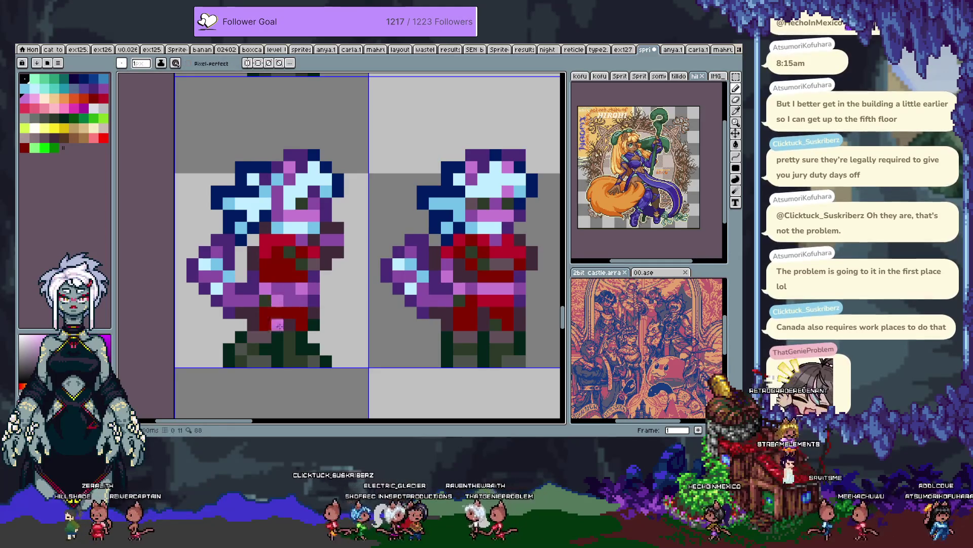
pyautogui.hotkey('ctrl', 'z')
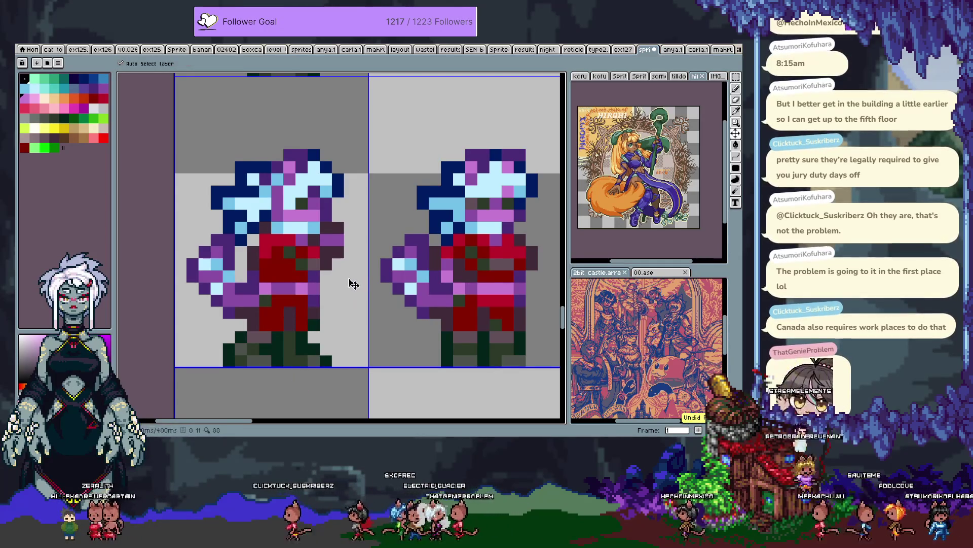
# Step: Select the left sprite's arm and nudge it one pixel right
pyautogui.scroll(-4, 349, 284)
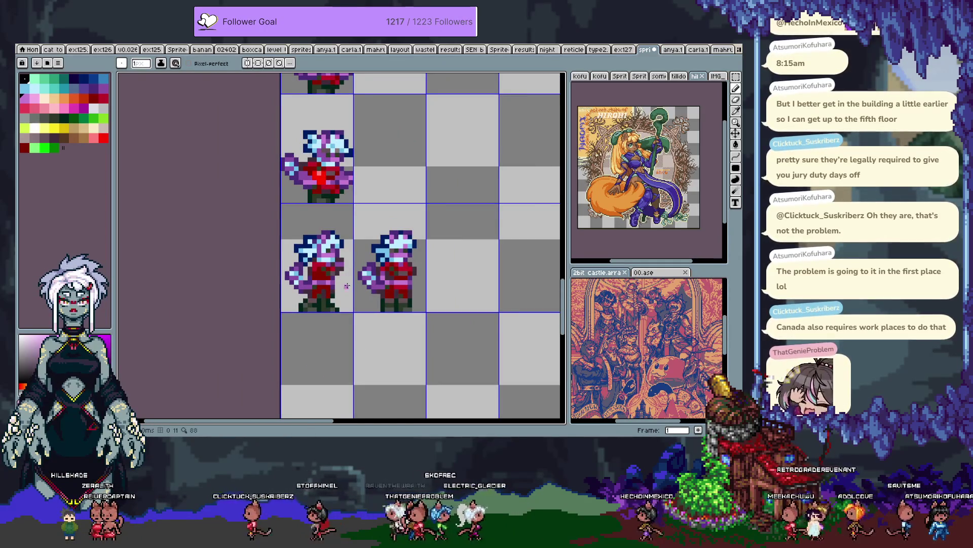
pyautogui.scroll(3, 346, 286)
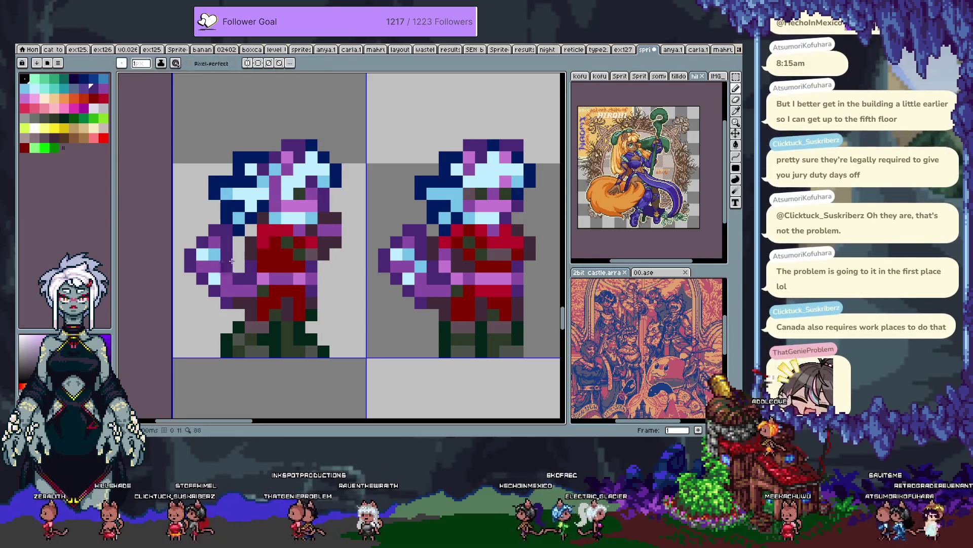
pyautogui.keyDown('alt'); pyautogui.click(232, 266); pyautogui.keyUp('alt')
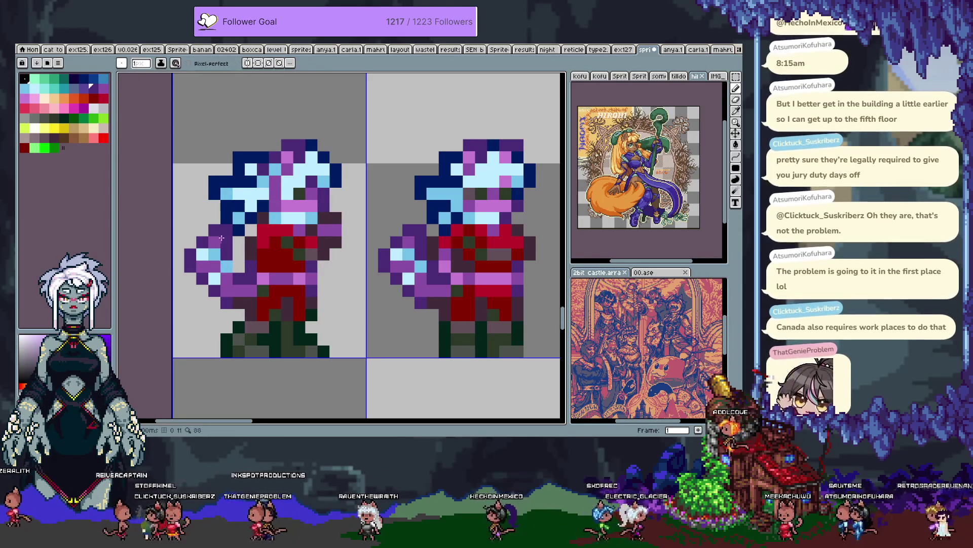
pyautogui.press('m')
pyautogui.moveTo(233, 225)
pyautogui.mouseDown()
pyautogui.moveTo(183, 273)
pyautogui.moveTo(213, 253)
pyautogui.moveTo(174, 239)
pyautogui.moveTo(207, 257)
pyautogui.mouseUp()
pyautogui.hotkey('ctrl', 'd')
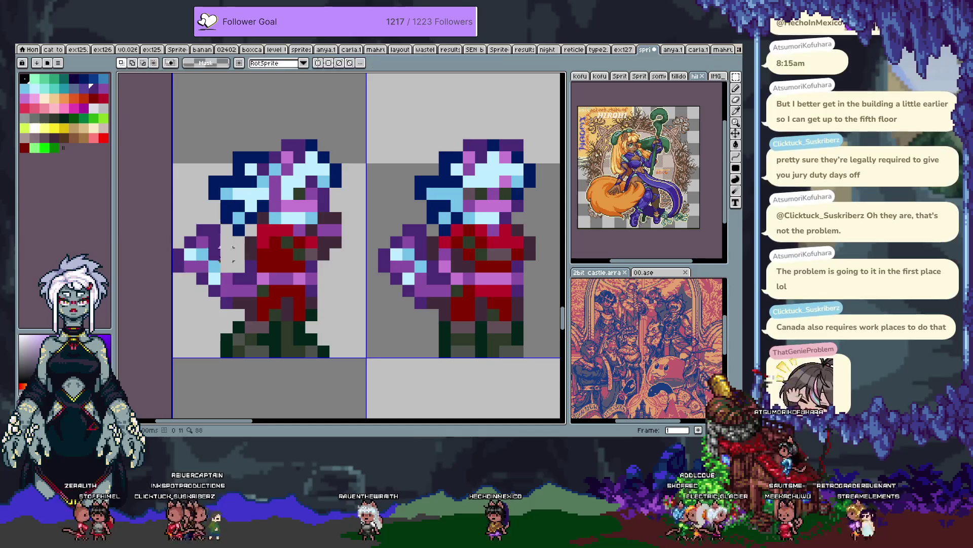
pyautogui.press('Right')
pyautogui.hotkey('ctrl', 'd')
pyautogui.press('i')
pyautogui.press('b')
# Step: Erase stray dark purple arm pixels and reshade the arm with light blue and purple
pyautogui.rightClick(185, 273)
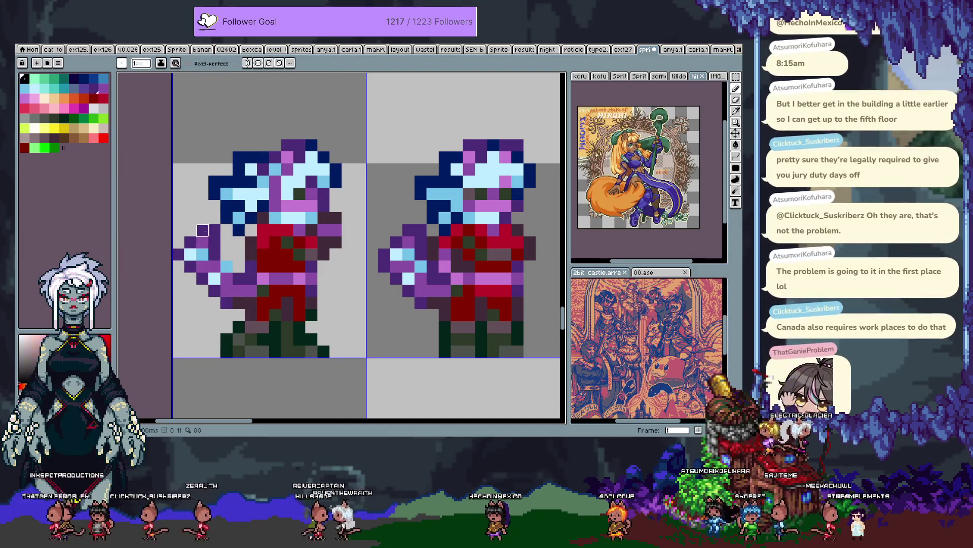
pyautogui.rightClick(214, 231)
pyautogui.click(202, 242)
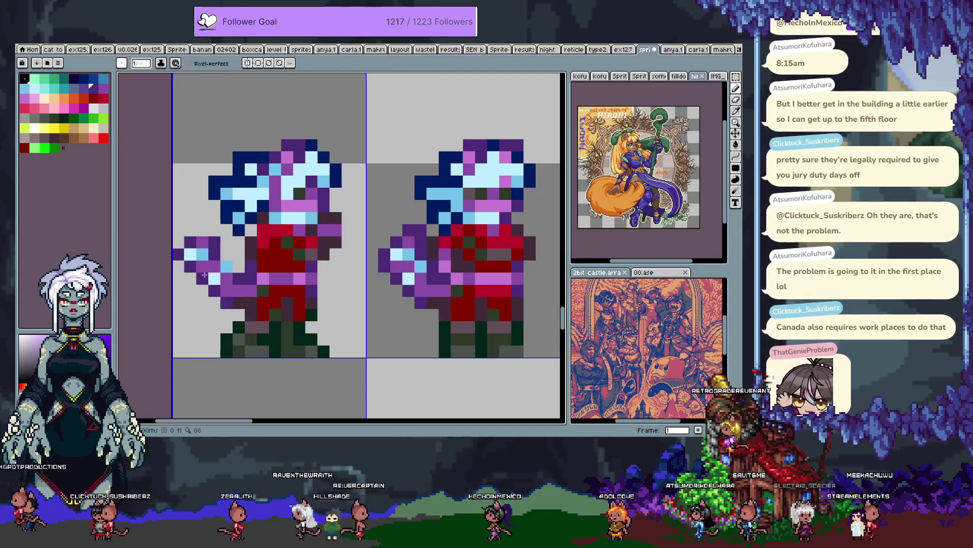
pyautogui.click(214, 277)
pyautogui.click(190, 265)
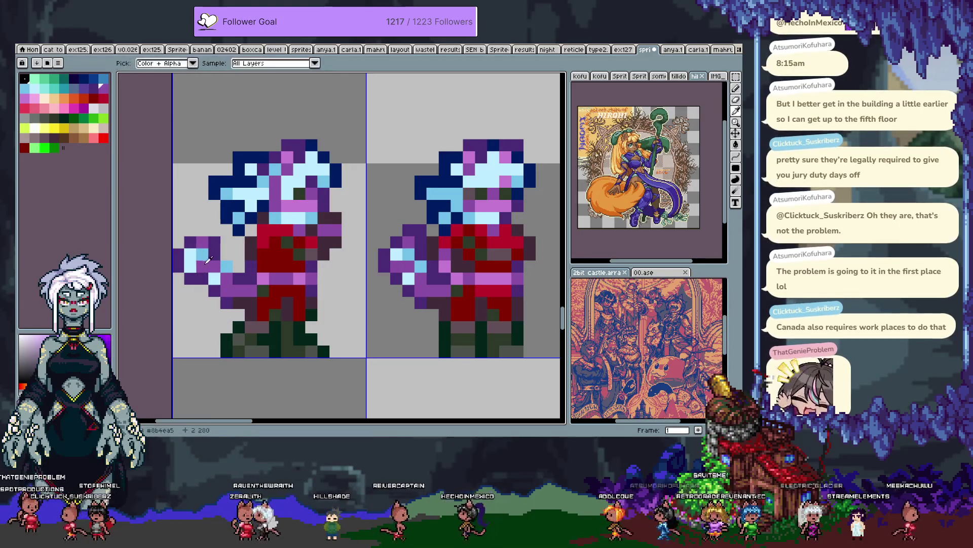
pyautogui.keyDown('alt'); pyautogui.click(208, 260); pyautogui.keyUp('alt')
pyautogui.click(224, 265)
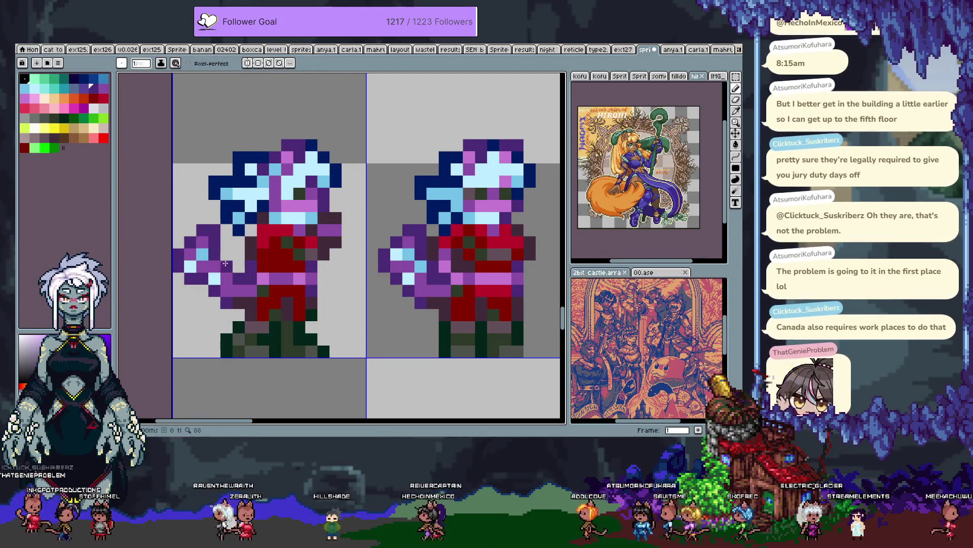
pyautogui.click(203, 278)
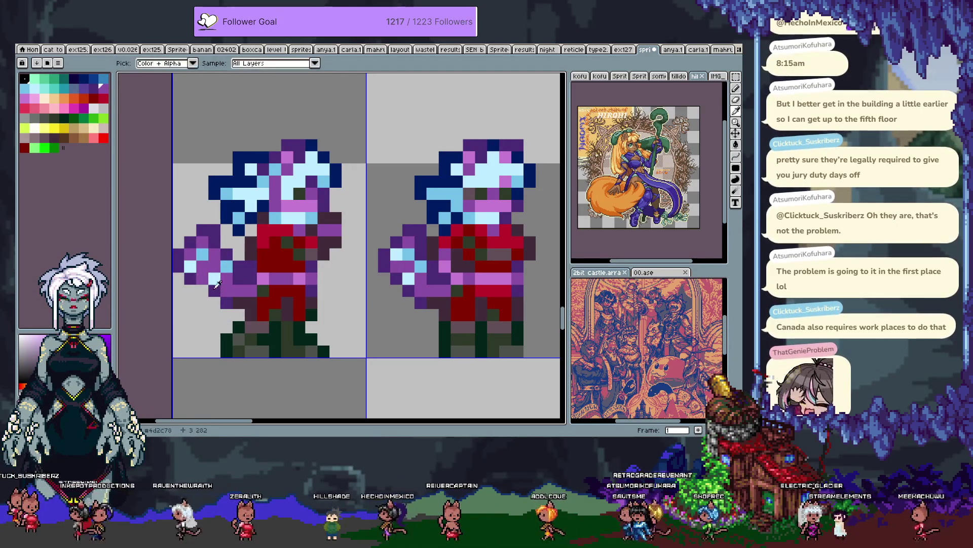
pyautogui.click(214, 302)
# Step: Paint dark red and red pixels across the lower tunic
pyautogui.keyDown('alt'); pyautogui.click(236, 284); pyautogui.keyUp('alt')
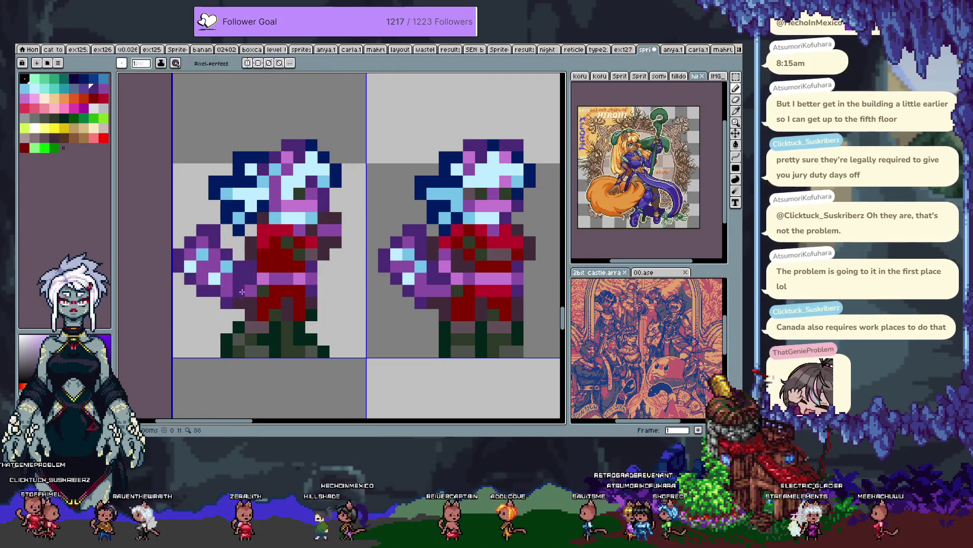
pyautogui.keyDown('alt'); pyautogui.click(273, 273); pyautogui.keyUp('alt')
pyautogui.click(247, 269)
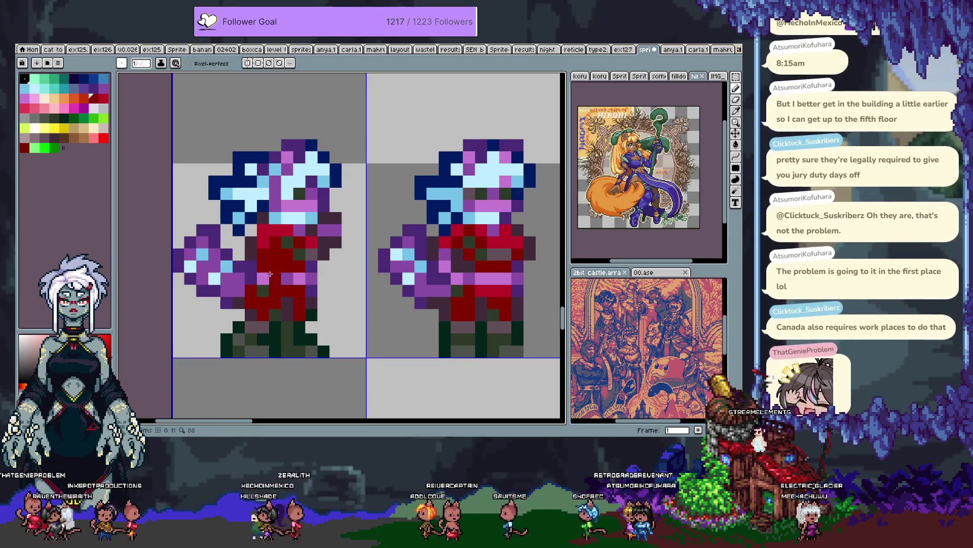
pyautogui.keyDown('alt'); pyautogui.click(249, 266); pyautogui.keyUp('alt')
pyautogui.keyDown('alt'); pyautogui.click(263, 279); pyautogui.keyUp('alt')
pyautogui.press('alt')
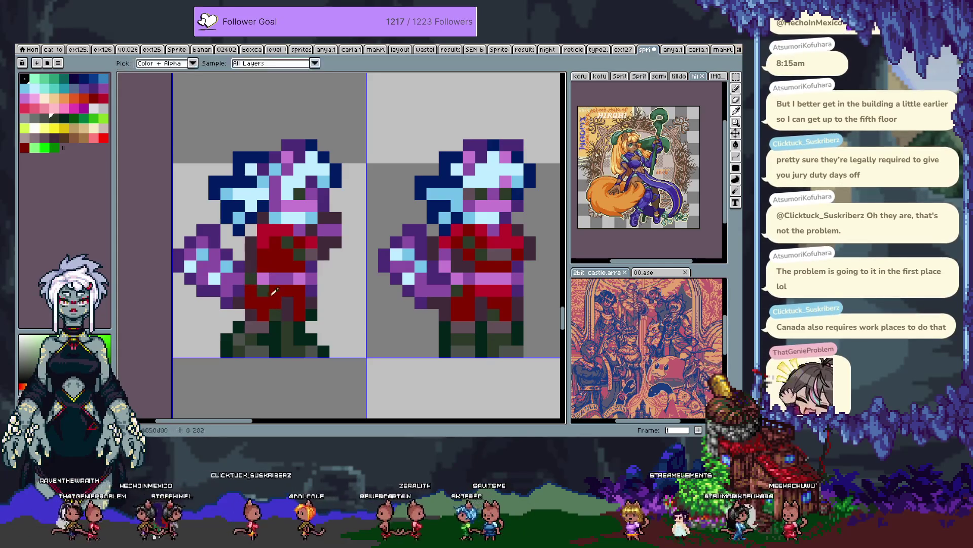
pyautogui.keyDown('alt'); pyautogui.click(280, 228); pyautogui.keyUp('alt')
pyautogui.moveTo(251, 289); pyautogui.dragTo(267, 289)
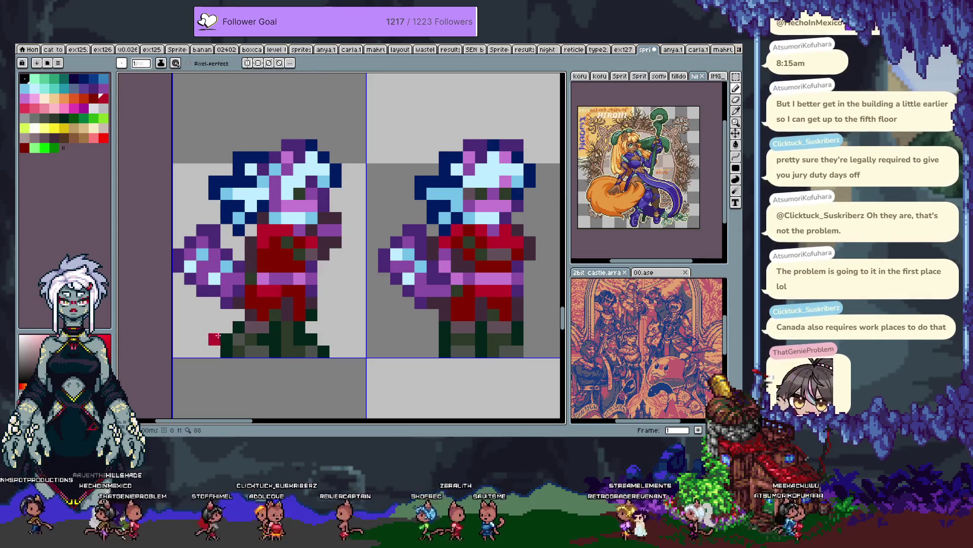
pyautogui.scroll(-3, 211, 342)
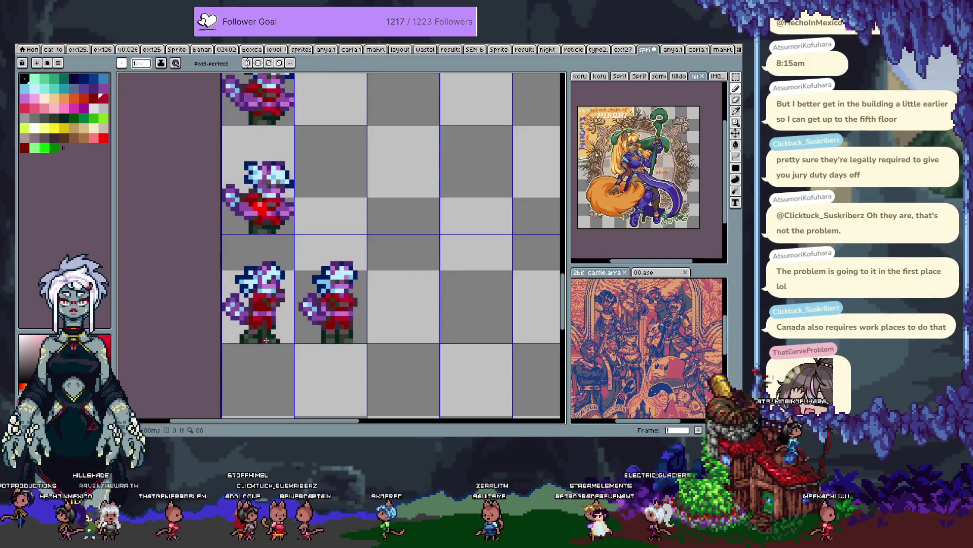
# Step: Sample the purple and dark green from the sprite and redo the last undone pixel edit
pyautogui.scroll(3, 294, 298)
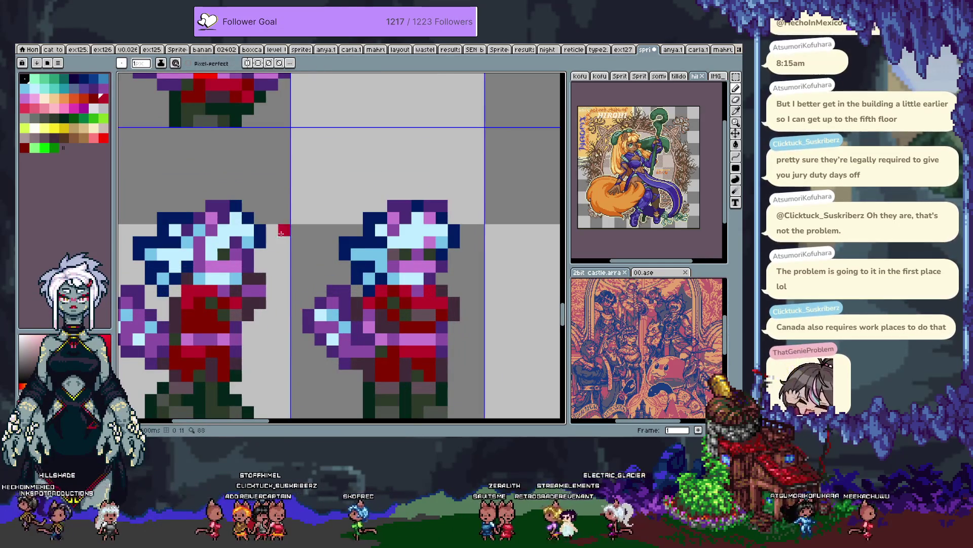
pyautogui.keyDown('alt'); pyautogui.click(232, 292); pyautogui.keyUp('alt')
pyautogui.keyDown('alt'); pyautogui.click(222, 302); pyautogui.keyUp('alt')
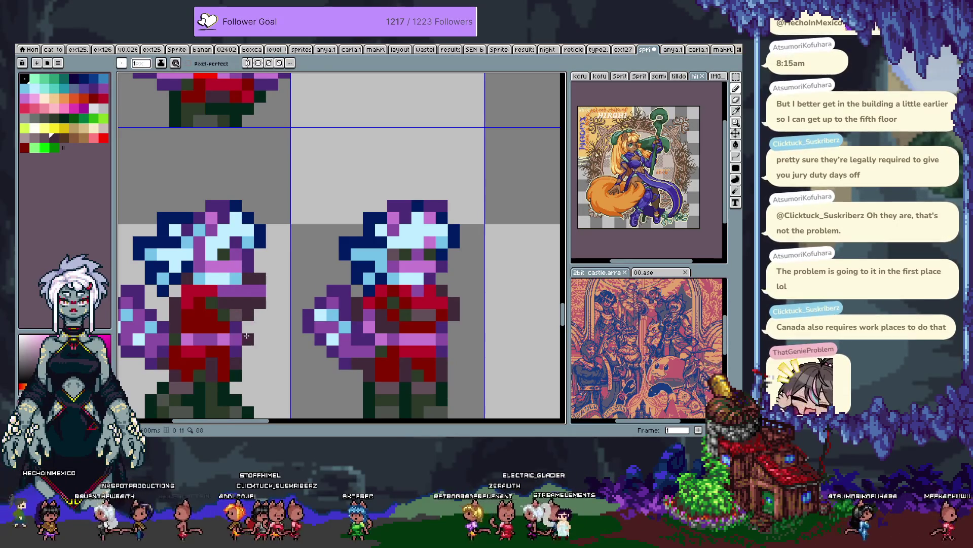
pyautogui.hotkey('ctrl', 'y')
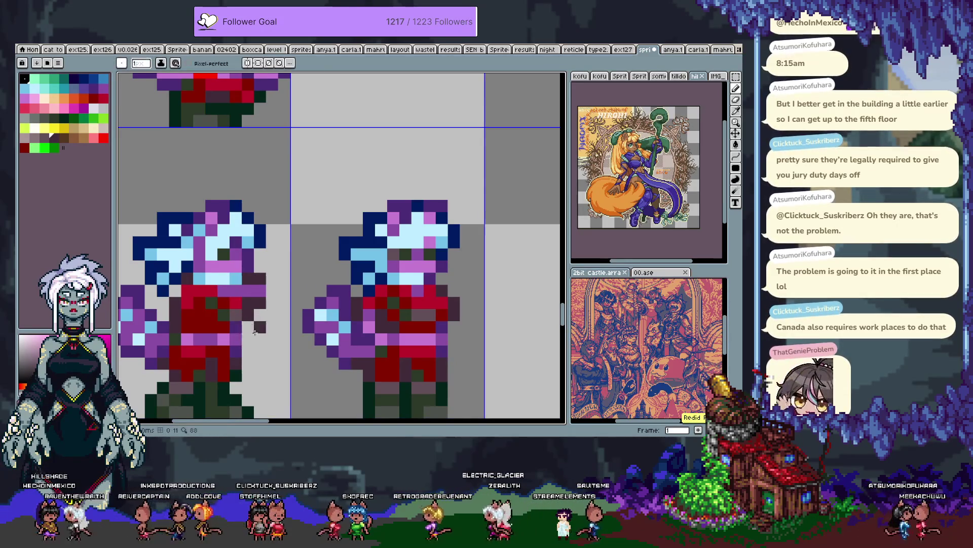
# Step: Pan across the sheet to bring the FALL and LIFT rows into view
pyautogui.moveTo(258, 339); pyautogui.dragTo(310, 284)
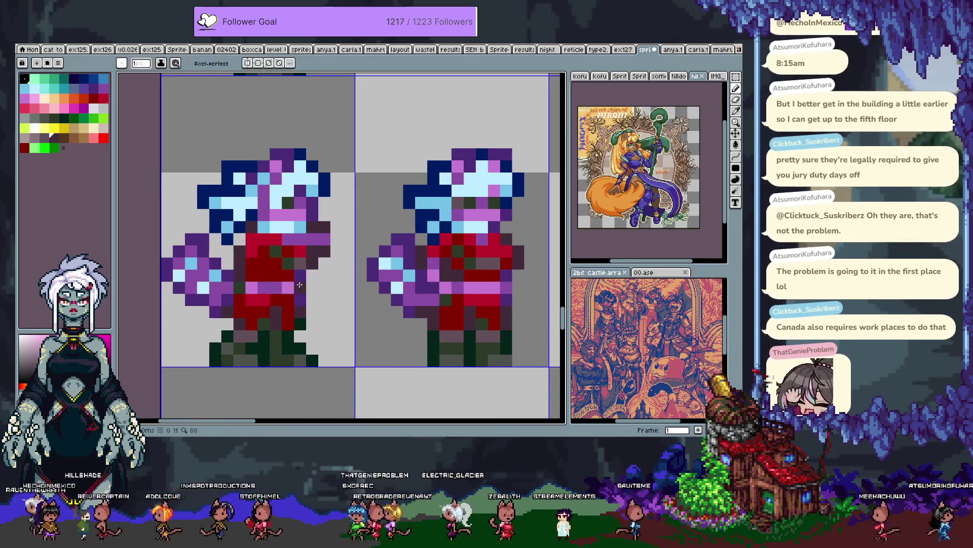
pyautogui.scroll(-3, 433, 290)
pyautogui.moveTo(432, 290); pyautogui.dragTo(392, 288)
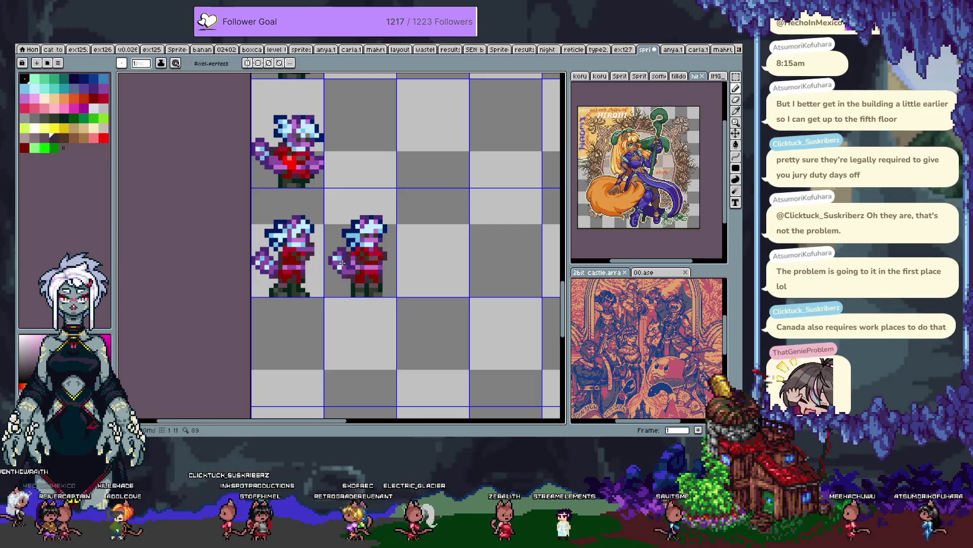
pyautogui.scroll(-2, 349, 260)
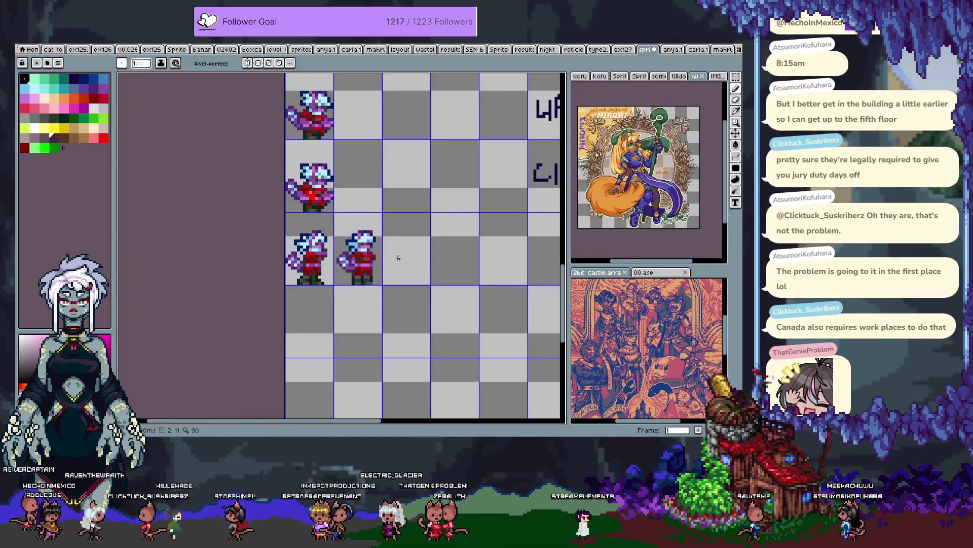
pyautogui.moveTo(397, 258)
pyautogui.mouseDown()
pyautogui.moveTo(343, 254)
pyautogui.moveTo(292, 330)
pyautogui.mouseUp()
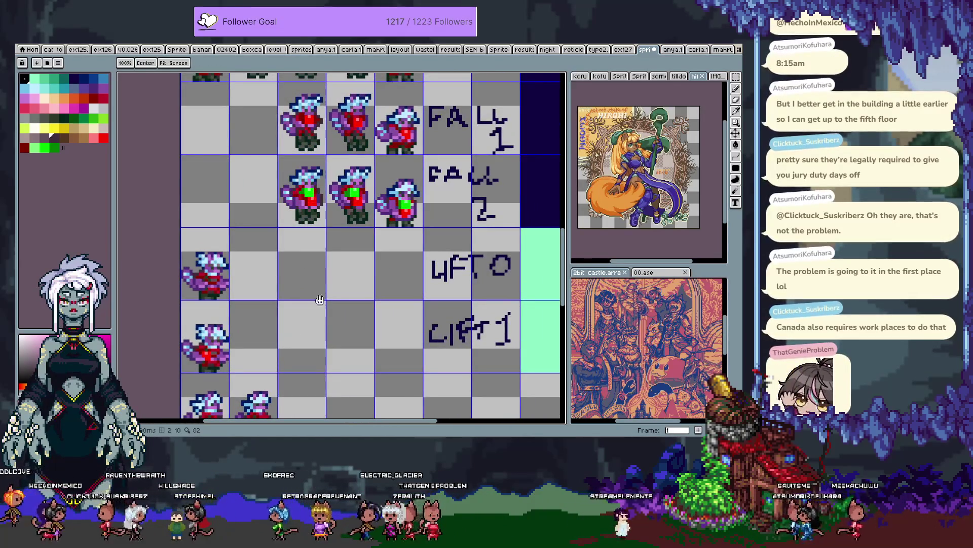
pyautogui.scroll(5, 308, 306)
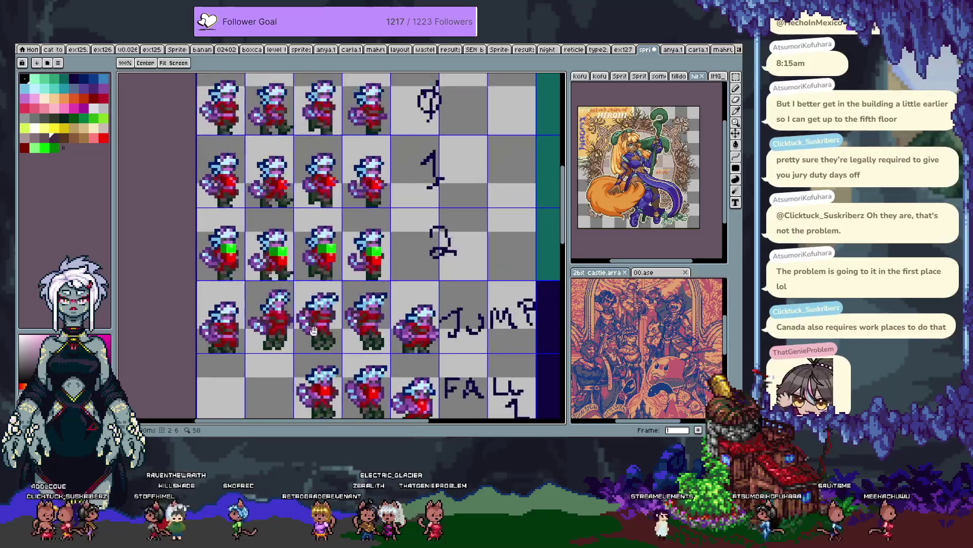
pyautogui.scroll(5, 320, 338)
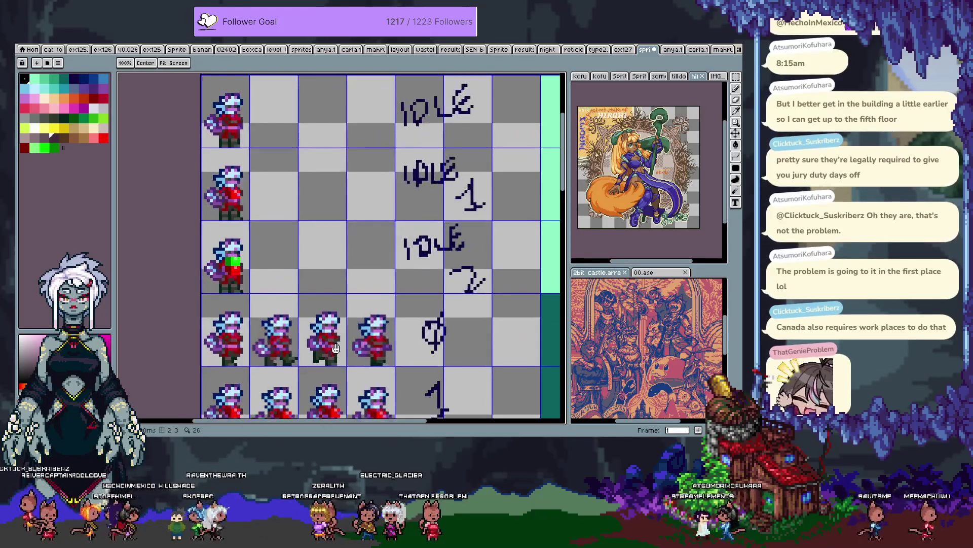
# Step: Fill the empty label cell beside the new two-frame row with mint
pyautogui.press('b')
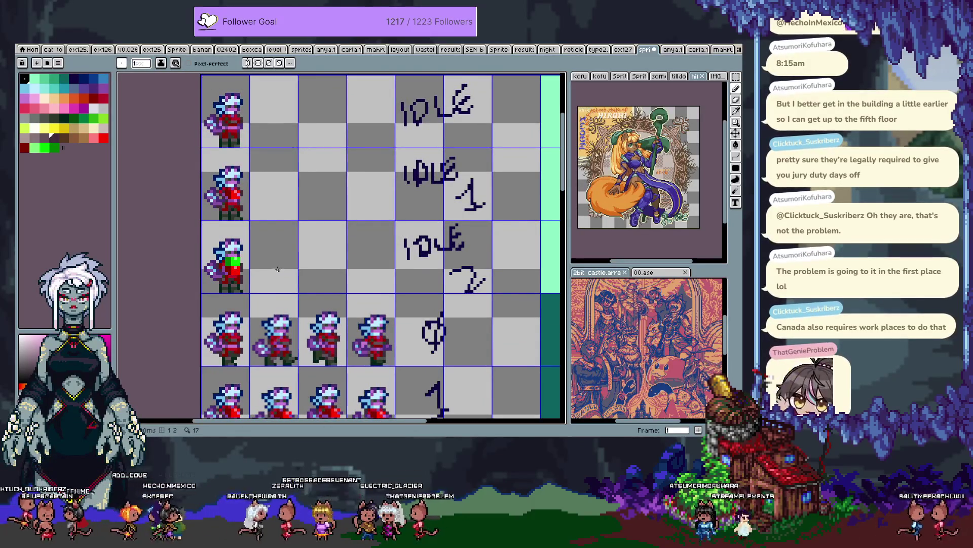
pyautogui.scroll(-10, 304, 258)
pyautogui.press('h')
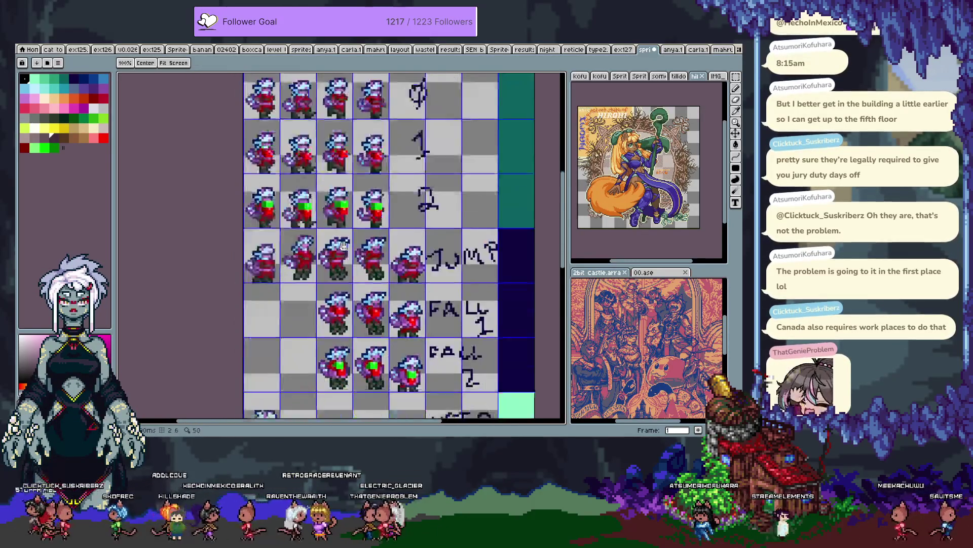
pyautogui.moveTo(380, 274); pyautogui.dragTo(377, 259)
pyautogui.press('b')
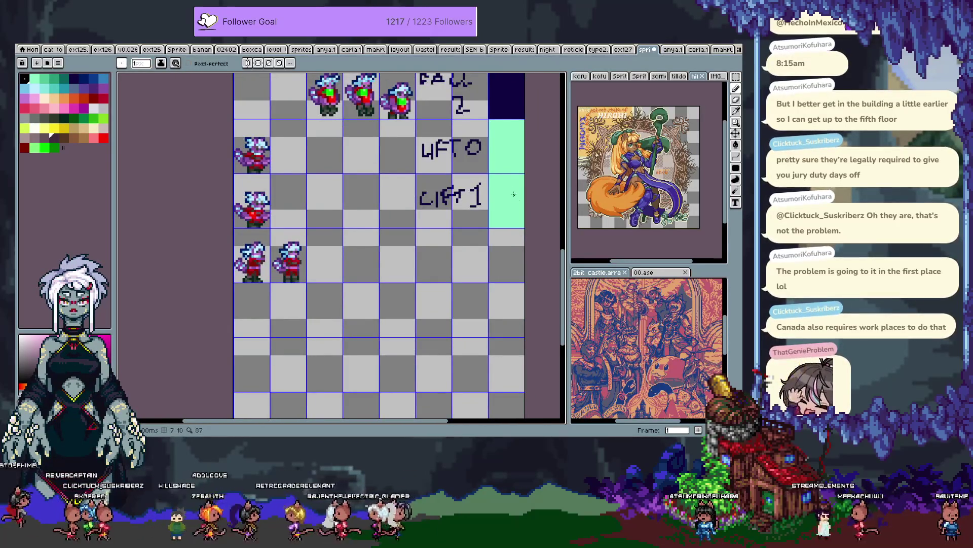
pyautogui.press('g')
pyautogui.click(507, 249)
# Step: Pick the dark navy label colour and letter 'PUS' beside the new row
pyautogui.scroll(1, 436, 235)
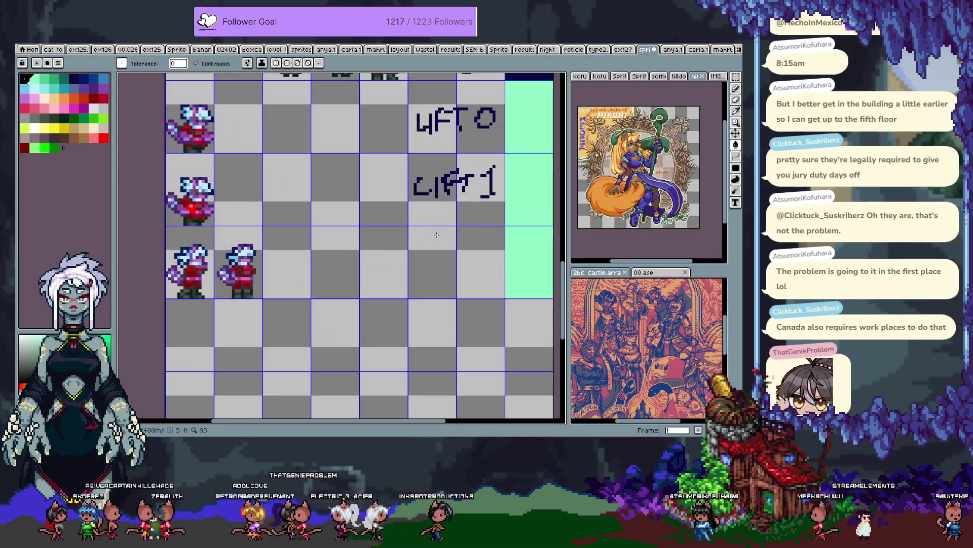
pyautogui.press('i')
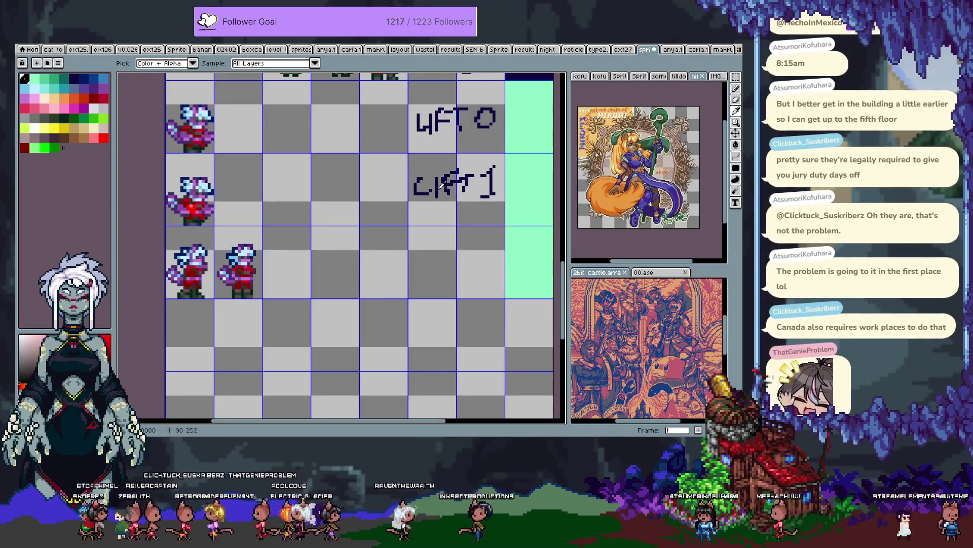
pyautogui.click(441, 185)
pyautogui.press('b')
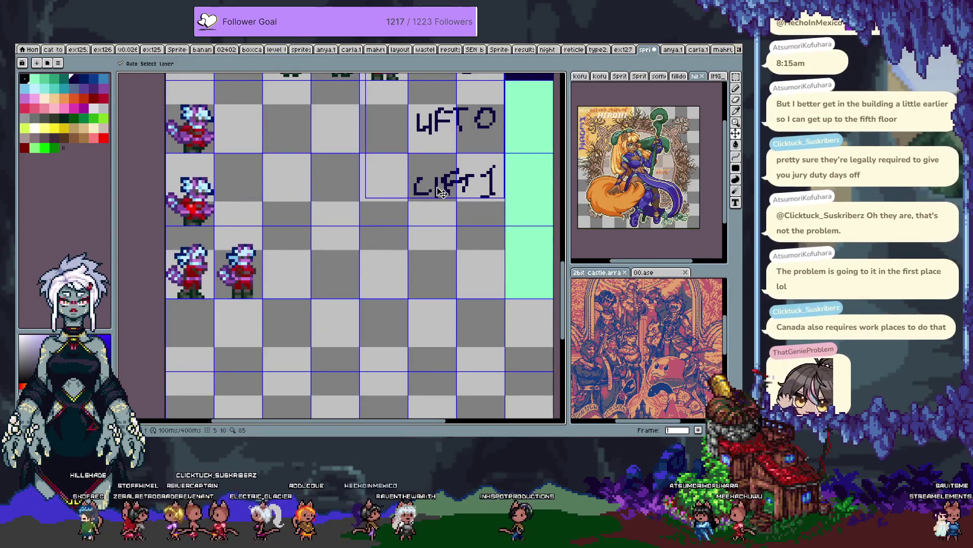
pyautogui.moveTo(414, 259)
pyautogui.mouseDown()
pyautogui.moveTo(446, 241)
pyautogui.moveTo(455, 258)
pyautogui.moveTo(479, 260)
pyautogui.mouseUp()
# Step: Finish the 'PUSH 0' label and bring the LIFT and PUSH rows into view
pyautogui.moveTo(481, 250); pyautogui.dragTo(489, 251)
pyautogui.moveTo(489, 241)
pyautogui.mouseDown()
pyautogui.moveTo(489, 260)
pyautogui.moveTo(455, 272)
pyautogui.mouseUp()
pyautogui.rightClick(355, 207)
pyautogui.scroll(-4, 367, 306)
pyautogui.moveTo(367, 307); pyautogui.dragTo(373, 245)
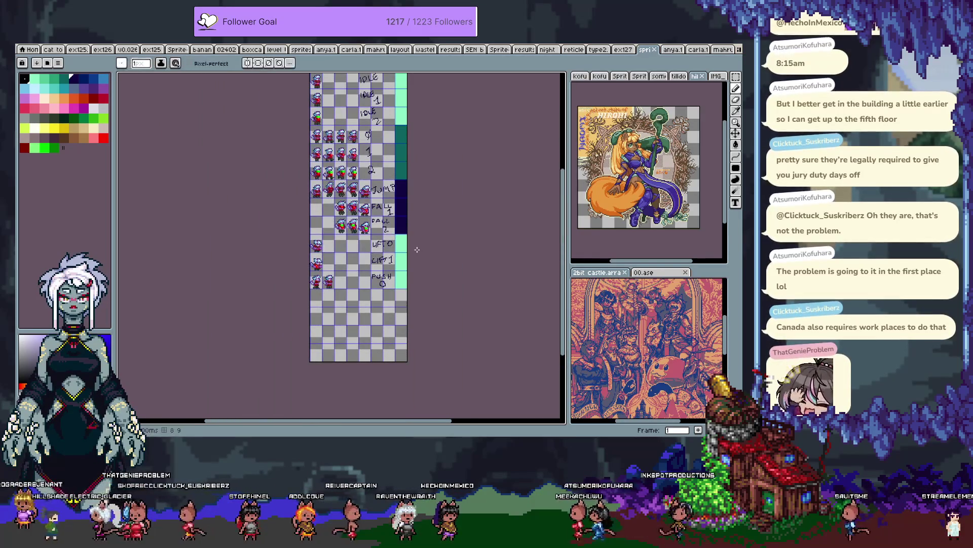
pyautogui.scroll(2, 357, 266)
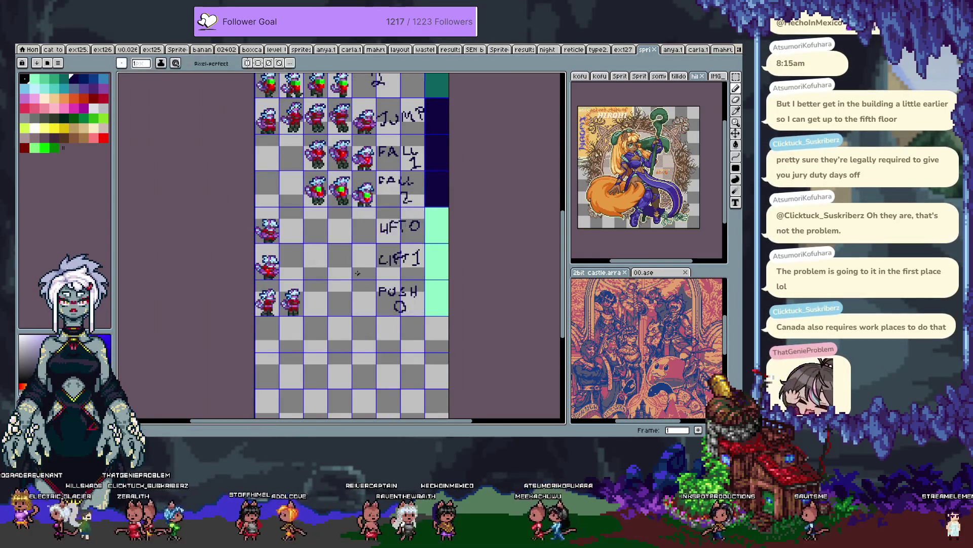
pyautogui.scroll(2, 339, 295)
pyautogui.moveTo(326, 322); pyautogui.dragTo(322, 237)
# Step: Move the second PUSH 0 sprite two rows down and save the sheet
pyautogui.press('m')
pyautogui.press('b')
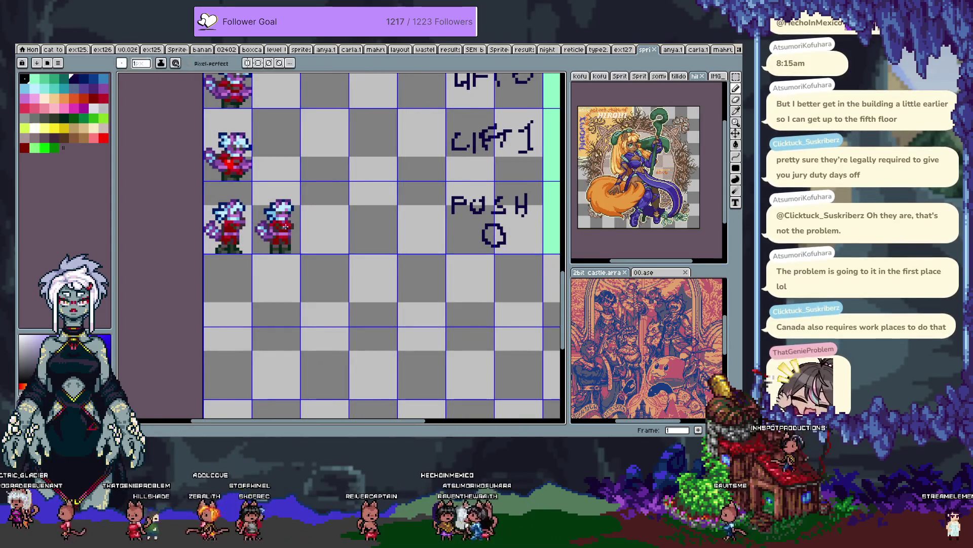
pyautogui.press('m')
pyautogui.moveTo(253, 182); pyautogui.dragTo(315, 249)
pyautogui.hotkey('shift', 'Down')
pyautogui.hotkey('shift', 'Down')
pyautogui.hotkey('ctrl', 's')
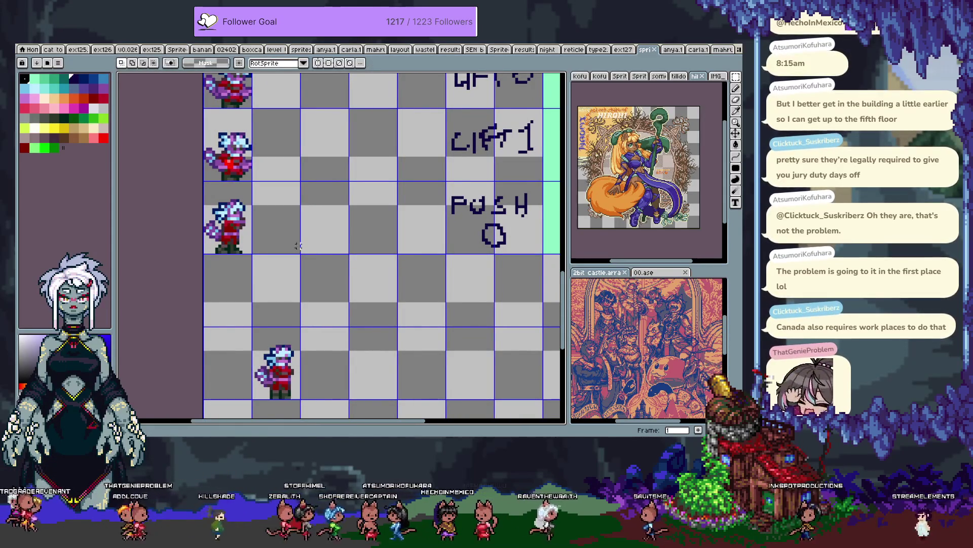
pyautogui.scroll(1, 223, 228)
pyautogui.press('b')
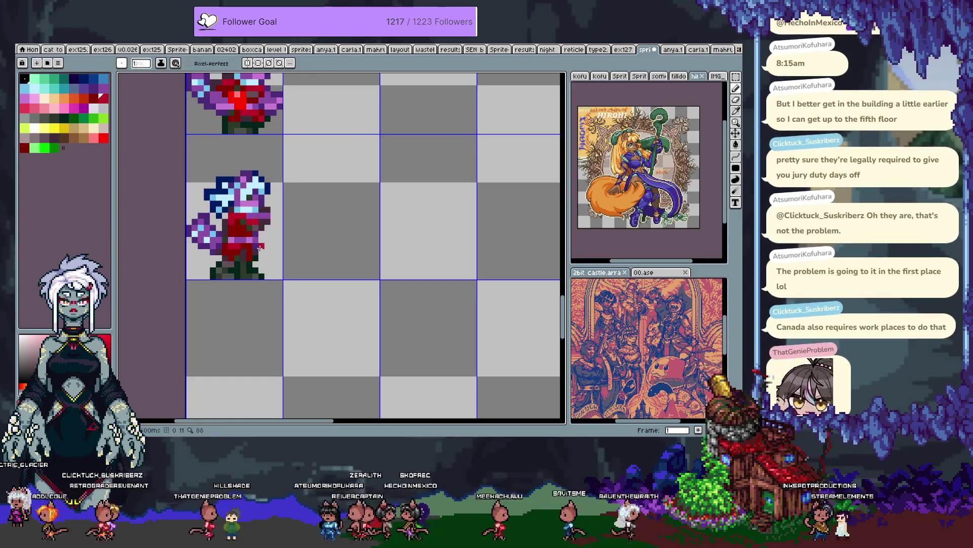
# Step: Pick the sprite's red and paint dark red pixels onto the PUSH 0 tunic
pyautogui.press('alt')
pyautogui.keyDown('alt'); pyautogui.click(243, 235); pyautogui.keyUp('alt')
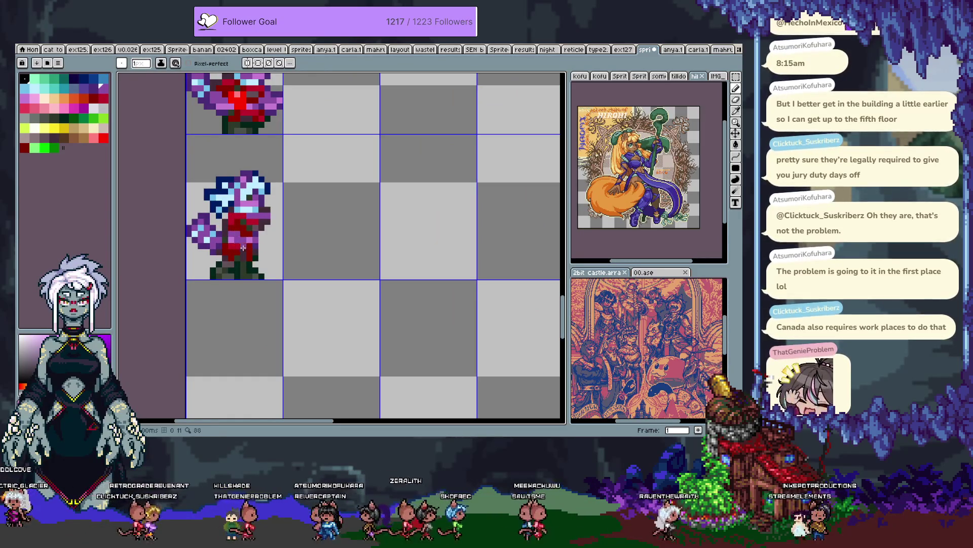
pyautogui.keyDown('alt'); pyautogui.click(240, 254); pyautogui.keyUp('alt')
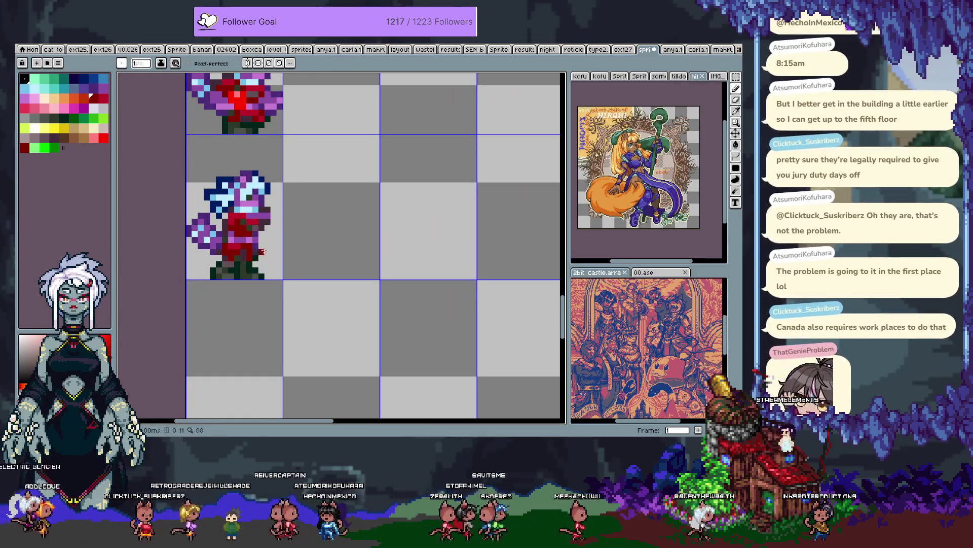
pyautogui.moveTo(253, 248)
pyautogui.mouseDown()
pyautogui.moveTo(276, 163)
pyautogui.moveTo(298, 189)
pyautogui.moveTo(291, 228)
pyautogui.moveTo(300, 275)
pyautogui.moveTo(294, 263)
pyautogui.moveTo(312, 215)
pyautogui.mouseUp()
pyautogui.moveTo(447, 106); pyautogui.dragTo(280, 265)
pyautogui.keyDown('alt'); pyautogui.click(284, 259); pyautogui.keyUp('alt')
pyautogui.click(275, 261)
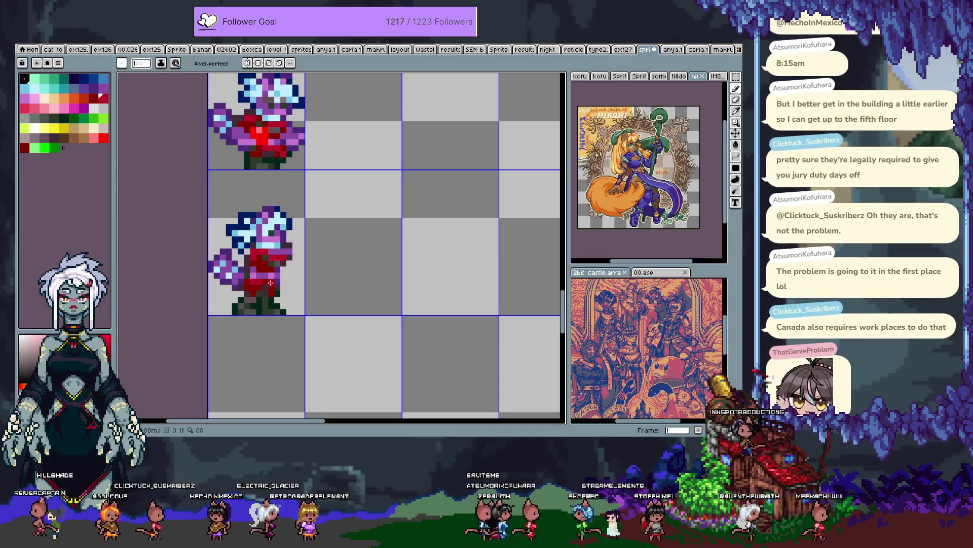
# Step: Choose a dark palette colour and save the sprite sheet
pyautogui.keyDown('alt'); pyautogui.click(257, 306); pyautogui.keyUp('alt')
pyautogui.hotkey('ctrl', 's')
pyautogui.scroll(-3, 238, 298)
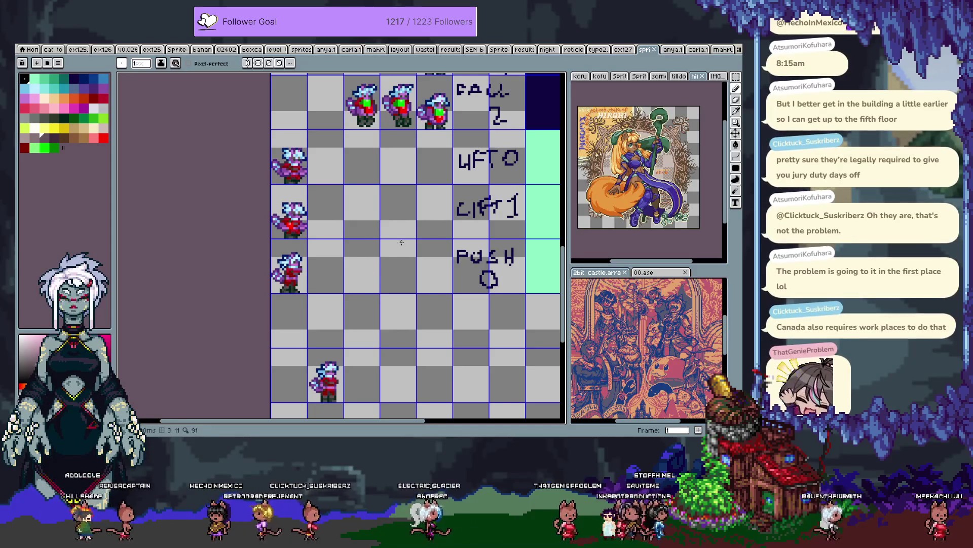
pyautogui.scroll(-2, 401, 243)
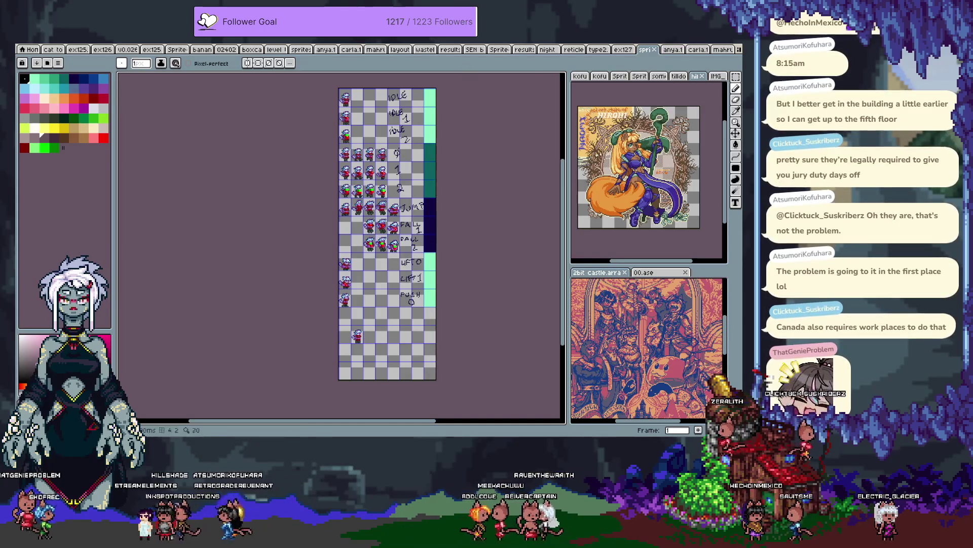
pyautogui.scroll(2, 358, 99)
pyautogui.moveTo(365, 127)
pyautogui.mouseDown()
pyautogui.moveTo(370, 178)
pyautogui.moveTo(355, 243)
pyautogui.moveTo(328, 227)
pyautogui.mouseUp()
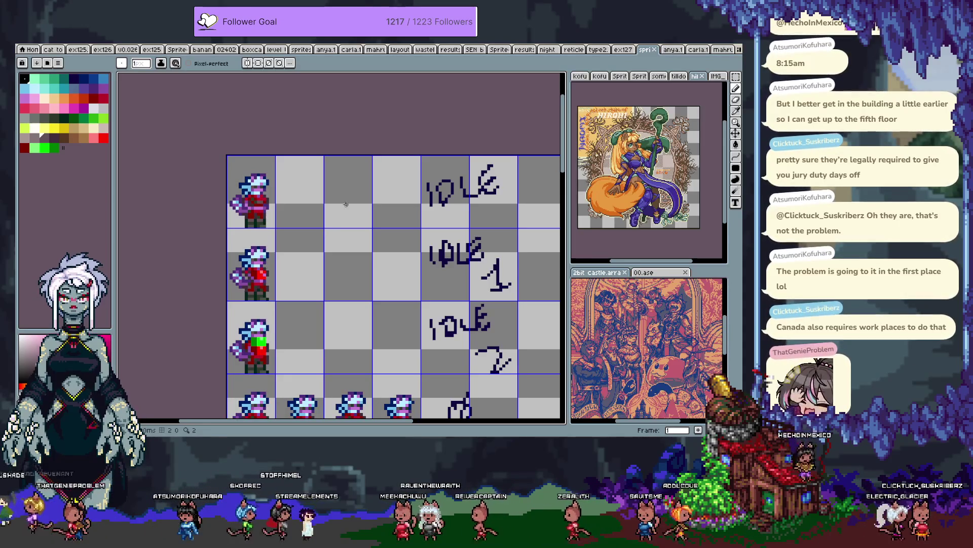
# Step: Copy the top-left IDLE sprite and paste the duplicate into the neighbouring cell
pyautogui.scroll(1, 350, 206)
pyautogui.scroll(1, 297, 188)
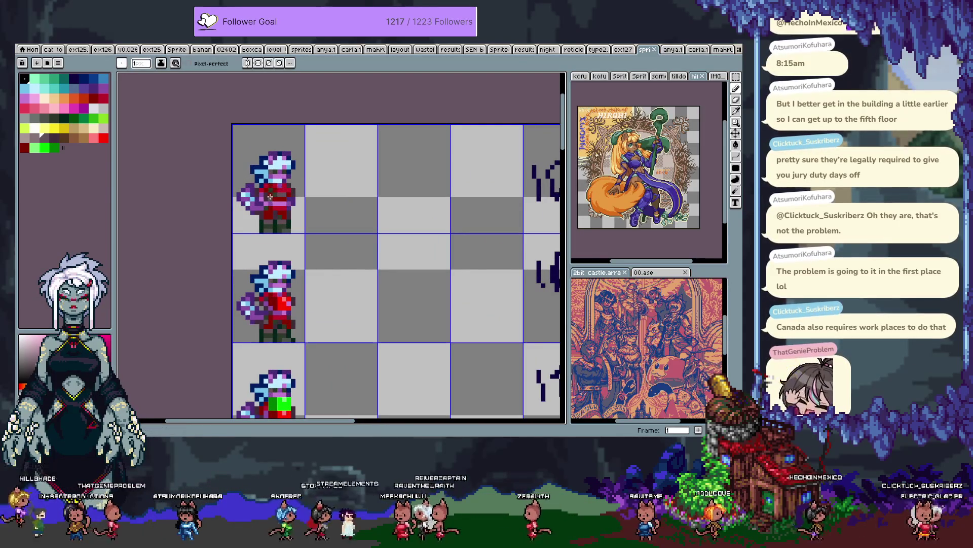
pyautogui.scroll(1, 274, 196)
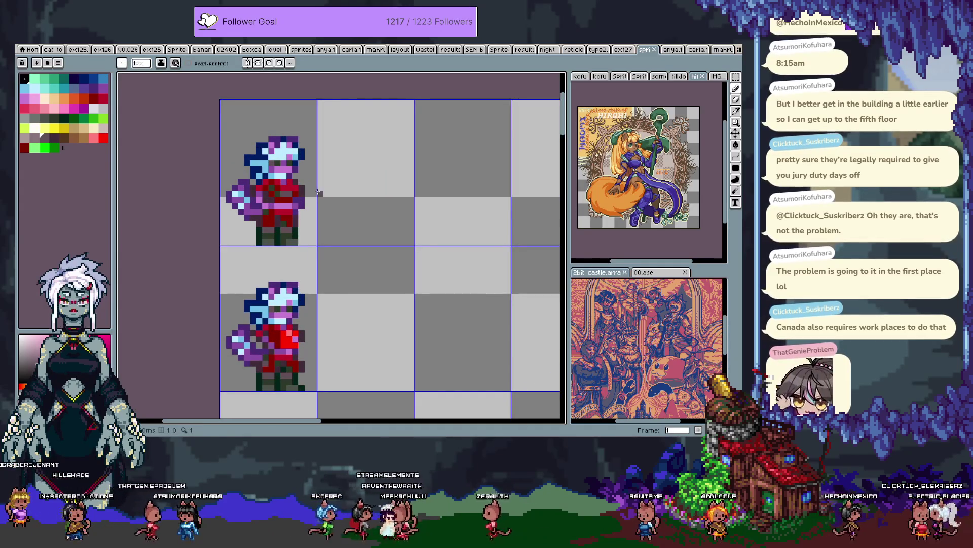
pyautogui.press('m')
pyautogui.moveTo(220, 99); pyautogui.dragTo(318, 246)
pyautogui.hotkey('ctrl', 'c')
pyautogui.hotkey('ctrl', 'v')
pyautogui.press('Return')
# Step: Switch to the cat character artwork document
pyautogui.scroll(1, 429, 187)
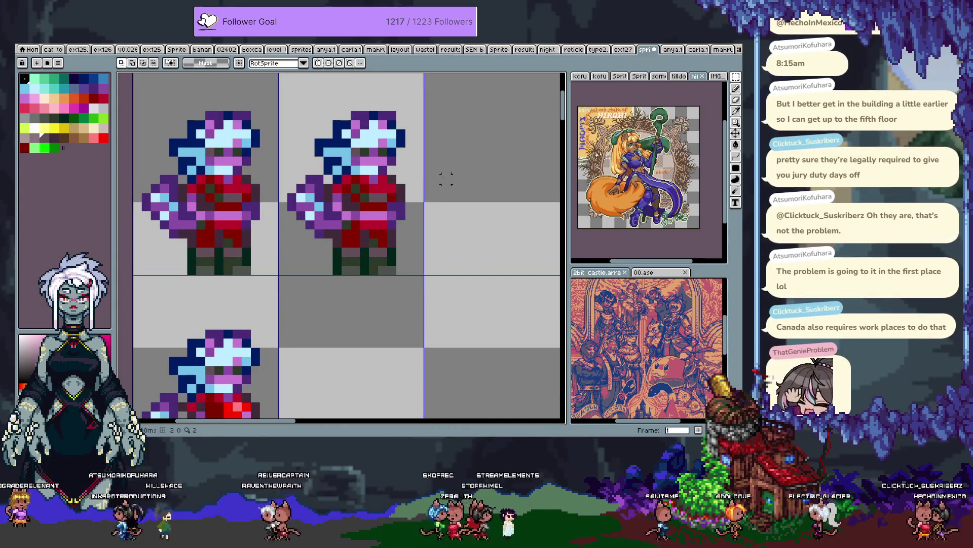
pyautogui.scroll(1, 407, 114)
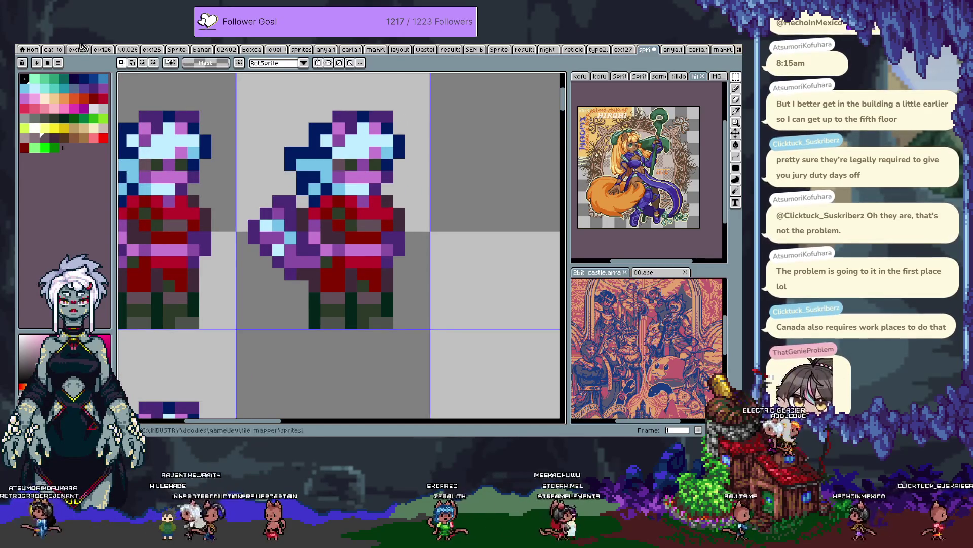
pyautogui.click(51, 50)
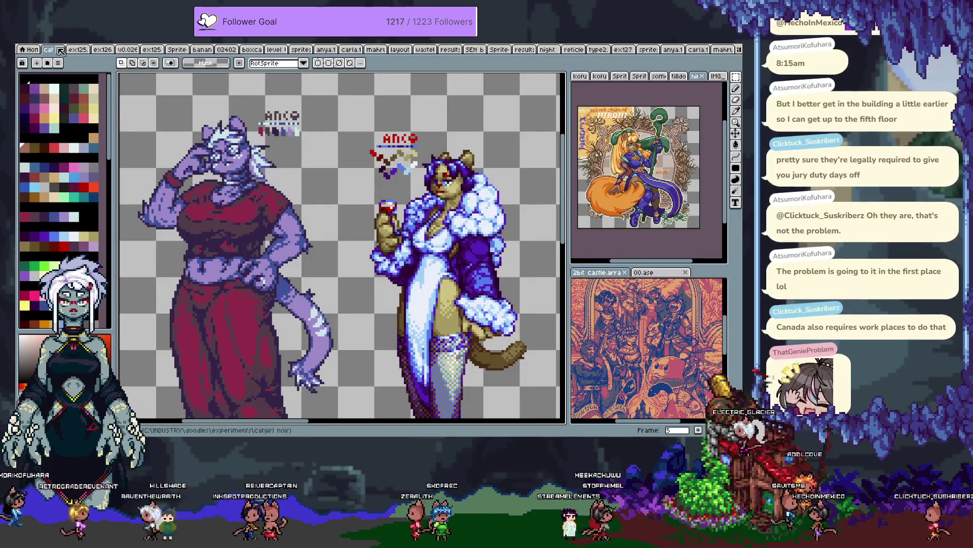
# Step: Dock the cat artwork in the right preview panel showing its face, then return to the sprite sheet
pyautogui.moveTo(51, 54)
pyautogui.mouseDown()
pyautogui.moveTo(330, 152)
pyautogui.moveTo(643, 168)
pyautogui.moveTo(583, 85)
pyautogui.mouseUp()
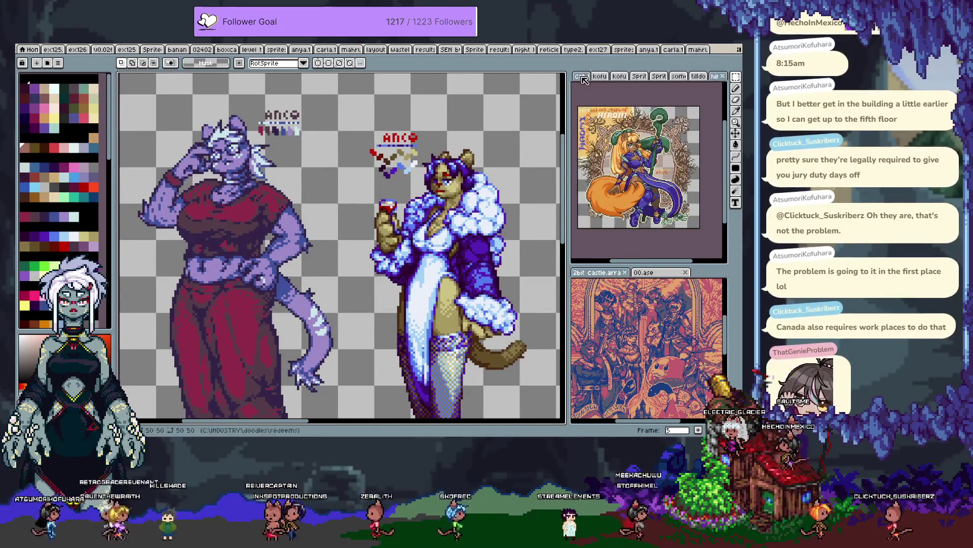
pyautogui.moveTo(659, 168)
pyautogui.mouseDown()
pyautogui.moveTo(699, 205)
pyautogui.moveTo(690, 194)
pyautogui.mouseUp()
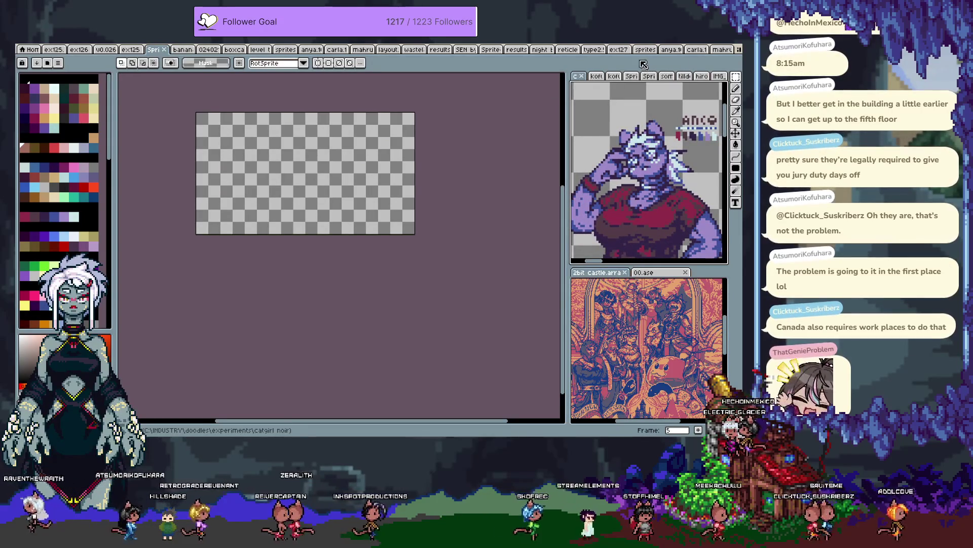
pyautogui.click(693, 50)
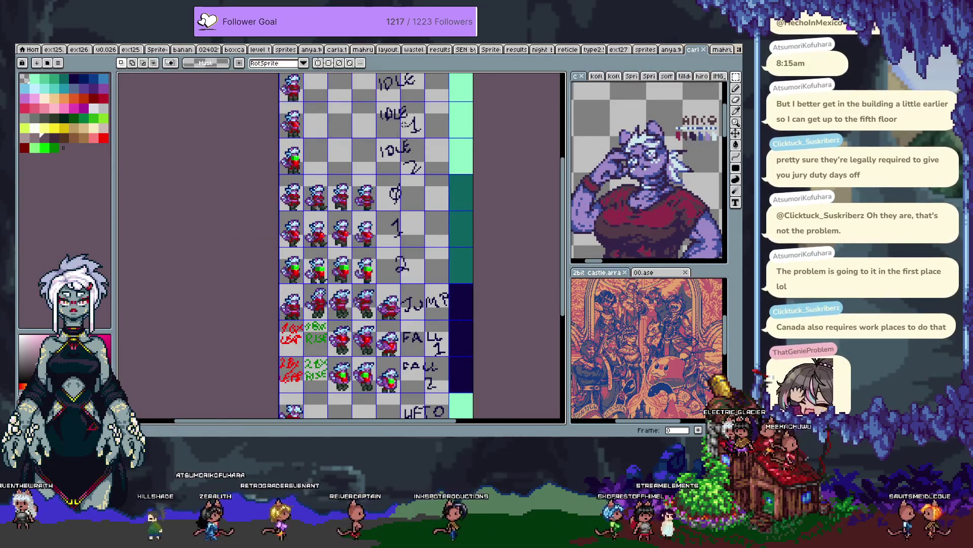
# Step: Paint a dark navy and a dark purple pixel on the copied idle frame's hair
pyautogui.click(644, 50)
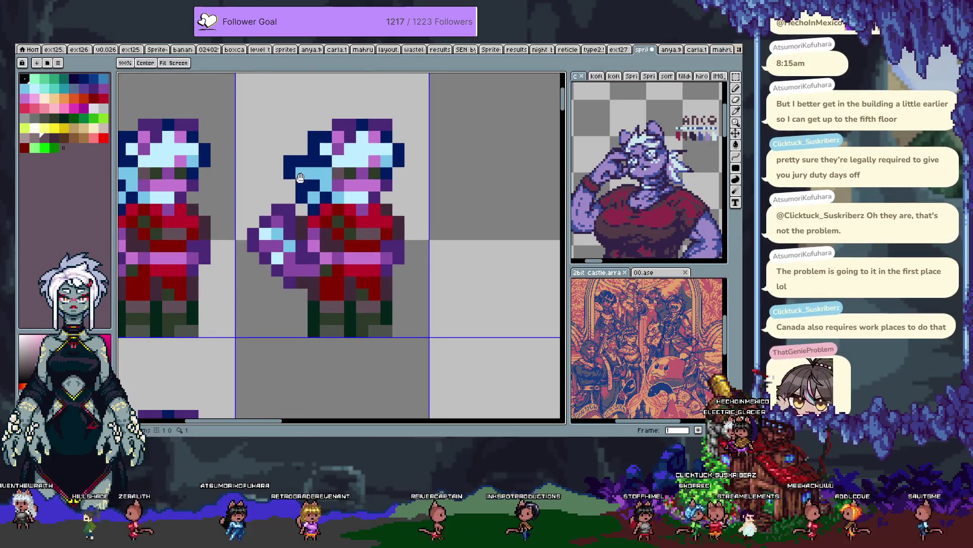
pyautogui.scroll(2, 417, 102)
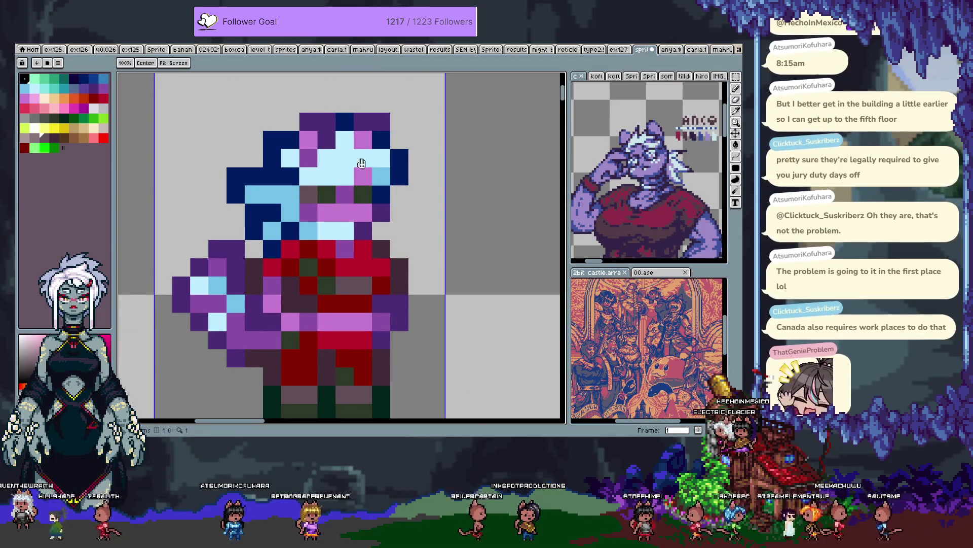
pyautogui.scroll(-3, 348, 175)
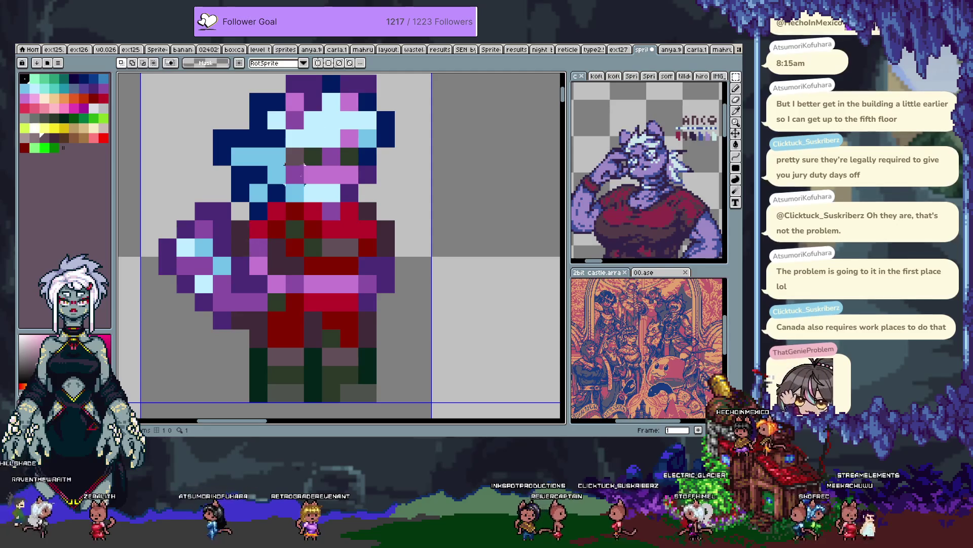
pyautogui.scroll(3, 303, 181)
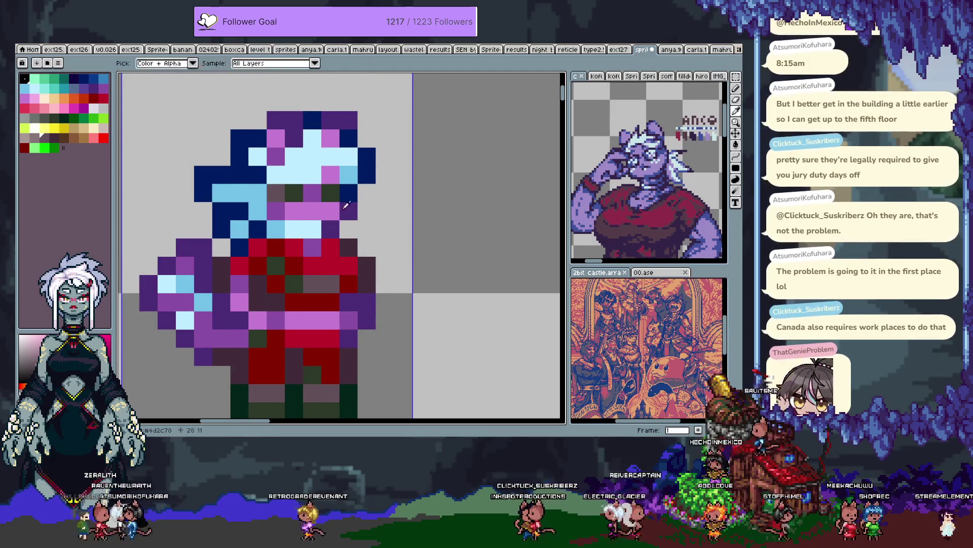
pyautogui.press('b')
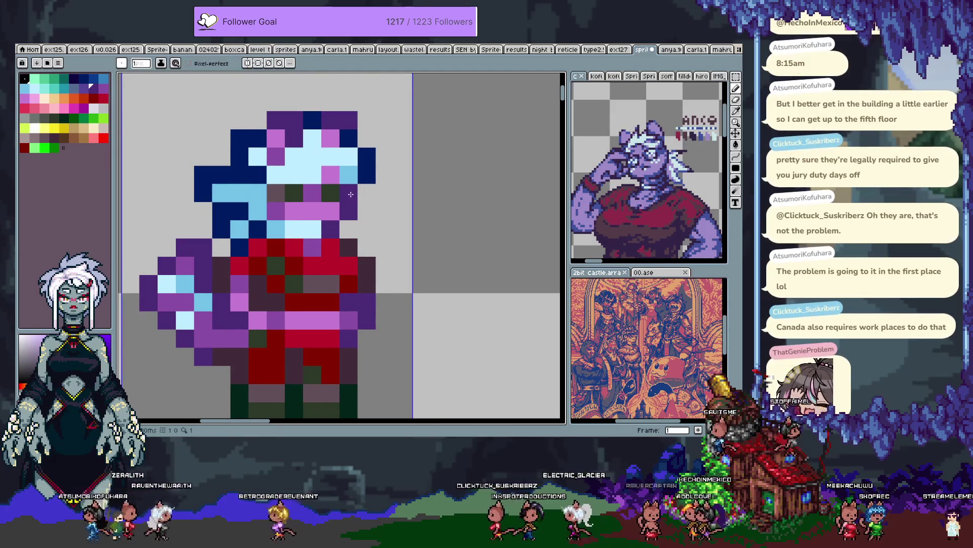
pyautogui.click(351, 195)
pyautogui.click(265, 161)
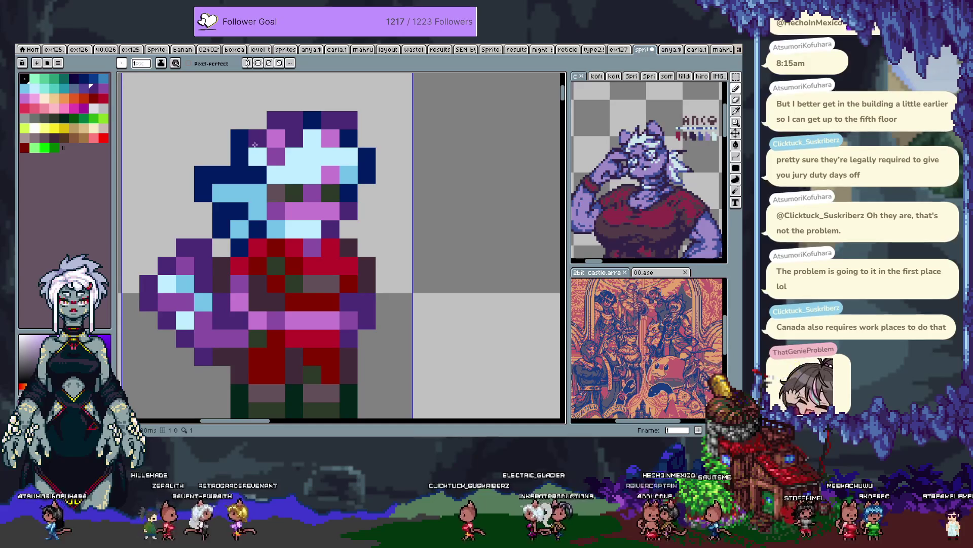
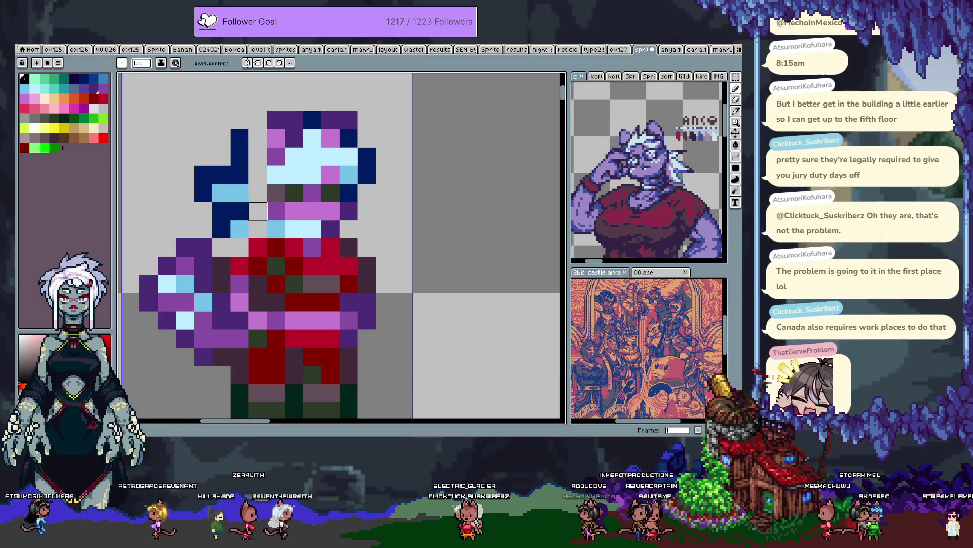
# Step: Marquee-select the dark hair block left of the head and shift it one pixel left
pyautogui.press('m')
pyautogui.moveTo(287, 239); pyautogui.dragTo(228, 127)
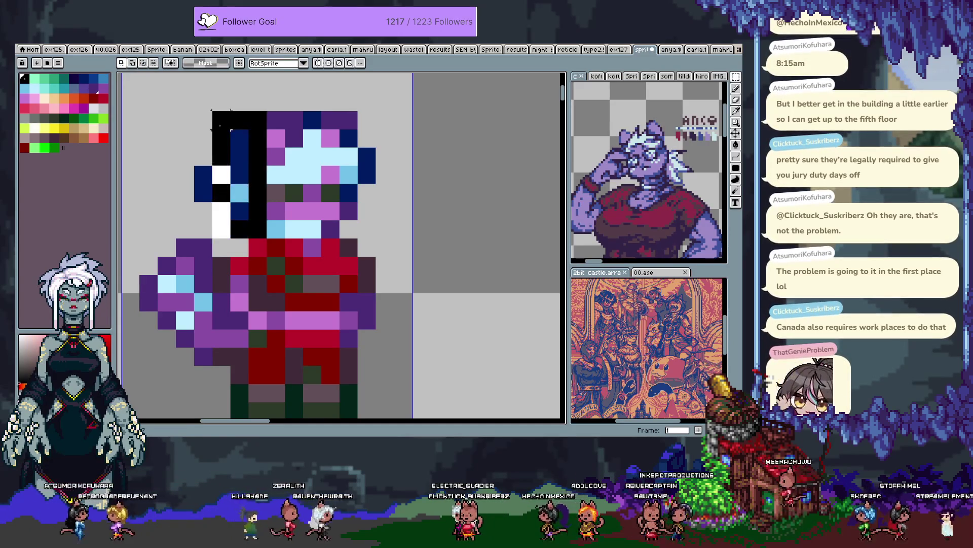
pyautogui.moveTo(228, 182); pyautogui.dragTo(247, 183)
pyautogui.hotkey('ctrl', 'z')
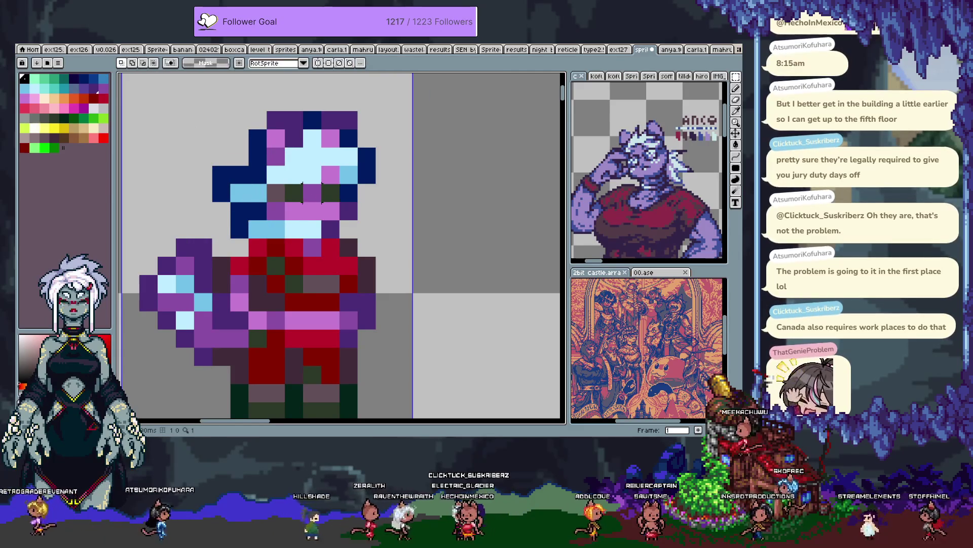
pyautogui.moveTo(212, 93); pyautogui.dragTo(306, 169)
pyautogui.hotkey('ctrl', 'z')
pyautogui.moveTo(288, 240); pyautogui.dragTo(211, 127)
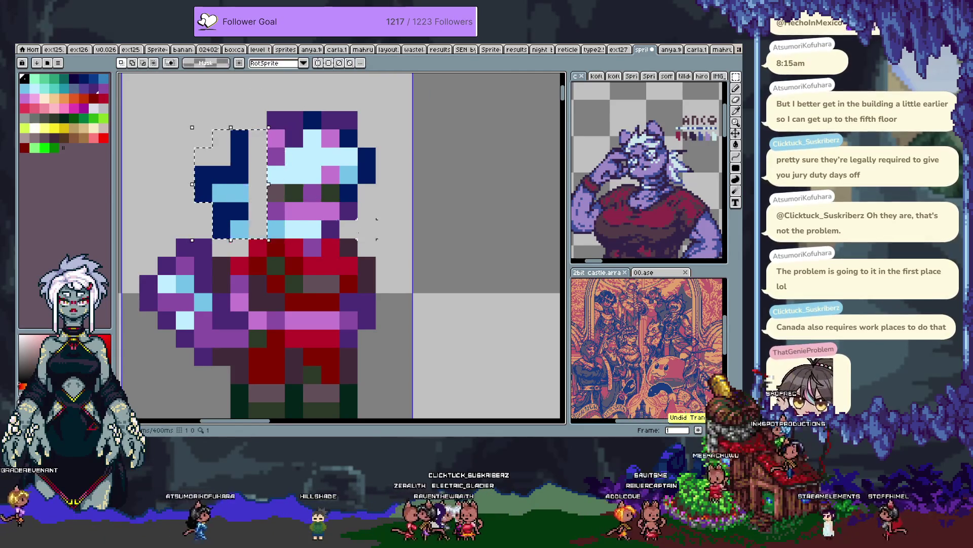
pyautogui.moveTo(239, 182); pyautogui.dragTo(220, 182)
# Step: Move the whole head one pixel left, deselect, and pencil-fill the gap it left
pyautogui.moveTo(247, 109); pyautogui.dragTo(360, 240)
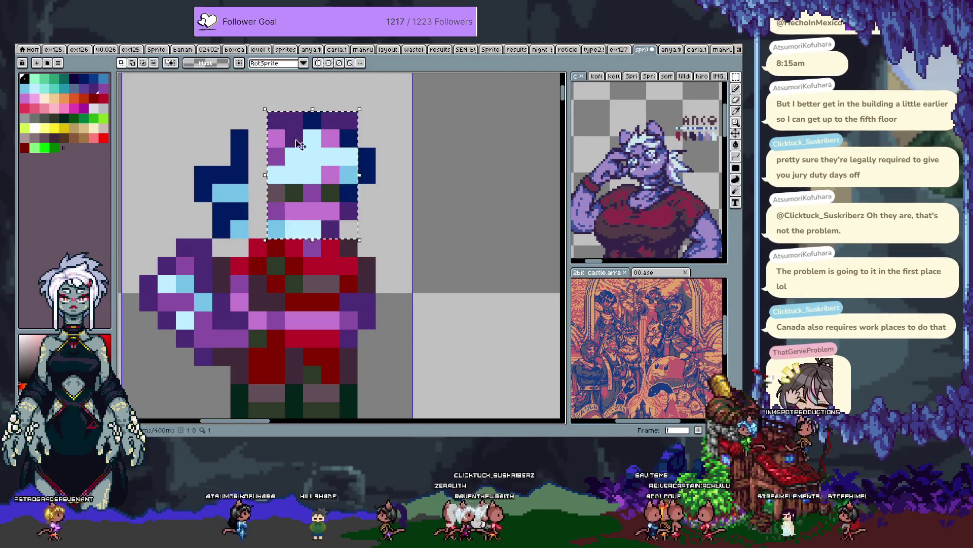
pyautogui.click(302, 186)
pyautogui.hotkey('ctrl', 'd')
pyautogui.press('b')
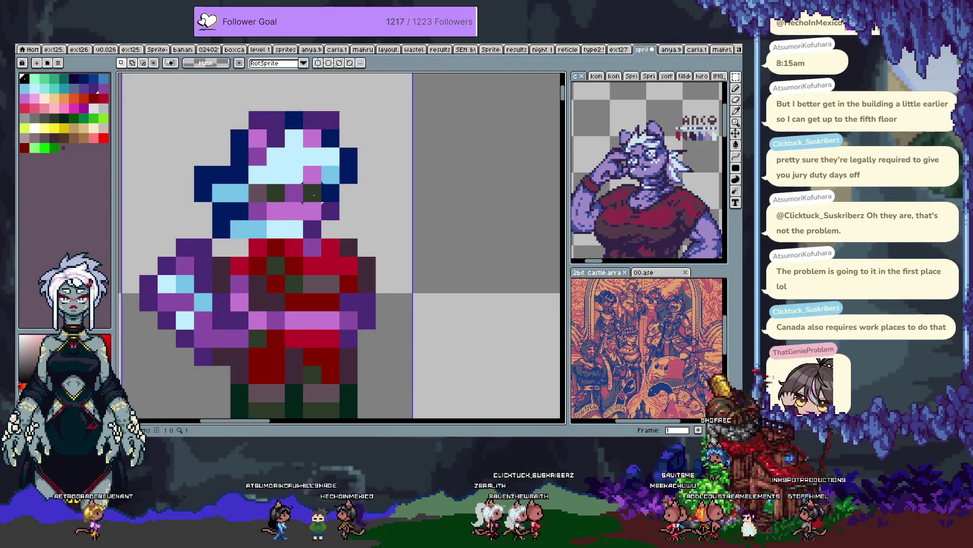
pyautogui.keyDown('alt'); pyautogui.click(258, 193); pyautogui.keyUp('alt')
# Step: Add a light-blue pixel by the chin, extend the navy hair down, and add dark-purple edge and collar pixels
pyautogui.click(330, 193)
pyautogui.keyDown('alt'); pyautogui.click(329, 211); pyautogui.keyUp('alt')
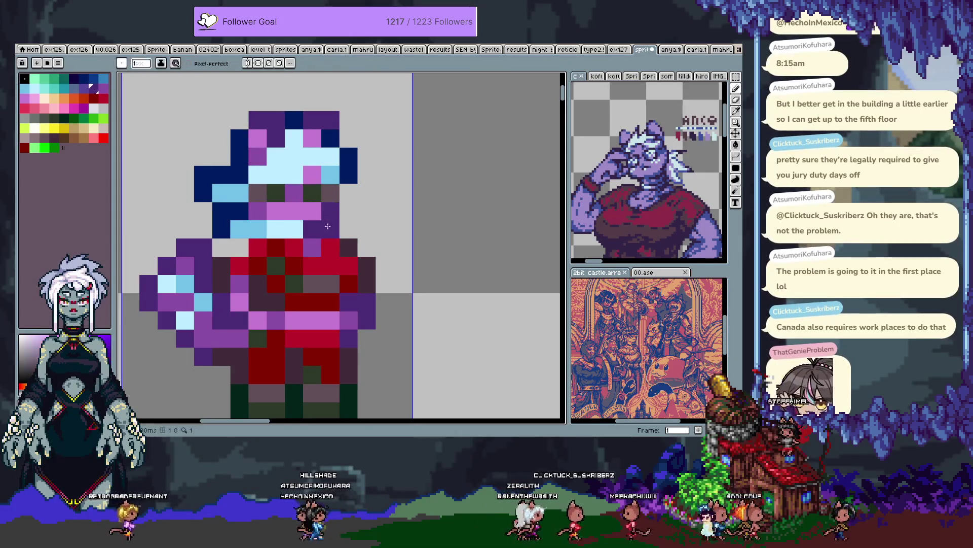
pyautogui.keyDown('alt'); pyautogui.click(298, 224); pyautogui.keyUp('alt')
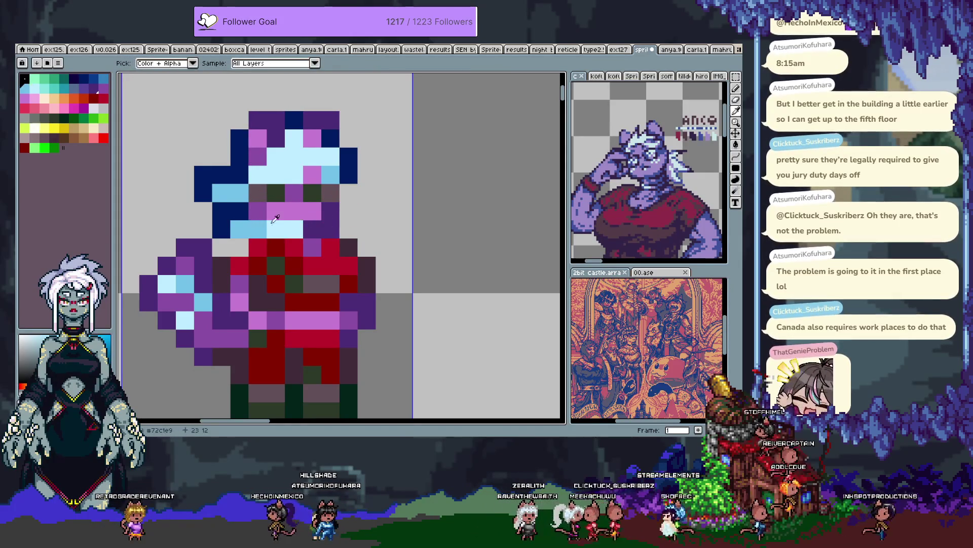
pyautogui.click(312, 229)
pyautogui.click(240, 242)
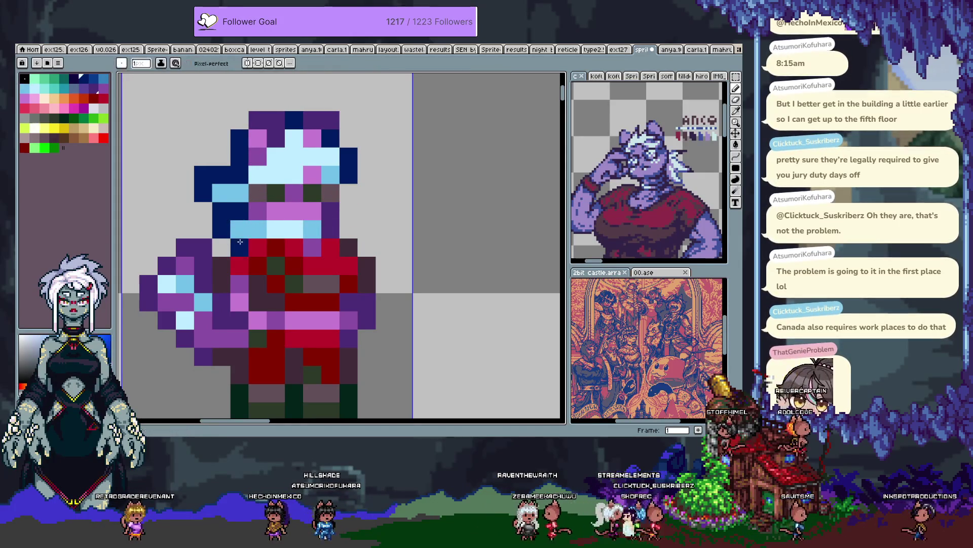
pyautogui.keyDown('alt'); pyautogui.click(256, 213); pyautogui.keyUp('alt')
pyautogui.click(249, 221)
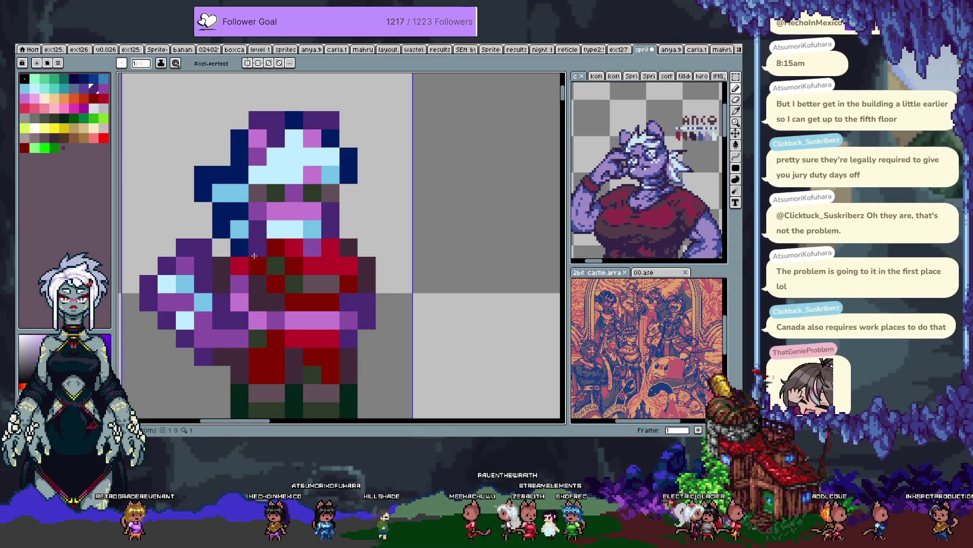
pyautogui.click(260, 252)
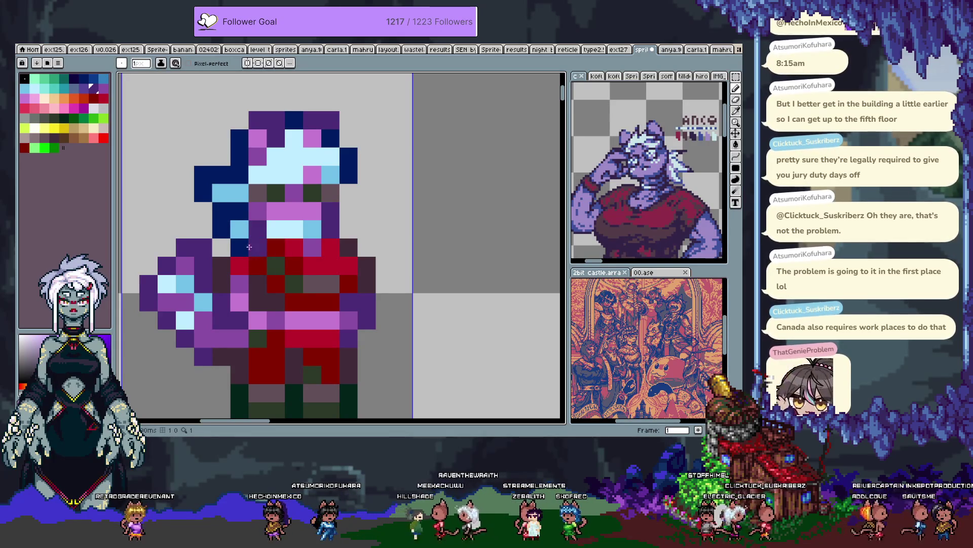
# Step: Add dark purple beside the right hair, a light-cyan top pixel, and two medium-blue hair streaks
pyautogui.keyDown('alt'); pyautogui.click(339, 208); pyautogui.keyUp('alt')
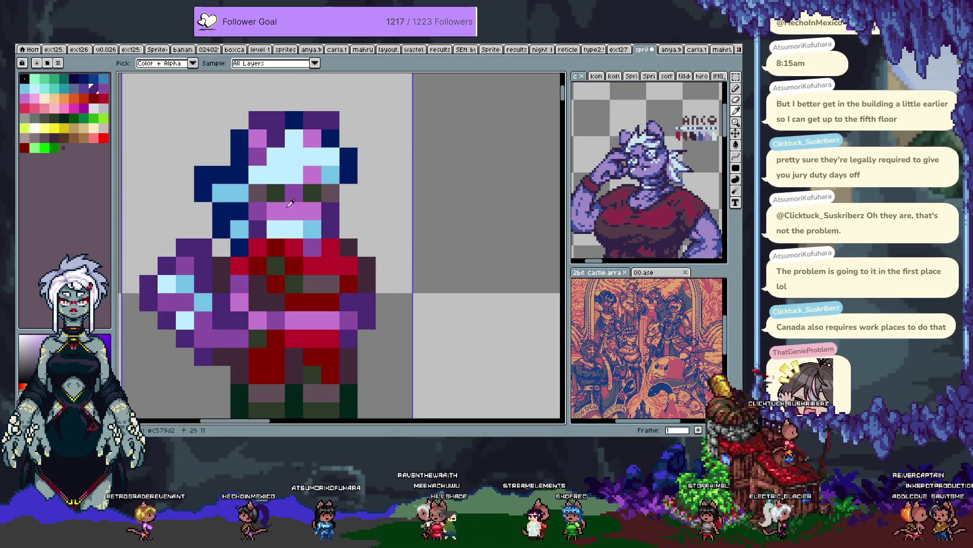
pyautogui.click(350, 193)
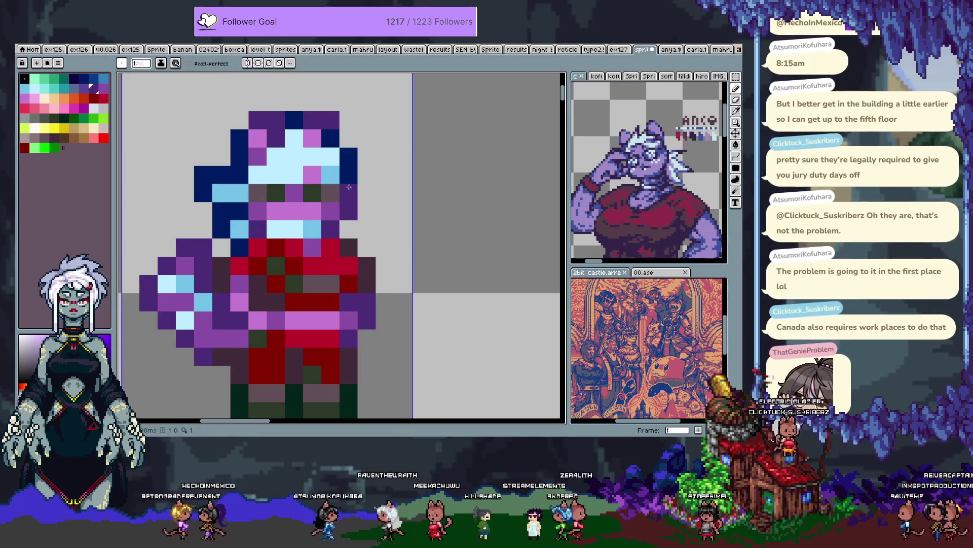
pyautogui.keyDown('alt'); pyautogui.click(330, 175); pyautogui.keyUp('alt')
pyautogui.click(317, 157)
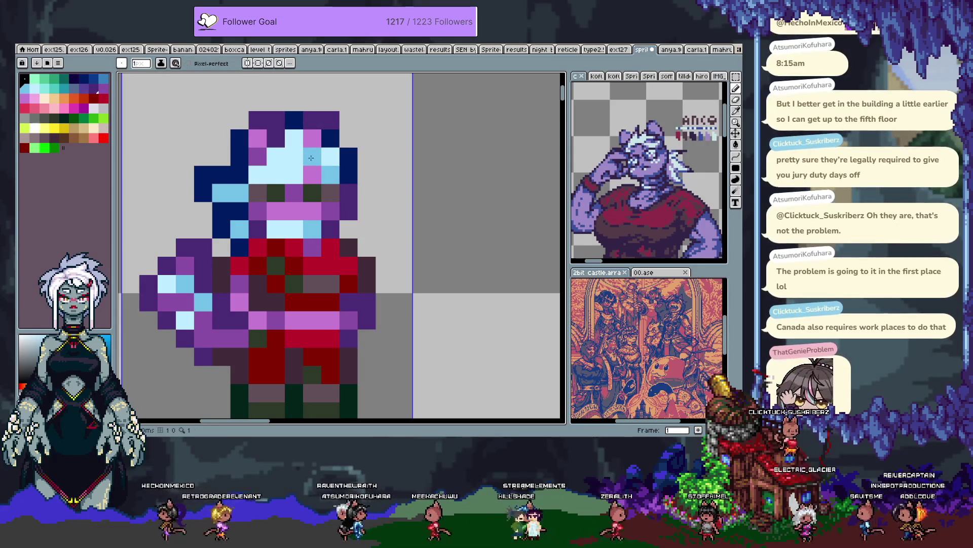
pyautogui.hotkey('ctrl', 'z')
pyautogui.keyDown('alt'); pyautogui.click(294, 137); pyautogui.keyUp('alt')
pyautogui.click(296, 121)
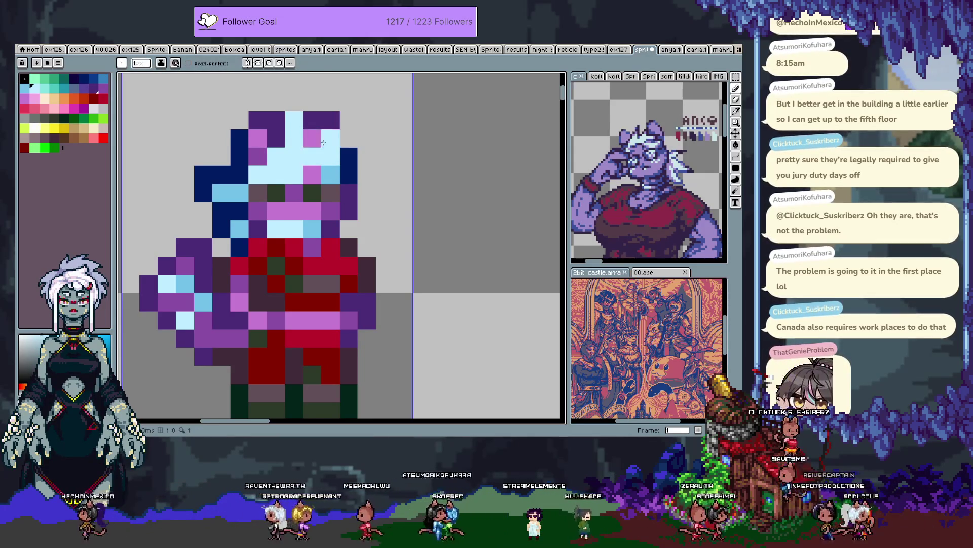
pyautogui.keyDown('alt'); pyautogui.click(330, 175); pyautogui.keyUp('alt')
pyautogui.click(295, 157)
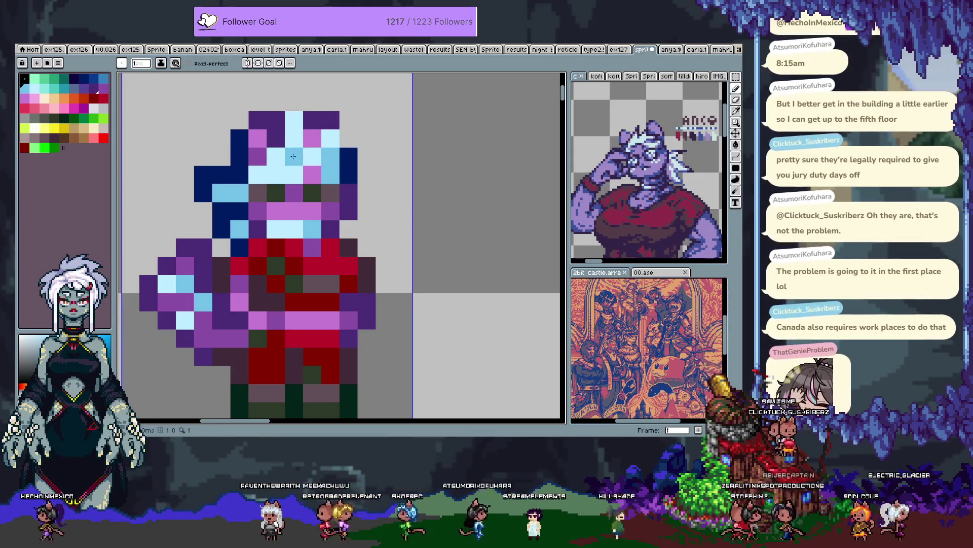
pyautogui.click(330, 157)
# Step: Paint navy tips on the pointed hair tuft and a navy pixel on the right hair
pyautogui.keyDown('alt'); pyautogui.click(349, 163); pyautogui.keyUp('alt')
pyautogui.moveTo(294, 101); pyautogui.dragTo(313, 102)
pyautogui.click(313, 120)
pyautogui.click(349, 138)
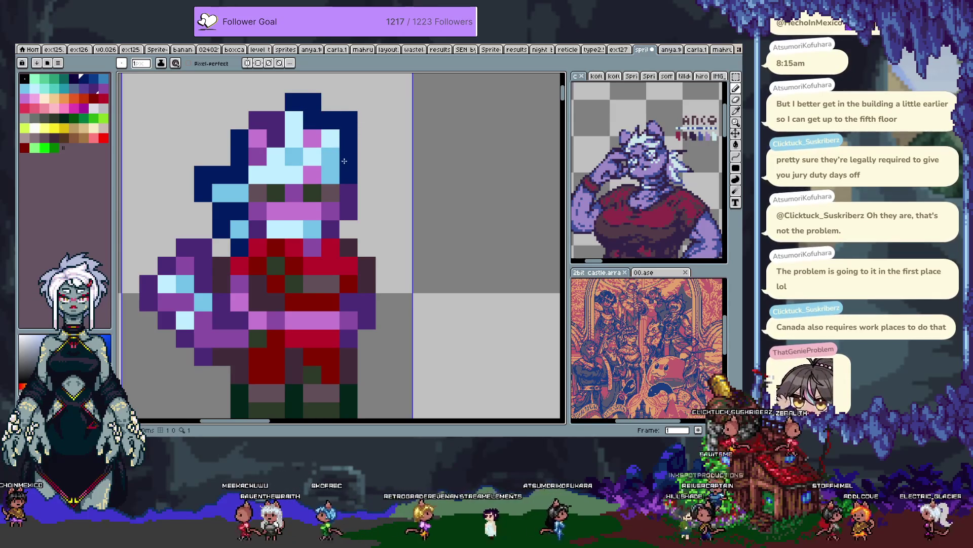
# Step: Erase stray navy pixels on the hair's left edge and add navy pixels beside the face
pyautogui.press('alt')
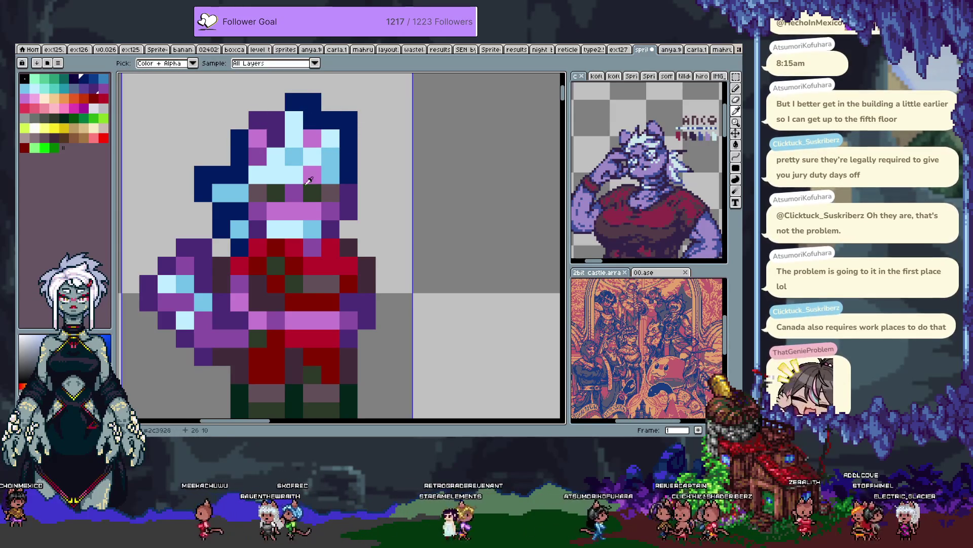
pyautogui.rightClick(203, 175)
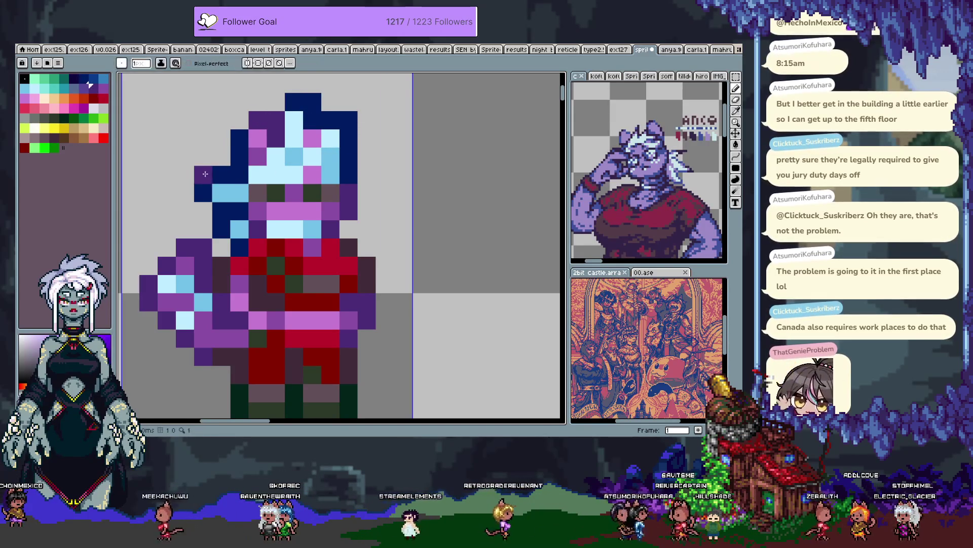
pyautogui.rightClick(203, 193)
pyautogui.click(222, 193)
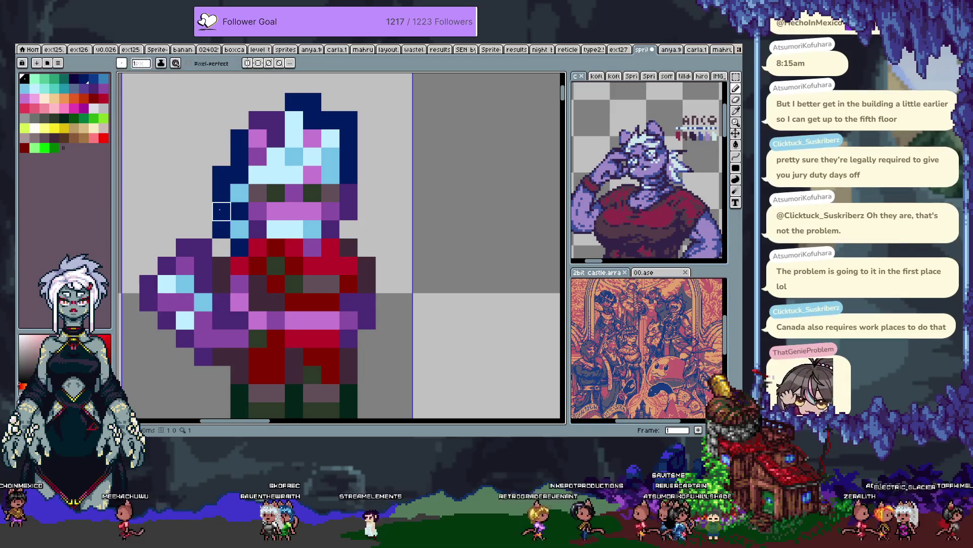
pyautogui.rightClick(239, 229)
pyautogui.click(365, 192)
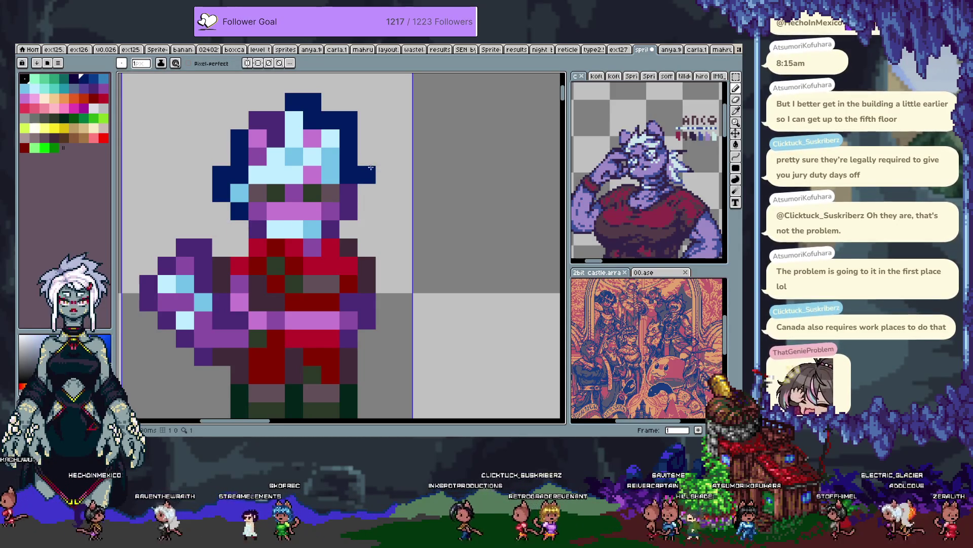
# Step: Add a light-blue pixel left of the chin, extend the navy right-cheek lock, and highlight it light blue
pyautogui.keyDown('alt'); pyautogui.click(240, 193); pyautogui.keyUp('alt')
pyautogui.click(240, 226)
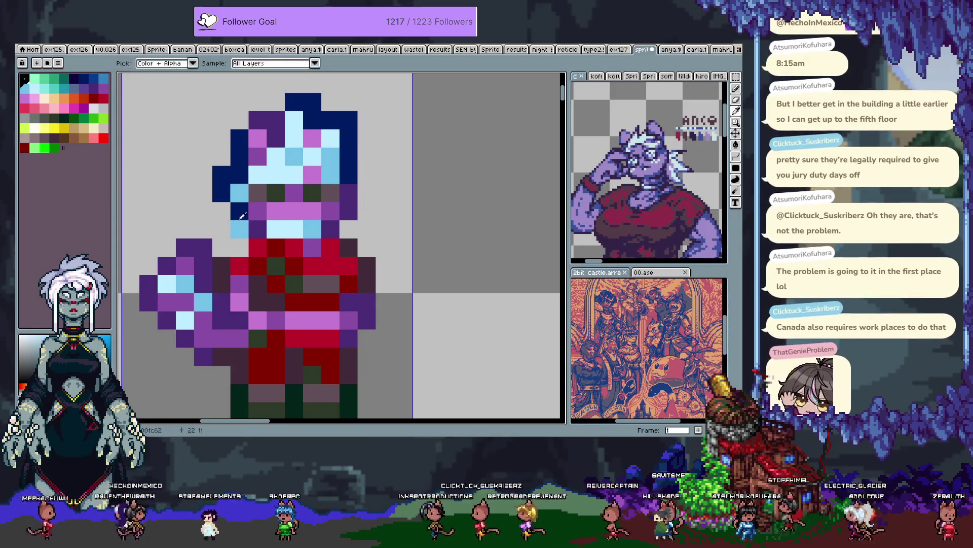
pyautogui.keyDown('alt'); pyautogui.click(239, 213); pyautogui.keyUp('alt')
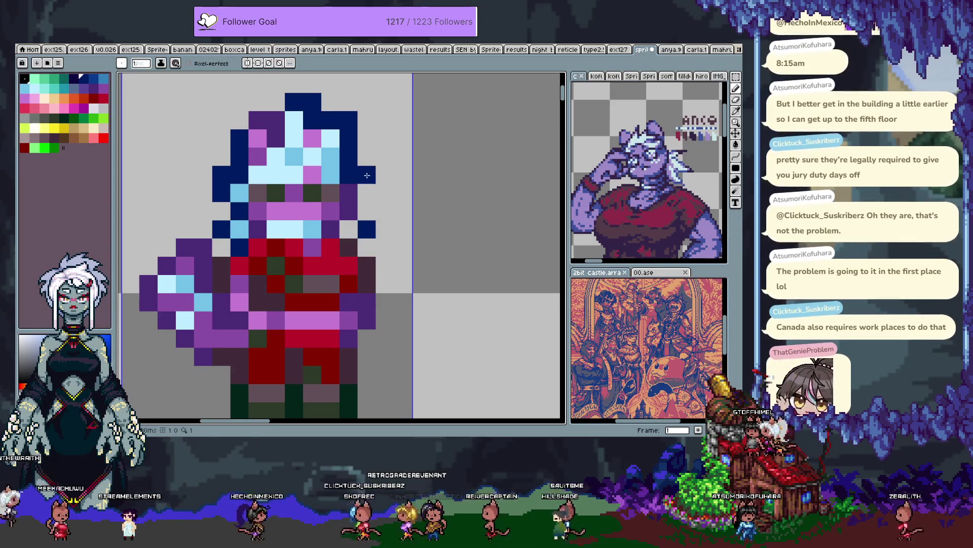
pyautogui.click(366, 211)
pyautogui.keyDown('alt'); pyautogui.click(331, 175); pyautogui.keyUp('alt')
pyautogui.click(368, 189)
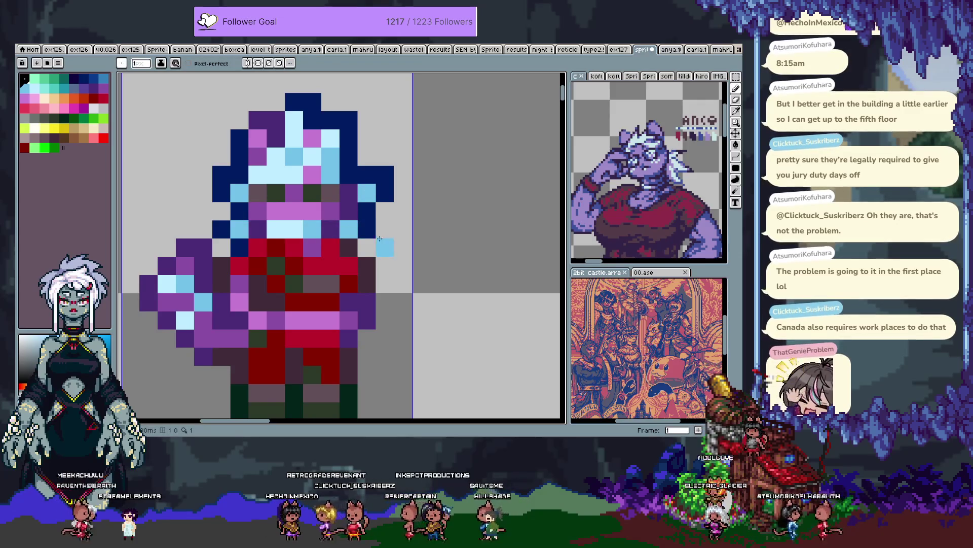
pyautogui.scroll(-1, 371, 242)
# Step: Bring the second character into view and erase its big raised arm
pyautogui.scroll(-1, 371, 243)
pyautogui.scroll(1, 381, 251)
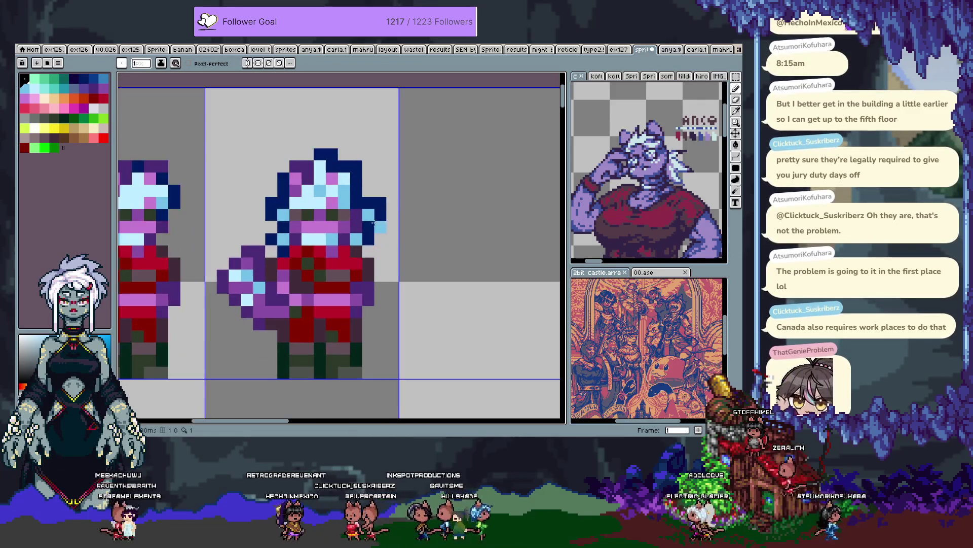
pyautogui.scroll(1, 400, 266)
pyautogui.moveTo(382, 243); pyautogui.dragTo(421, 165)
pyautogui.moveTo(176, 195)
pyautogui.mouseDown()
pyautogui.moveTo(157, 243)
pyautogui.moveTo(210, 283)
pyautogui.moveTo(231, 174)
pyautogui.moveTo(234, 264)
pyautogui.moveTo(250, 267)
pyautogui.moveTo(250, 285)
pyautogui.mouseUp()
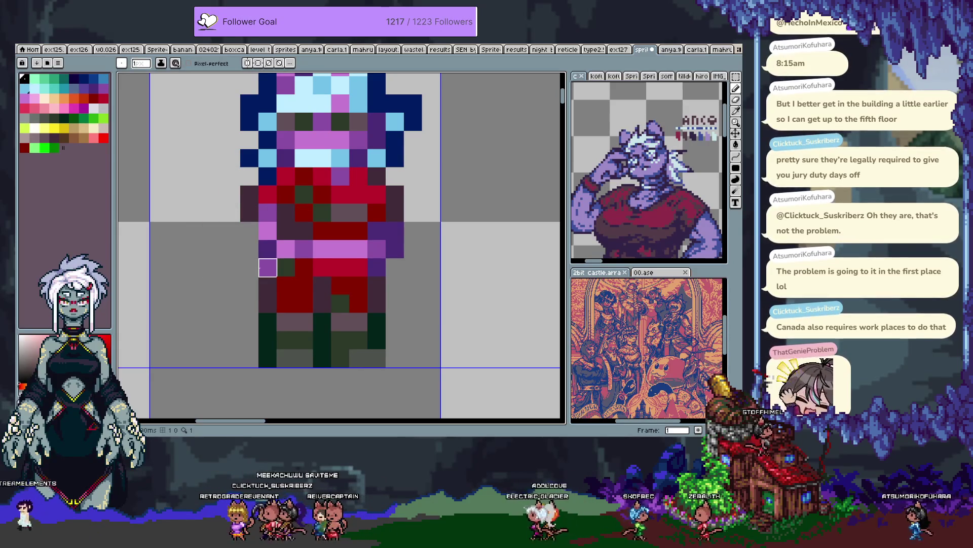
# Step: Paint the bottom-right leg pixel dark green and recolour tunic pixels red and darker red
pyautogui.keyDown('alt'); pyautogui.click(363, 353); pyautogui.keyUp('alt')
pyautogui.keyDown('alt'); pyautogui.click(376, 331); pyautogui.keyUp('alt')
pyautogui.click(378, 354)
pyautogui.scroll(2, 400, 331)
pyautogui.keyDown('alt'); pyautogui.click(323, 310); pyautogui.keyUp('alt')
pyautogui.click(323, 311)
pyautogui.click(336, 310)
pyautogui.click(373, 347)
pyautogui.keyDown('alt'); pyautogui.click(320, 343); pyautogui.keyUp('alt')
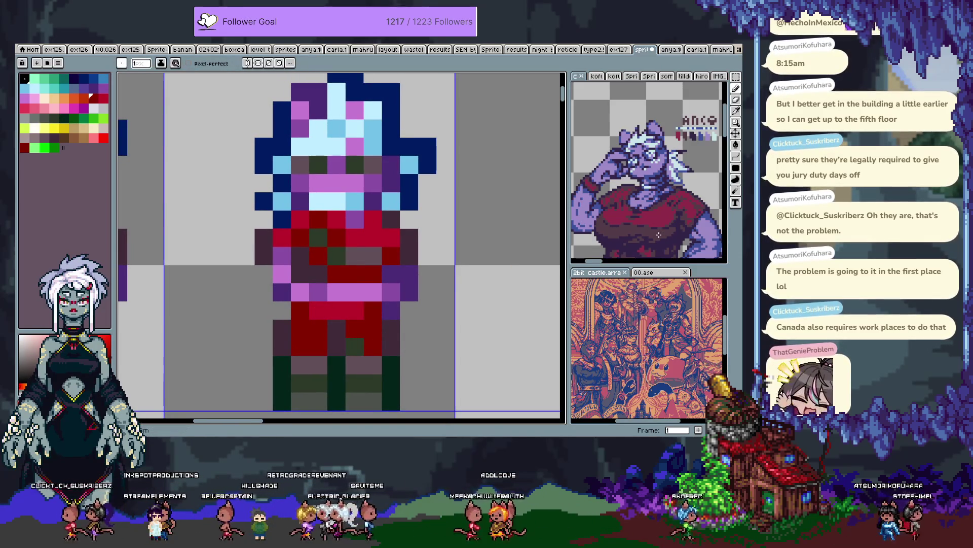
pyautogui.scroll(-1, 659, 211)
pyautogui.moveTo(645, 140); pyautogui.dragTo(647, 185)
pyautogui.press('Home')
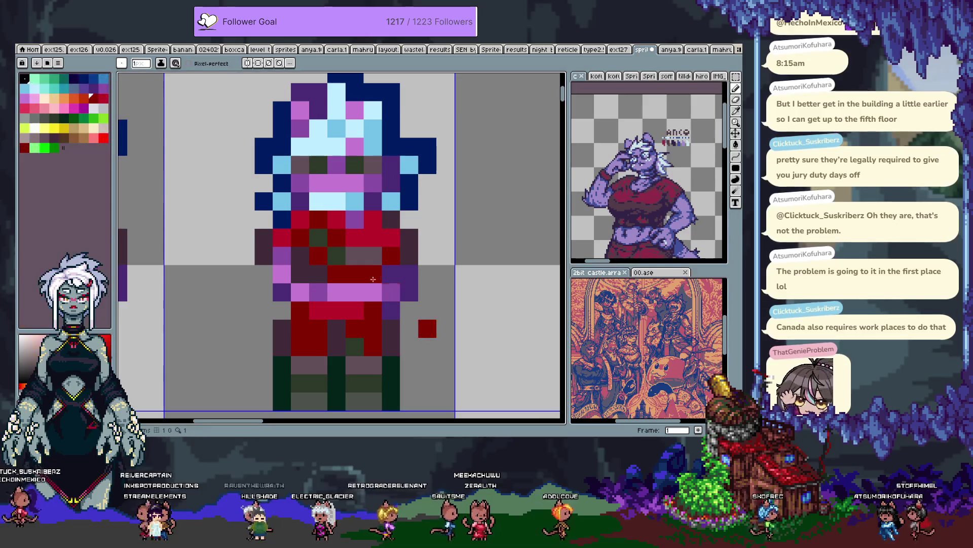
# Step: Repaint a purple chest pixel, a dark-red pixel and a tunic row bright red
pyautogui.scroll(1, 374, 277)
pyautogui.press('i')
pyautogui.press('b')
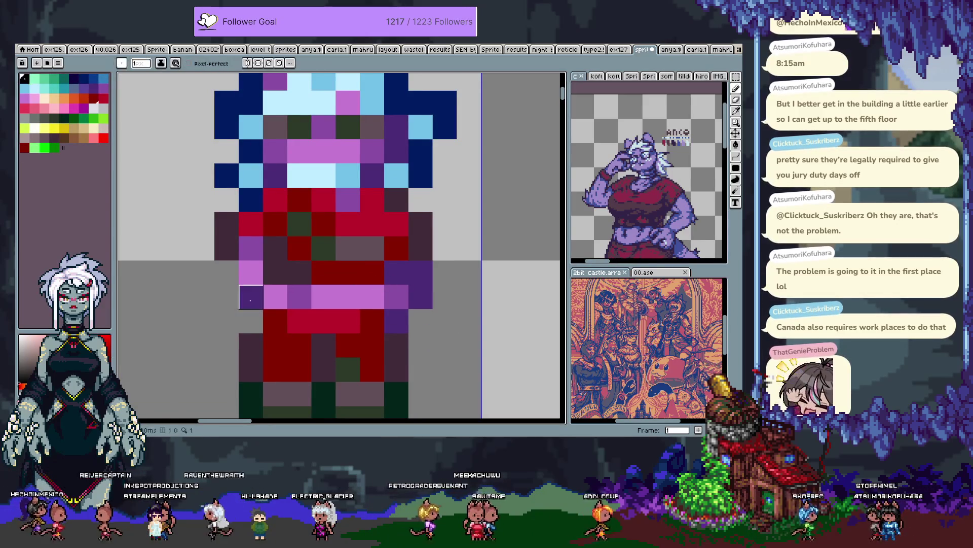
pyautogui.keyDown('alt'); pyautogui.click(358, 228); pyautogui.keyUp('alt')
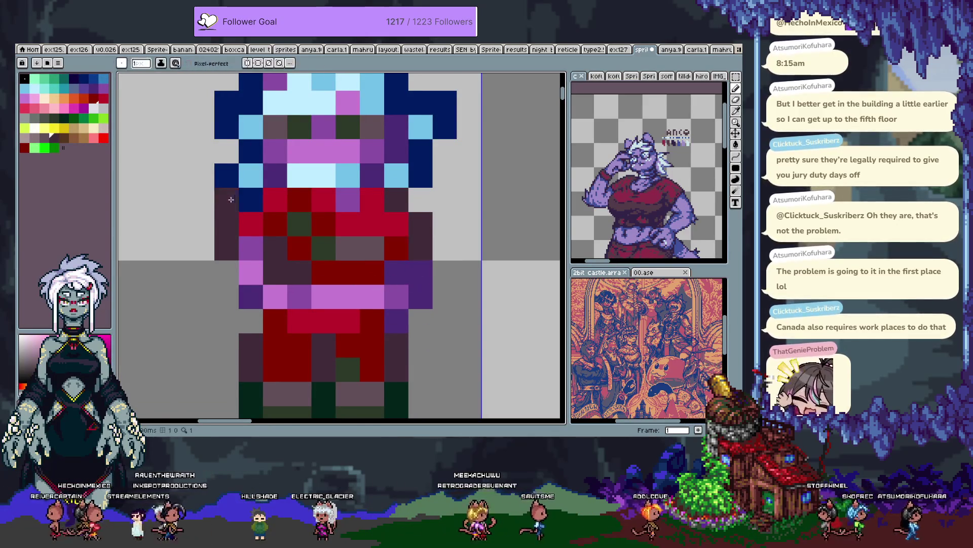
pyautogui.click(345, 200)
pyautogui.click(315, 224)
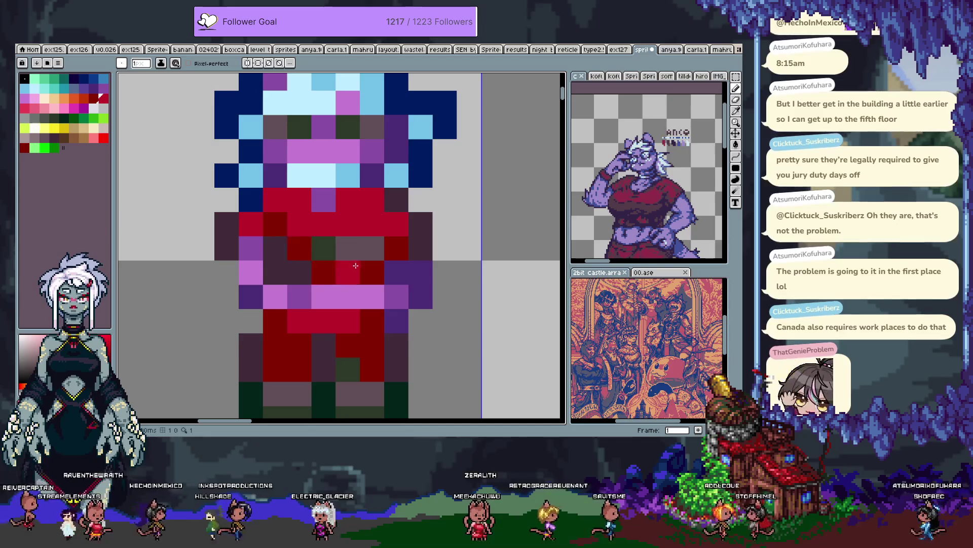
pyautogui.moveTo(283, 254)
pyautogui.mouseDown()
pyautogui.moveTo(380, 250)
pyautogui.moveTo(250, 264)
pyautogui.moveTo(172, 232)
pyautogui.mouseUp()
# Step: Add mauve body pixels, then paint both shoulder pixels and a chest pixel dark red
pyautogui.moveTo(502, 239); pyautogui.dragTo(388, 217)
pyautogui.click(386, 241)
pyautogui.click(435, 241)
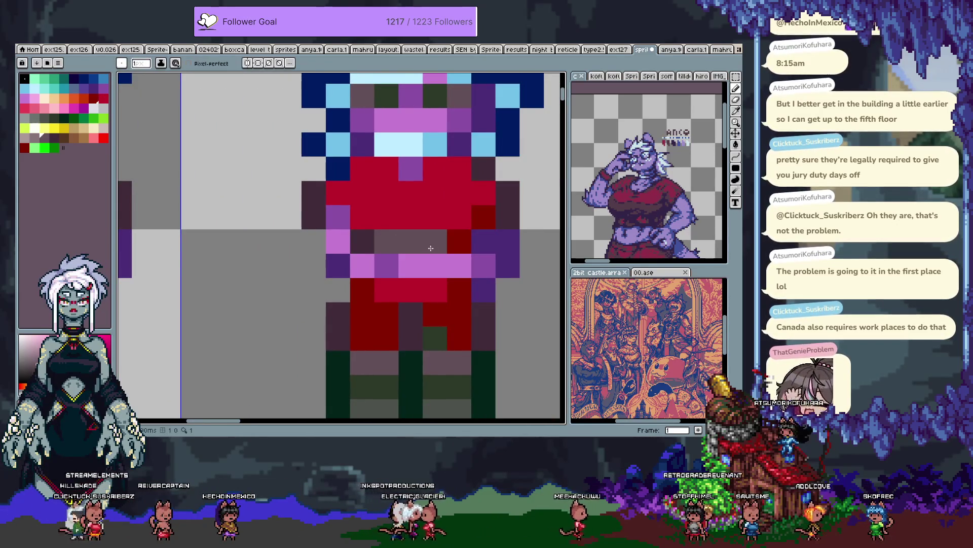
pyautogui.hotkey('ctrl', 'z')
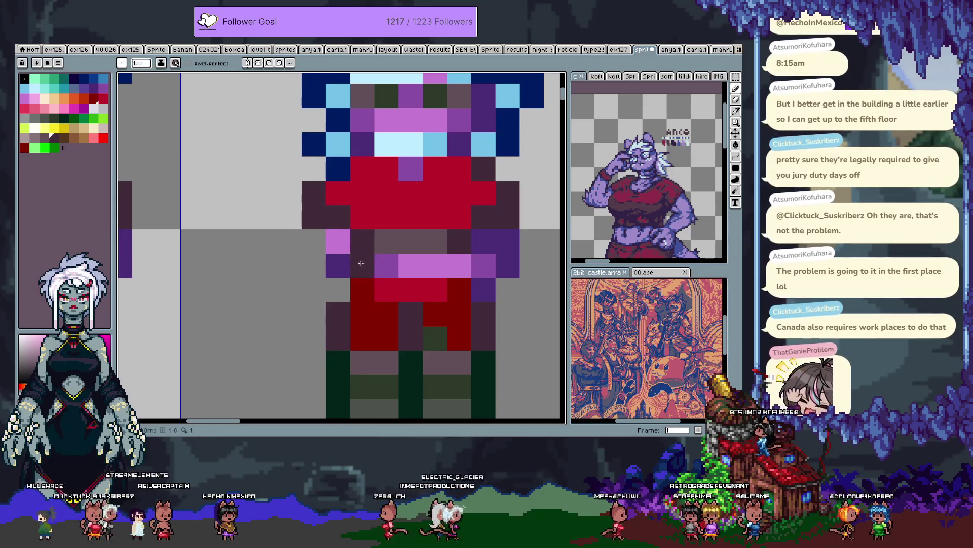
pyautogui.keyDown('alt'); pyautogui.click(465, 295); pyautogui.keyUp('alt')
pyautogui.click(338, 217)
pyautogui.click(484, 217)
pyautogui.click(401, 175)
# Step: Turn the chest pixels purple and pink, paint a body pixel red, and a face pixel purple
pyautogui.hotkey('ctrl', 'z')
pyautogui.keyDown('alt'); pyautogui.click(362, 120); pyautogui.keyUp('alt')
pyautogui.click(411, 169)
pyautogui.click(393, 175)
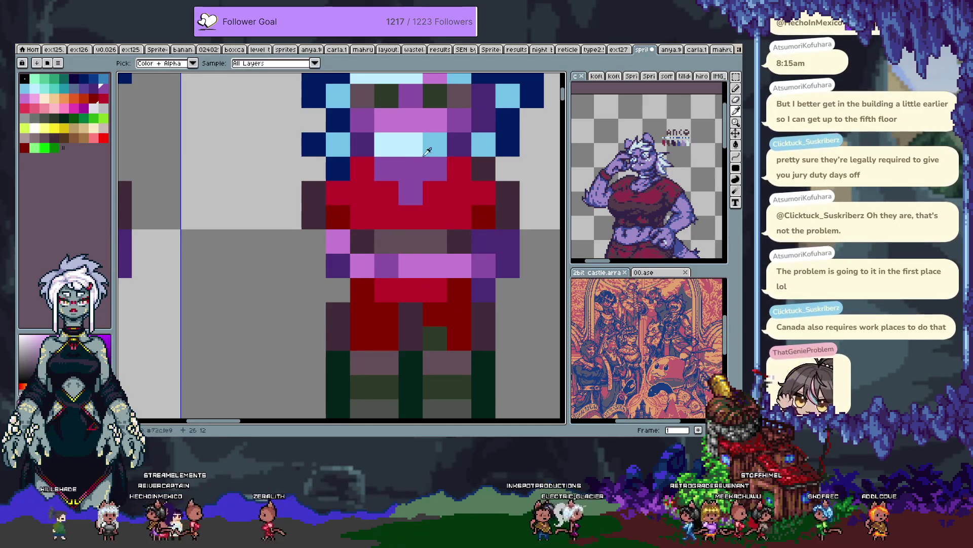
pyautogui.click(404, 192)
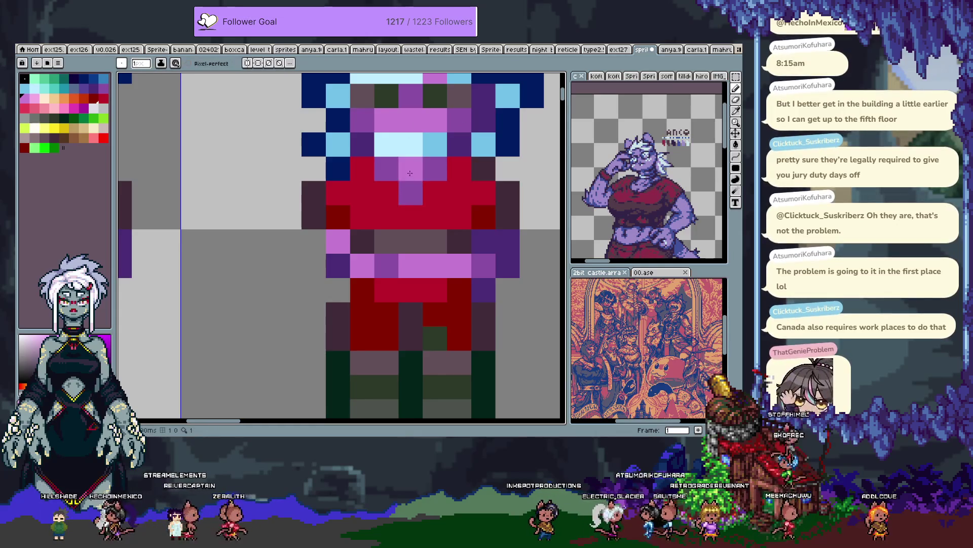
pyautogui.moveTo(379, 242)
pyautogui.mouseDown()
pyautogui.moveTo(401, 277)
pyautogui.moveTo(403, 215)
pyautogui.mouseUp()
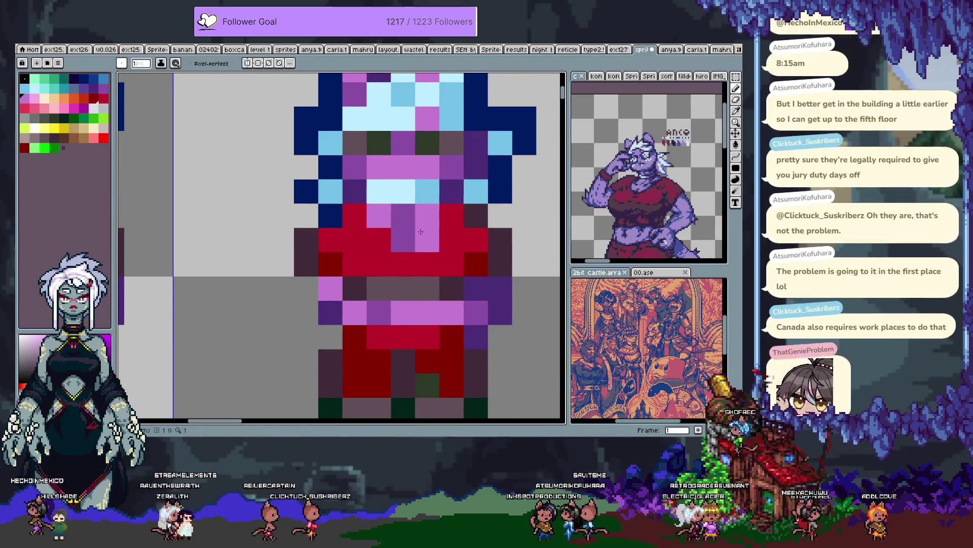
pyautogui.rightClick(408, 262)
pyautogui.click(428, 215)
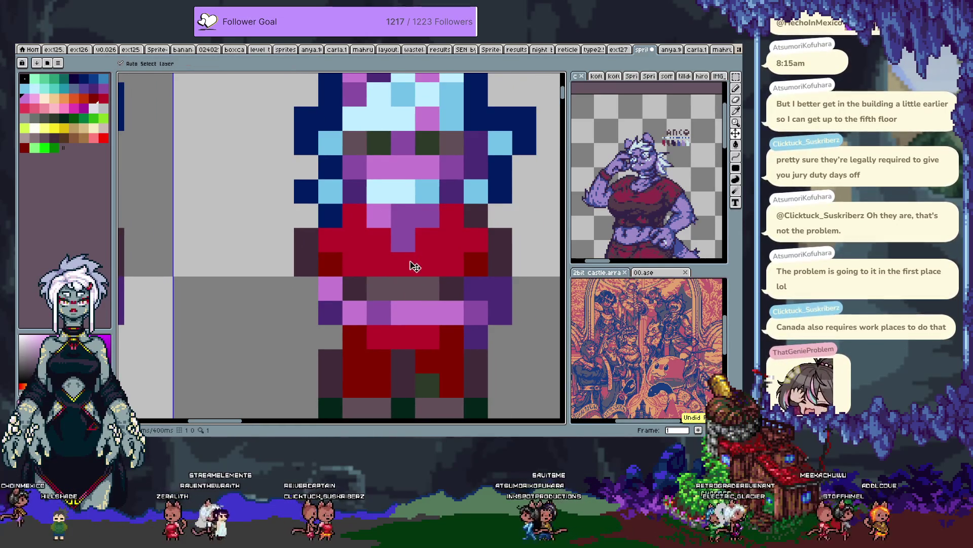
# Step: Recolour a face pixel grey-brown, paint a waist pixel red, and darken body and left-arm pixels
pyautogui.press('i')
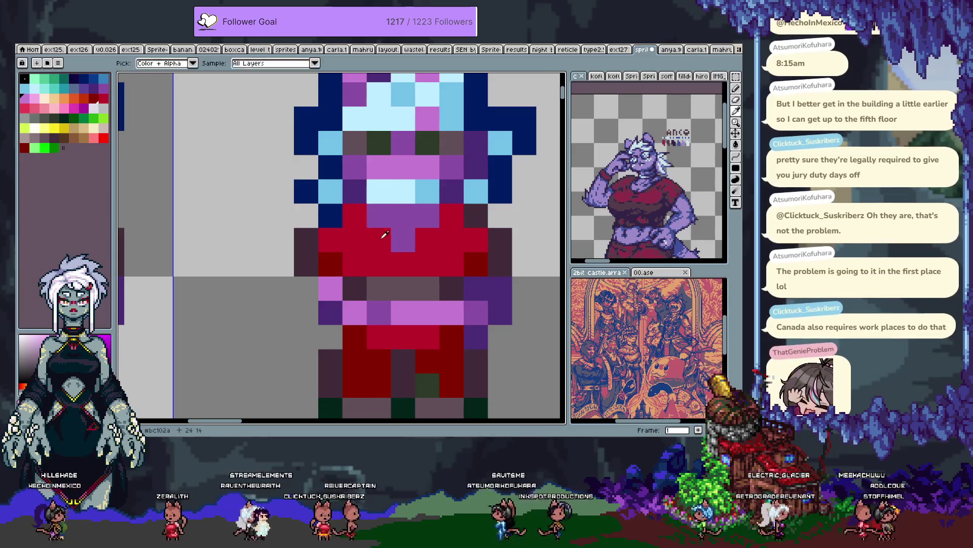
pyautogui.click(403, 215)
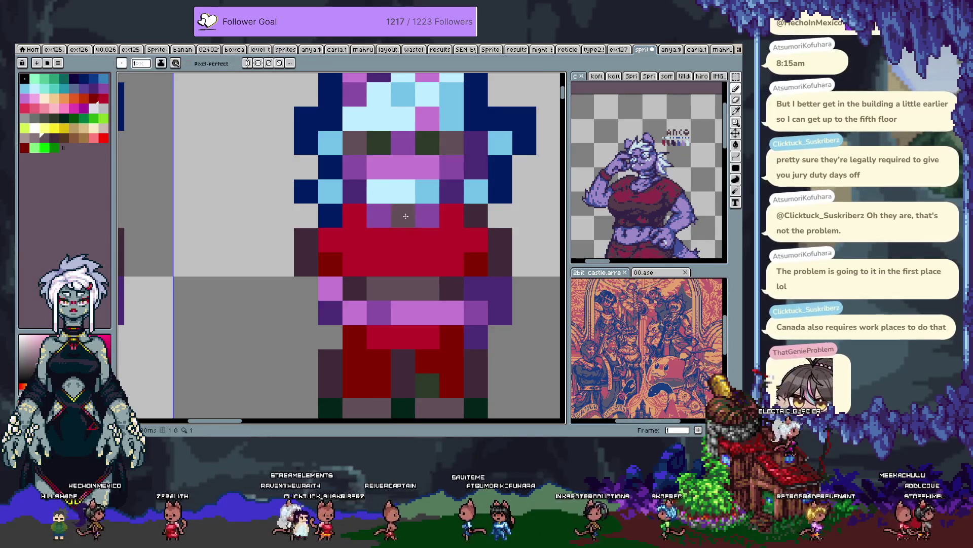
pyautogui.press('b')
pyautogui.click(373, 290)
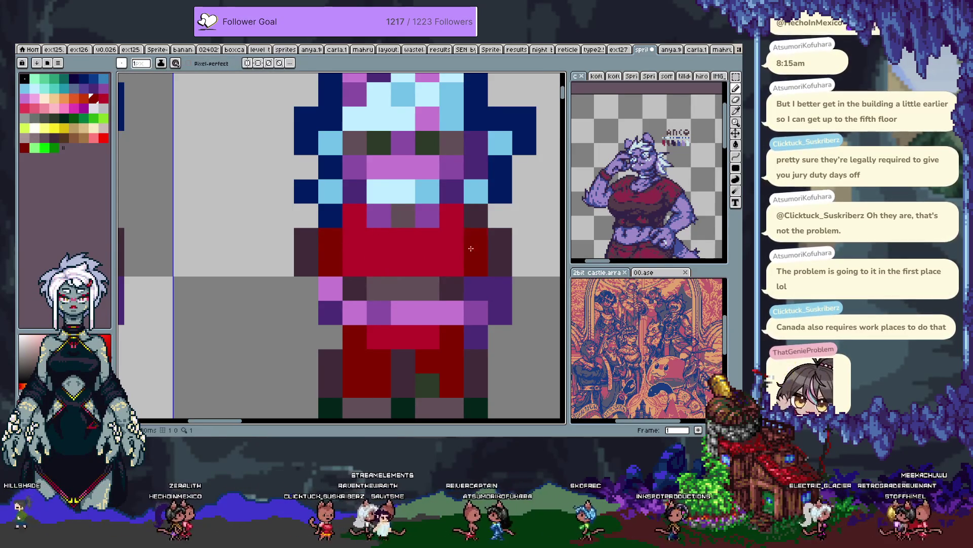
pyautogui.click(355, 261)
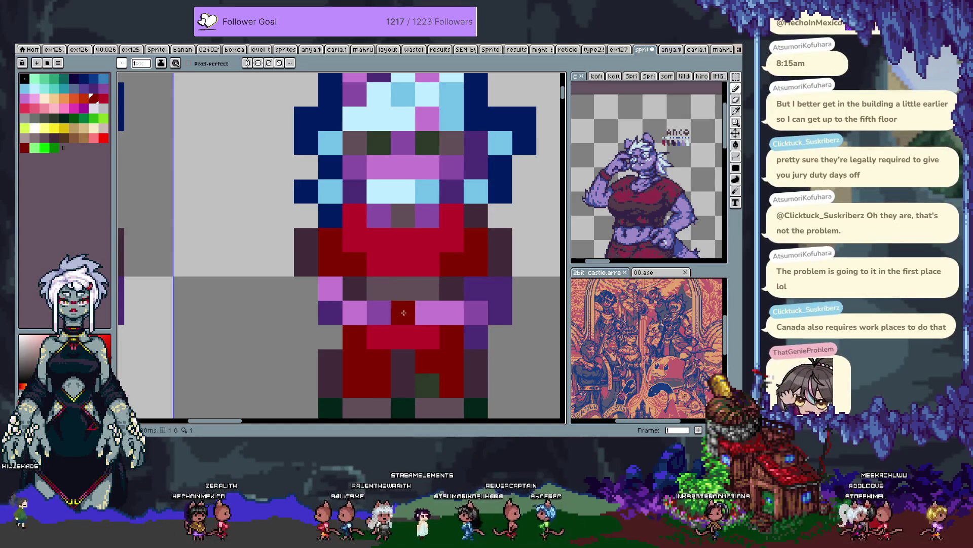
pyautogui.press('i')
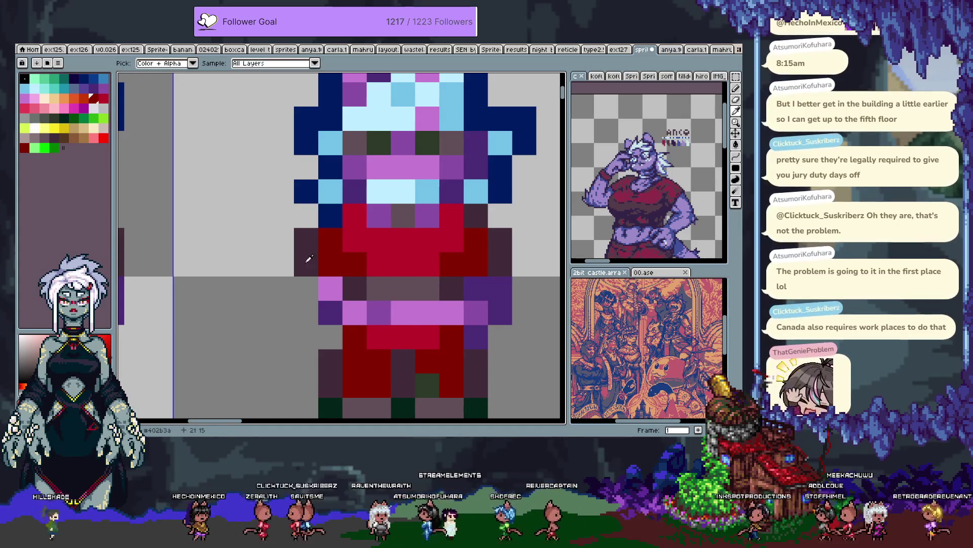
pyautogui.keyDown('alt'); pyautogui.click(311, 259); pyautogui.keyUp('alt')
pyautogui.click(312, 294)
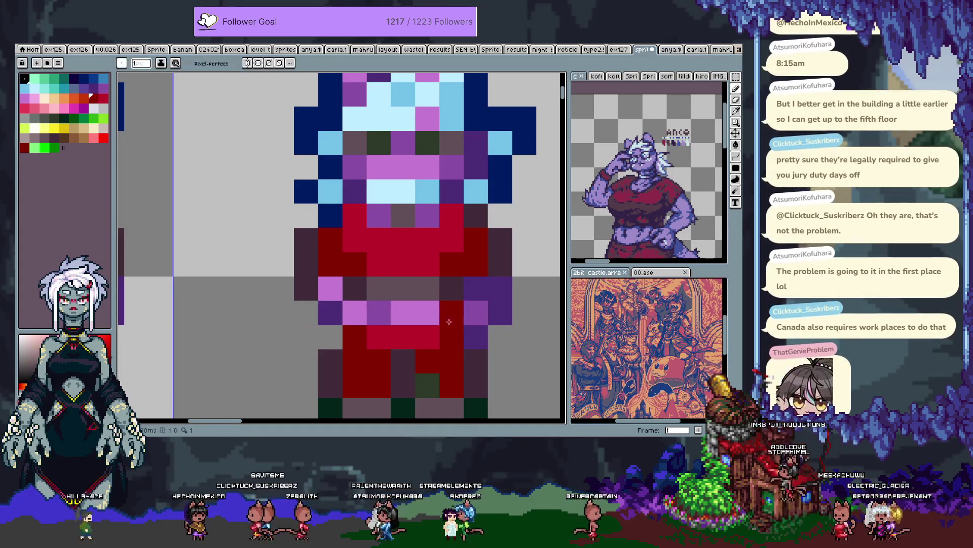
# Step: Shade the arms with pink, purple and dark pixels on both sides, and turn the left shoulder purple
pyautogui.press('alt')
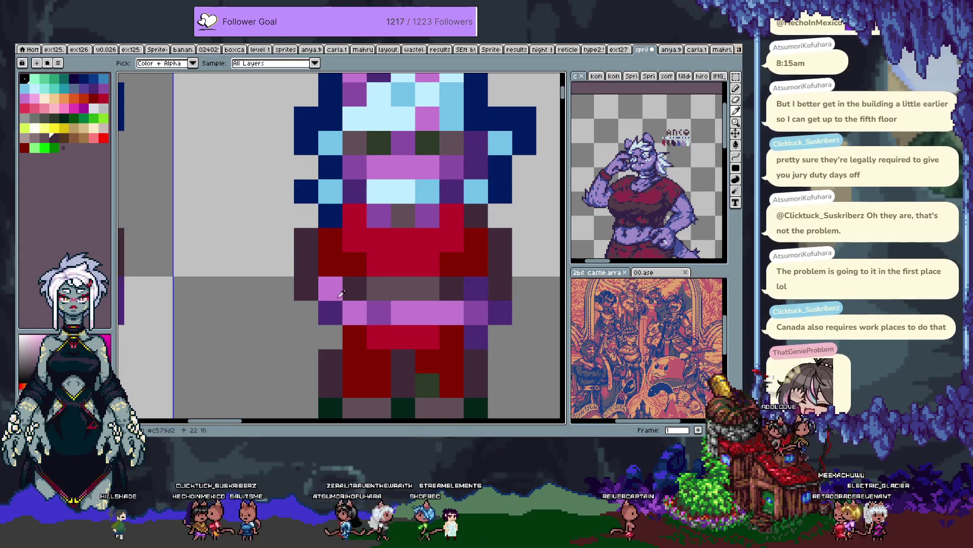
pyautogui.keyDown('alt'); pyautogui.click(347, 303); pyautogui.keyUp('alt')
pyautogui.click(315, 303)
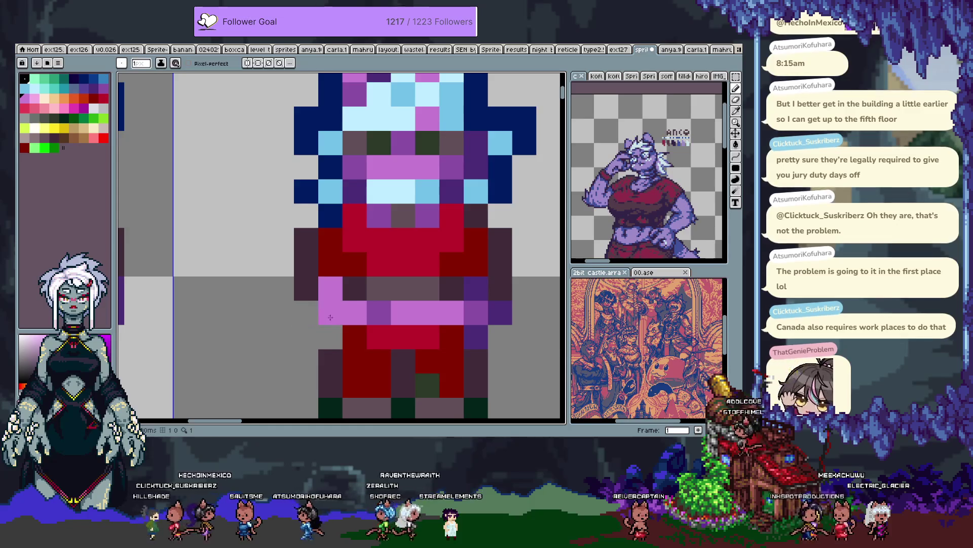
pyautogui.keyDown('alt'); pyautogui.click(379, 312); pyautogui.keyUp('alt')
pyautogui.click(331, 313)
pyautogui.keyDown('alt'); pyautogui.click(355, 288); pyautogui.keyUp('alt')
pyautogui.click(355, 312)
pyautogui.click(476, 312)
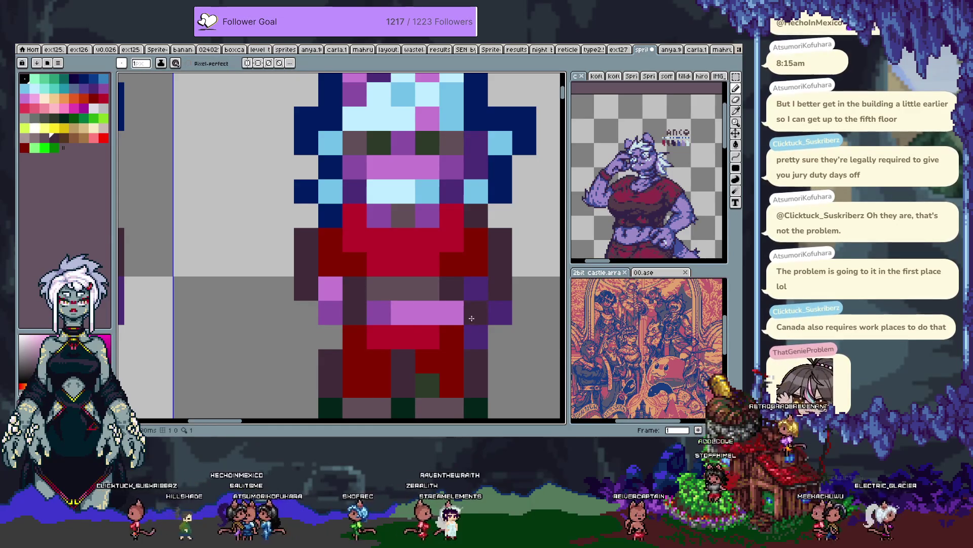
pyautogui.keyDown('alt'); pyautogui.click(476, 288); pyautogui.keyUp('alt')
pyautogui.click(501, 309)
pyautogui.click(300, 263)
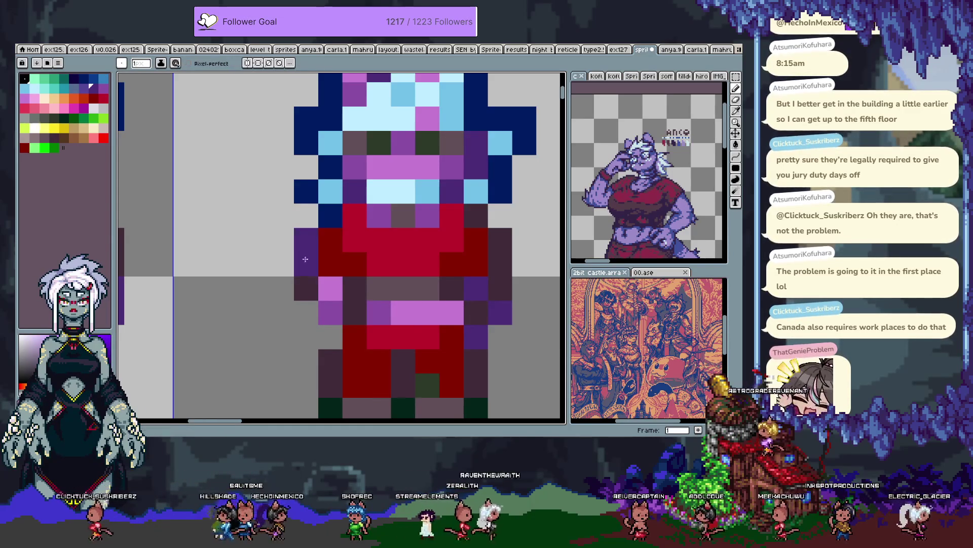
# Step: Lighten the dark-purple right arm pixel to medium purple
pyautogui.press('space')
pyautogui.moveTo(270, 290)
pyautogui.mouseDown()
pyautogui.moveTo(357, 287)
pyautogui.moveTo(270, 261)
pyautogui.moveTo(326, 298)
pyautogui.mouseUp()
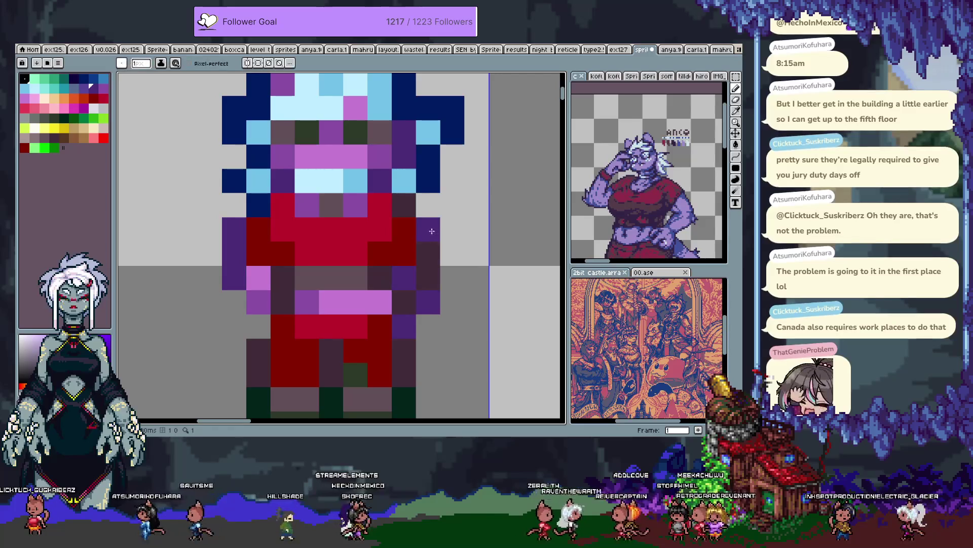
pyautogui.keyDown('alt'); pyautogui.click(304, 300); pyautogui.keyUp('alt')
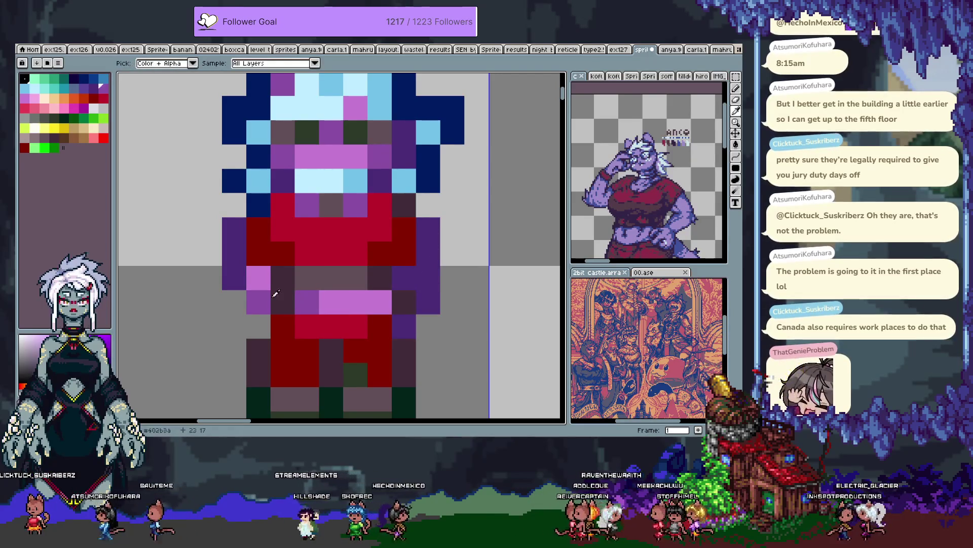
pyautogui.click(420, 282)
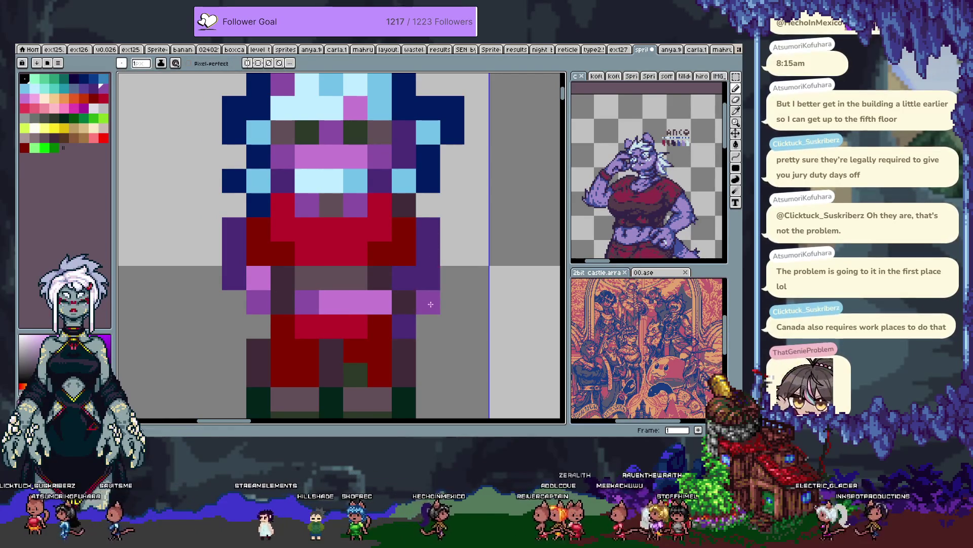
# Step: Compare against the neighbouring sprite on the sheet, then paint a belly pixel red
pyautogui.press('alt')
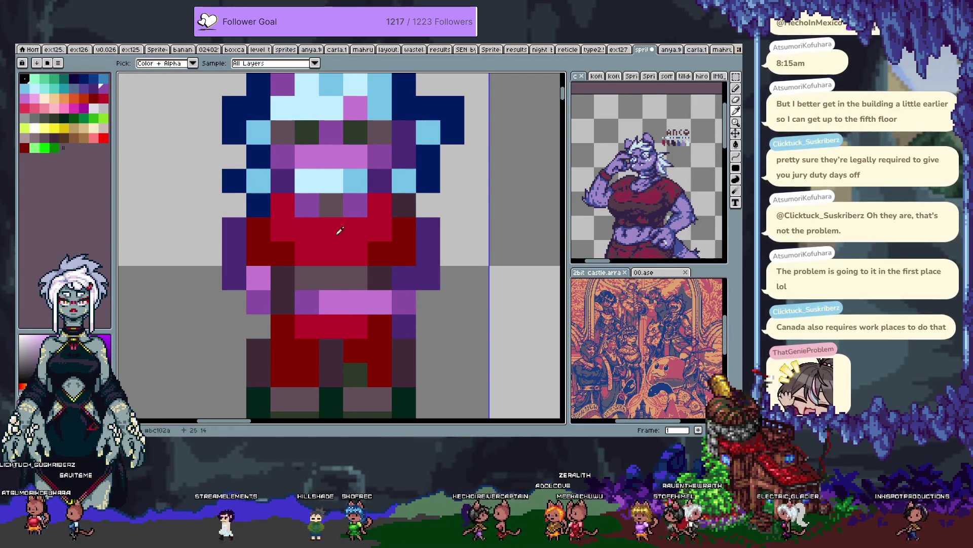
pyautogui.press('space')
pyautogui.moveTo(304, 330); pyautogui.dragTo(443, 300)
pyautogui.scroll(-1, 442, 300)
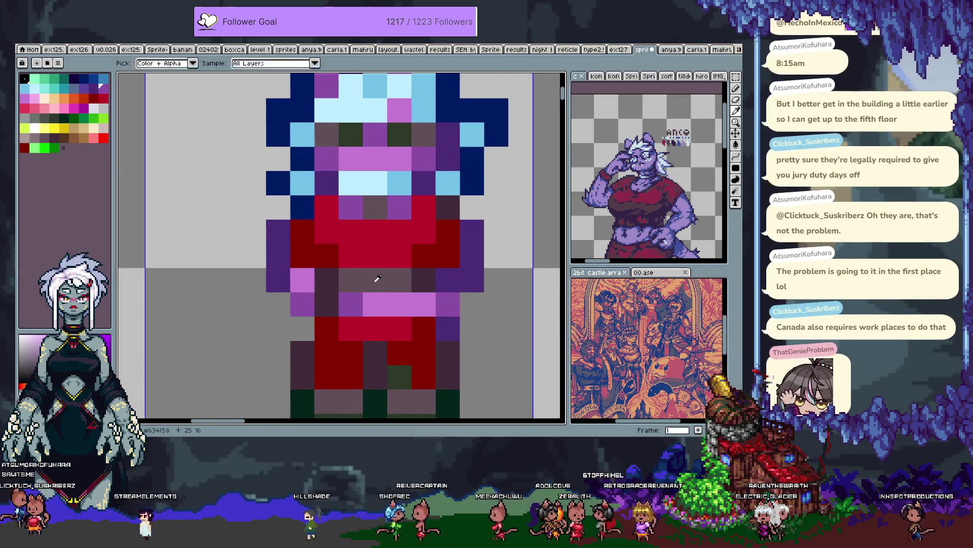
pyautogui.scroll(1, 429, 291)
pyautogui.scroll(-1, 428, 291)
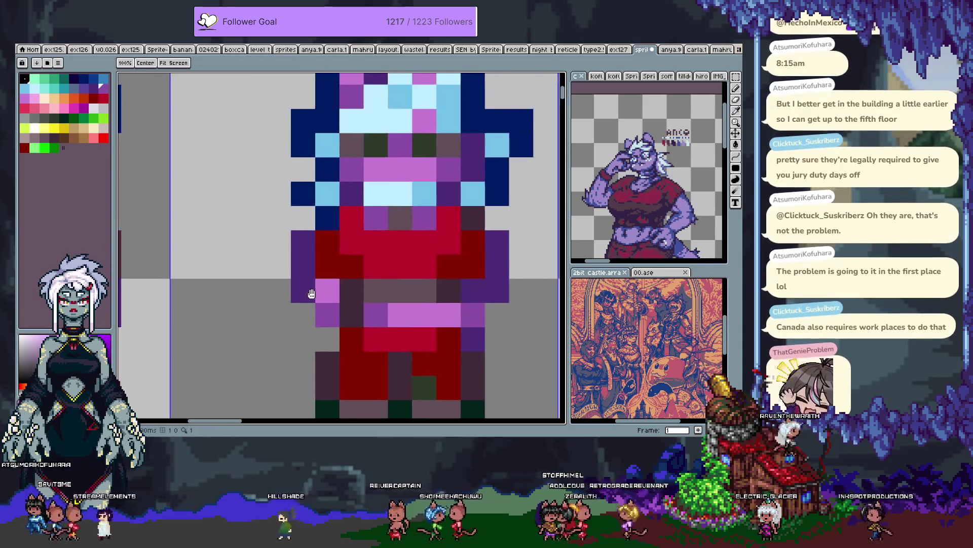
pyautogui.scroll(1, 405, 287)
pyautogui.moveTo(405, 286); pyautogui.dragTo(384, 284)
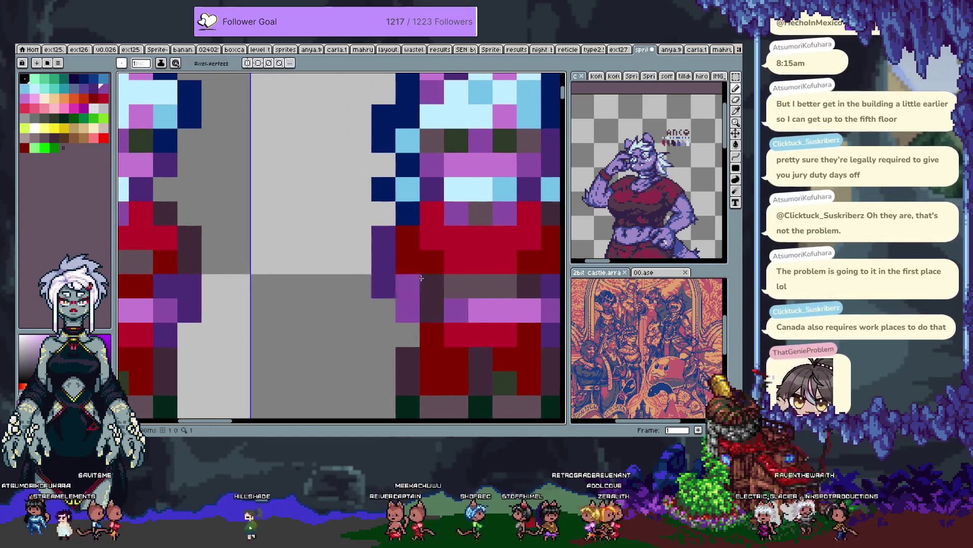
pyautogui.hscroll(3, 419, 283)
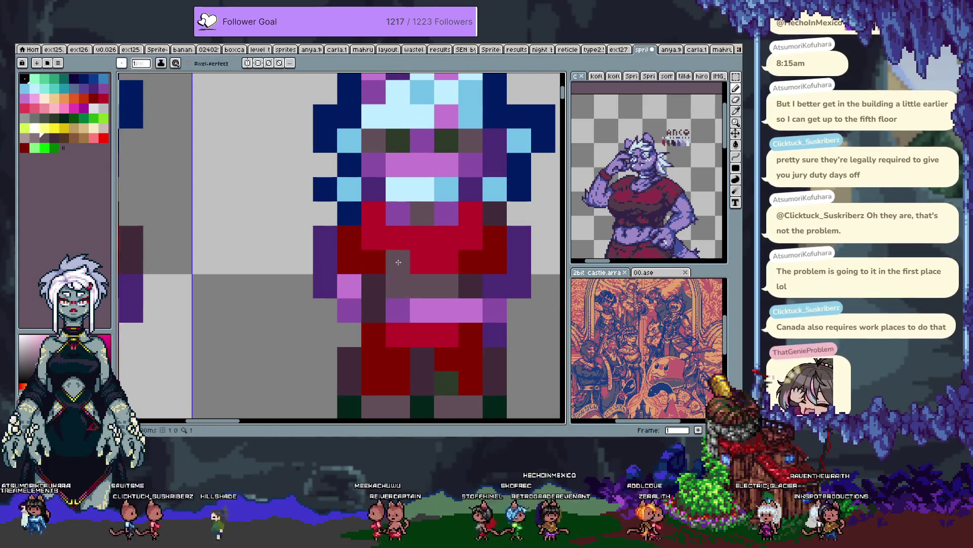
pyautogui.keyDown('alt'); pyautogui.click(424, 239); pyautogui.keyUp('alt')
pyautogui.click(405, 292)
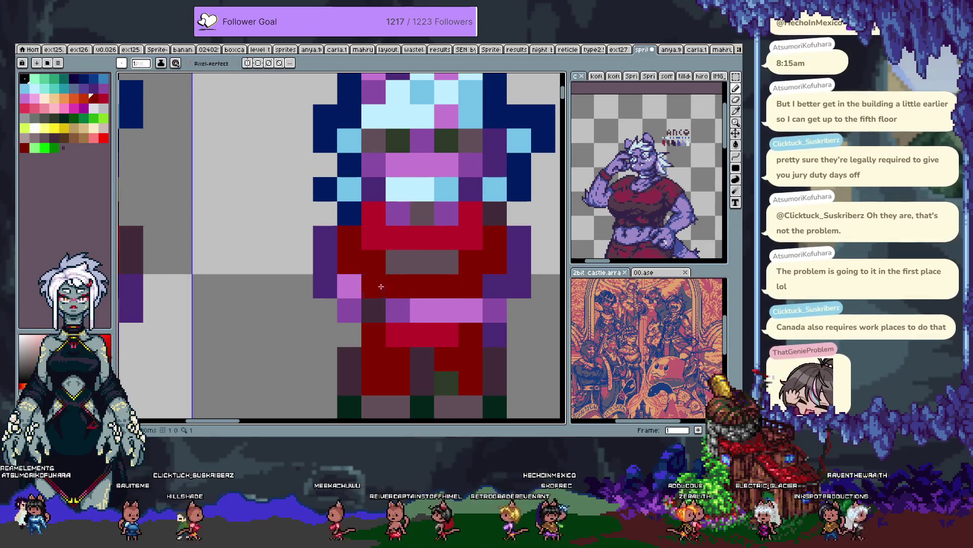
# Step: Recolour waist pixels dark red and purple, a right-side pixel pink, and an arm pixel medium purple
pyautogui.moveTo(256, 284); pyautogui.dragTo(399, 310)
pyautogui.moveTo(135, 282); pyautogui.dragTo(253, 293)
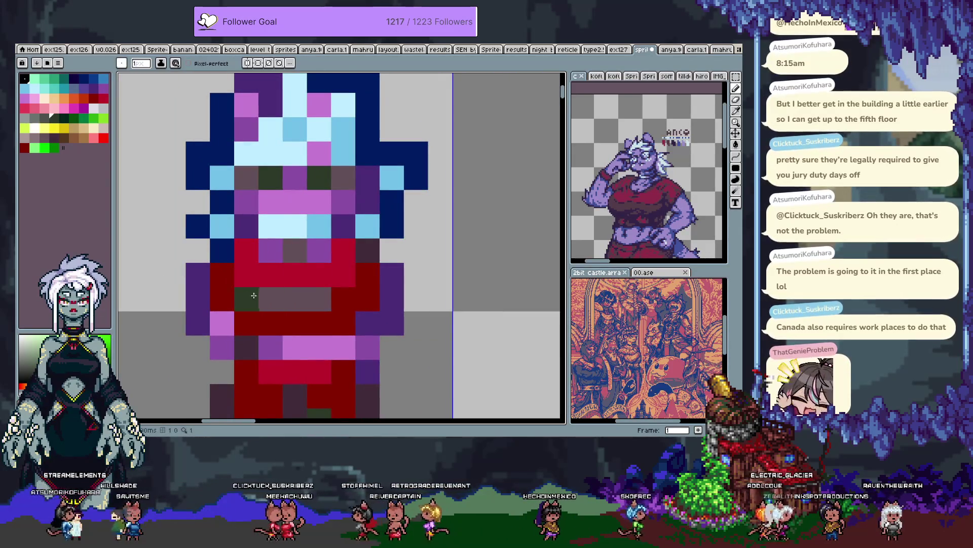
pyautogui.click(241, 313)
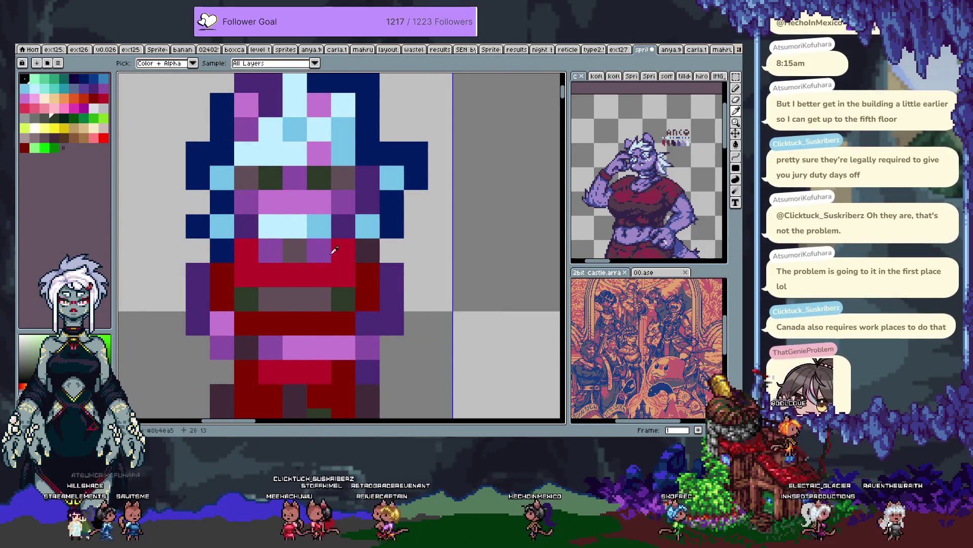
pyautogui.click(198, 297)
pyautogui.click(218, 297)
pyautogui.click(367, 323)
pyautogui.keyDown('alt'); pyautogui.click(397, 314); pyautogui.keyUp('alt')
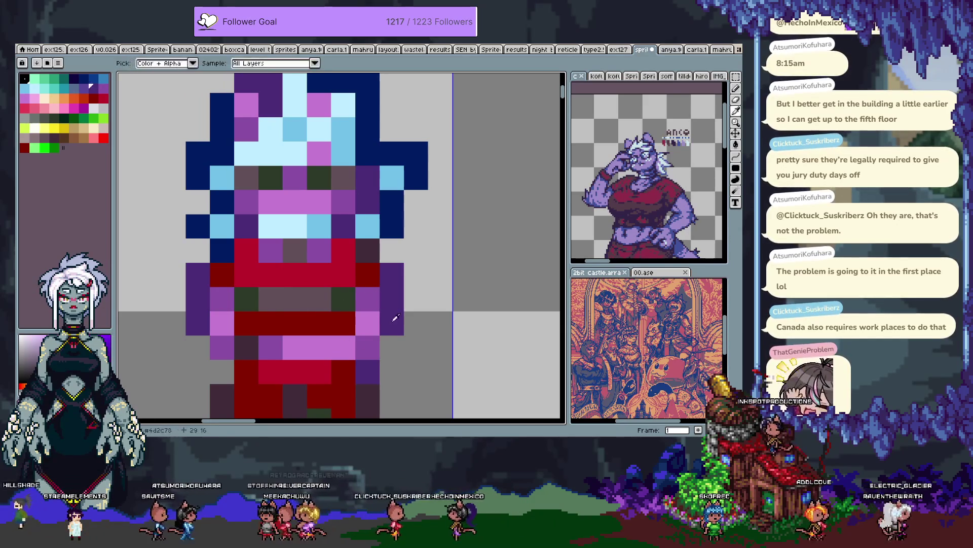
pyautogui.moveTo(283, 341)
pyautogui.mouseDown()
pyautogui.moveTo(341, 315)
pyautogui.moveTo(358, 294)
pyautogui.mouseUp()
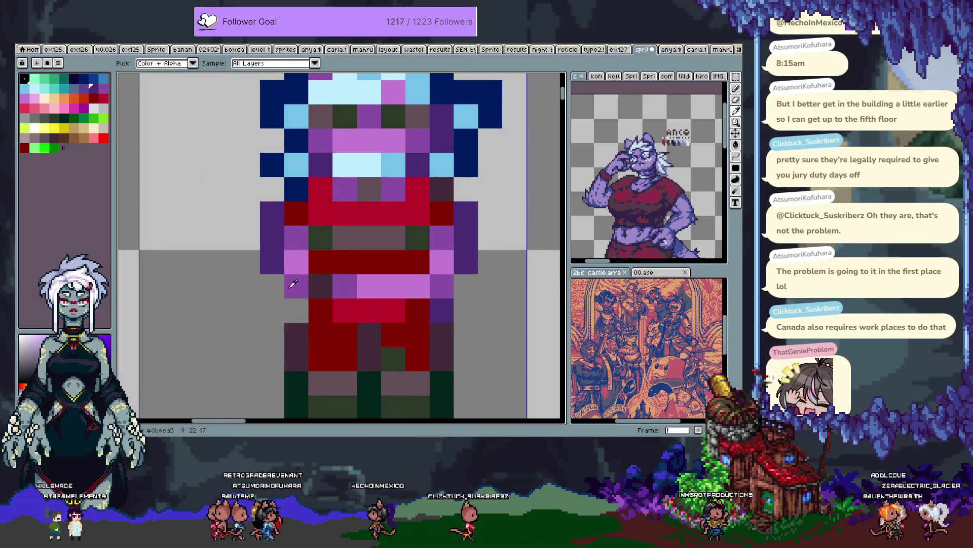
pyautogui.click(280, 262)
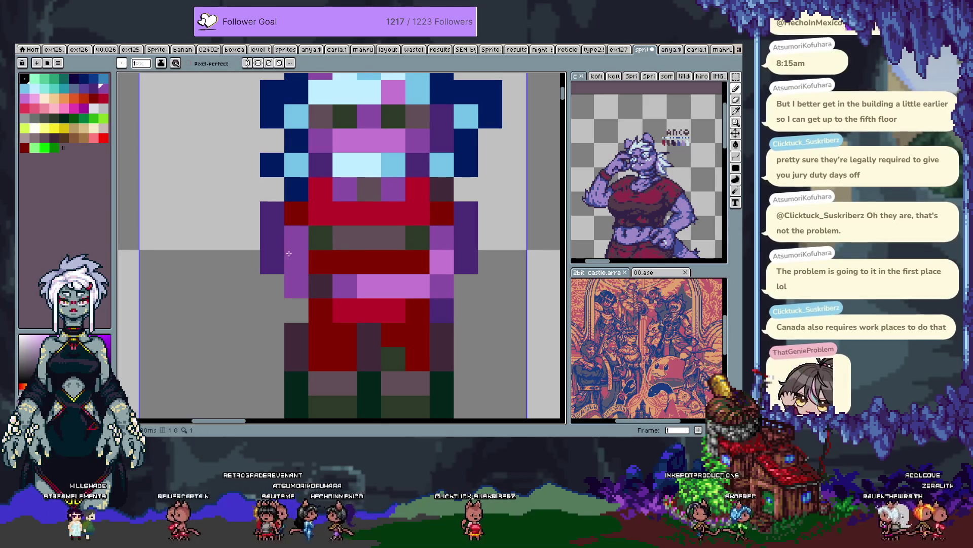
# Step: Select the left arm's purple pixels, copy them to the right side, and flip horizontally
pyautogui.press('m')
pyautogui.moveTo(308, 226); pyautogui.dragTo(259, 299)
pyautogui.moveTo(289, 263)
pyautogui.mouseDown()
pyautogui.moveTo(274, 267)
pyautogui.moveTo(500, 271)
pyautogui.moveTo(478, 260)
pyautogui.moveTo(455, 274)
pyautogui.mouseUp()
pyautogui.hotkey('shift', 'h')
# Step: Nudge the mirrored arm one pixel right and delete the leftover pink arm pixels
pyautogui.press('i')
pyautogui.press('m')
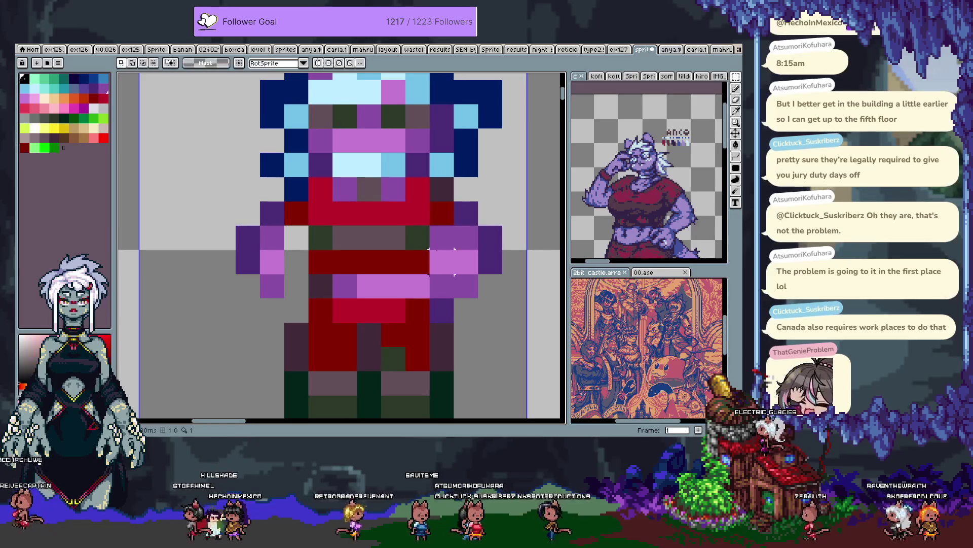
pyautogui.press('b')
pyautogui.press('Delete')
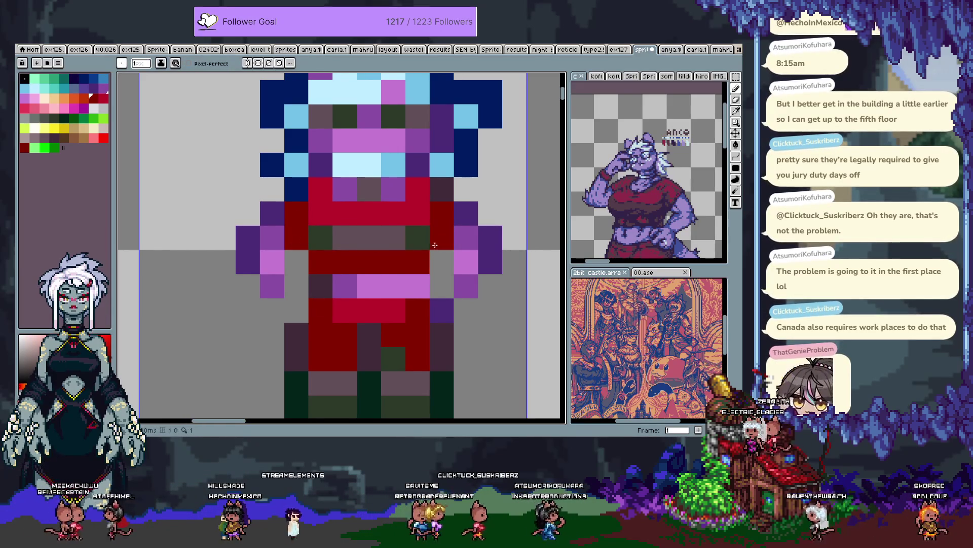
# Step: Sample a sprite colour and paint purple and pink pixels across both arms
pyautogui.press('i')
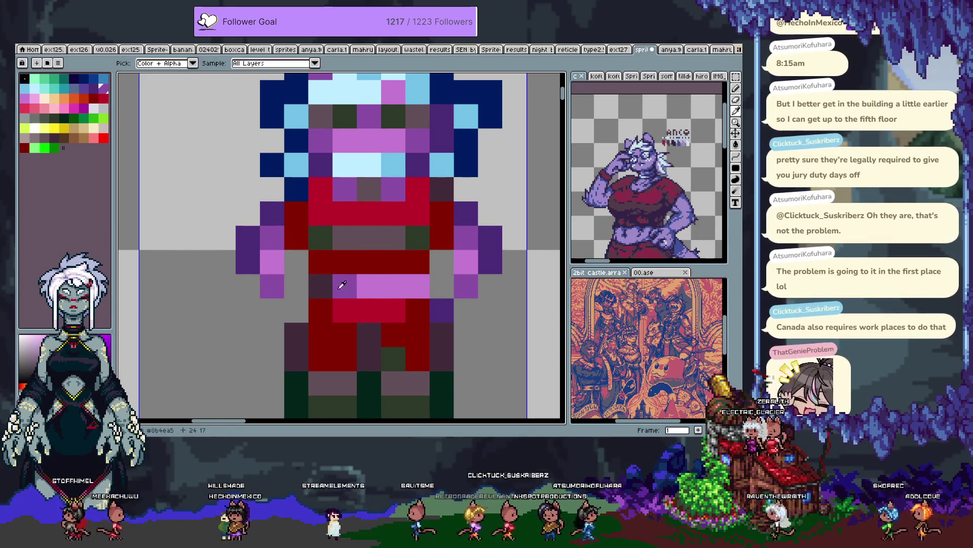
pyautogui.press('b')
pyautogui.click(321, 286)
pyautogui.click(418, 286)
pyautogui.keyDown('alt'); pyautogui.click(375, 286); pyautogui.keyUp('alt')
pyautogui.click(345, 286)
pyautogui.click(393, 311)
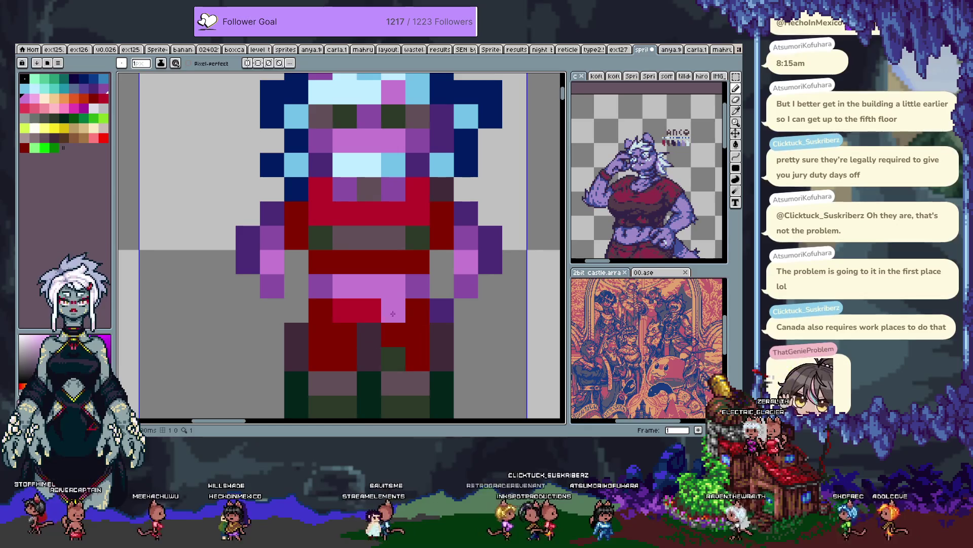
# Step: Paint purple pixels along the right arm's edges and a purple column down the left arm
pyautogui.press('i')
pyautogui.moveTo(315, 337)
pyautogui.mouseDown()
pyautogui.moveTo(281, 291)
pyautogui.moveTo(274, 320)
pyautogui.mouseUp()
pyautogui.press('b')
pyautogui.click(399, 264)
pyautogui.click(417, 247)
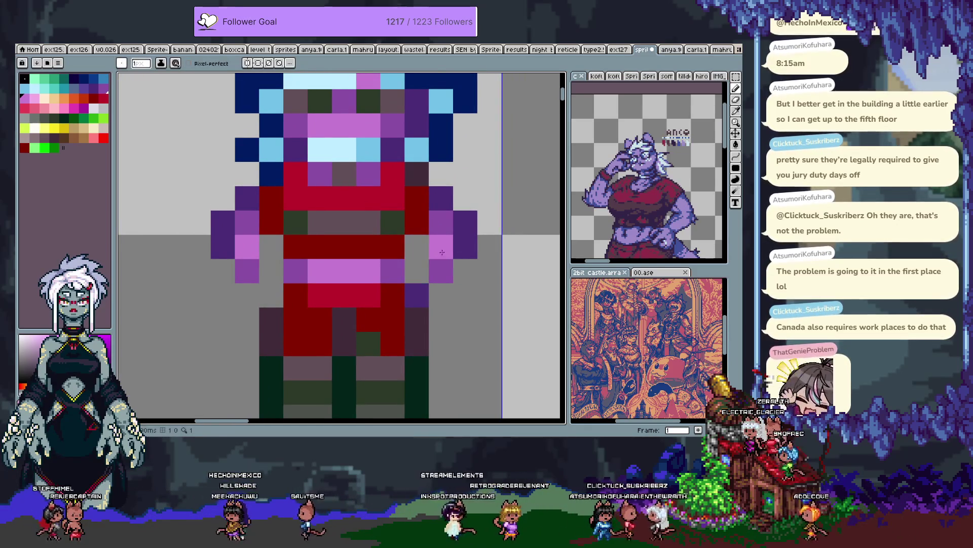
pyautogui.keyDown('alt'); pyautogui.click(417, 296); pyautogui.keyUp('alt')
pyautogui.click(417, 271)
pyautogui.moveTo(272, 247); pyautogui.dragTo(271, 319)
# Step: Try lighter purple on the arms, undo it, and paint a cell beside the arm dark red
pyautogui.keyDown('alt'); pyautogui.click(294, 271); pyautogui.keyUp('alt')
pyautogui.click(400, 297)
pyautogui.hotkey('ctrl', 'z')
pyautogui.hotkey('ctrl', 'z')
pyautogui.keyDown('alt'); pyautogui.click(274, 296); pyautogui.keyUp('alt')
pyautogui.click(417, 295)
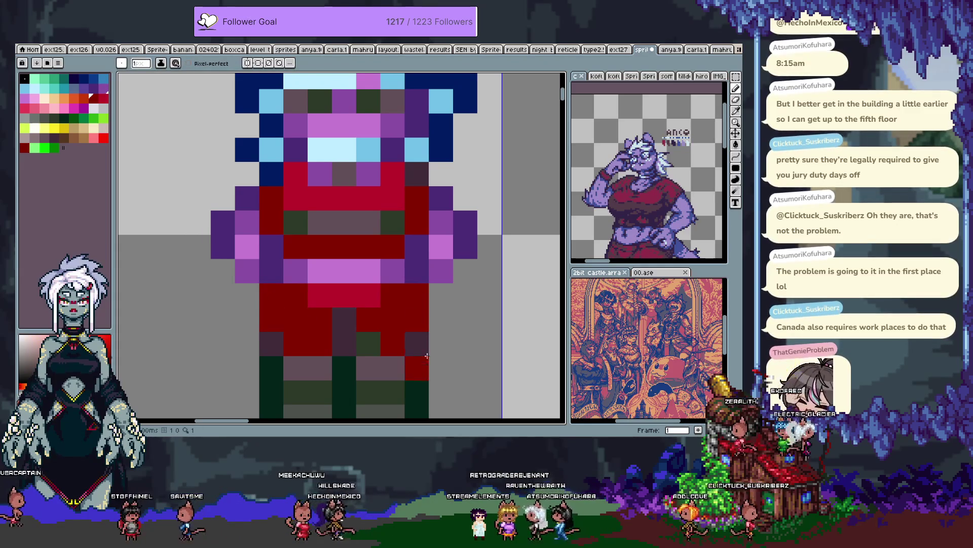
# Step: Centre the whole sprite in view and darken a few red body pixels
pyautogui.scroll(-2, 440, 304)
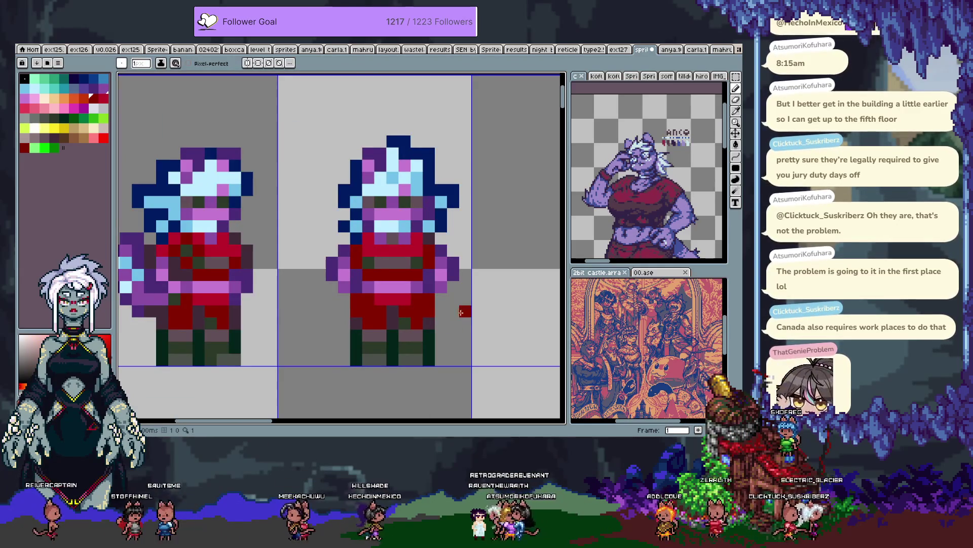
pyautogui.scroll(2, 457, 287)
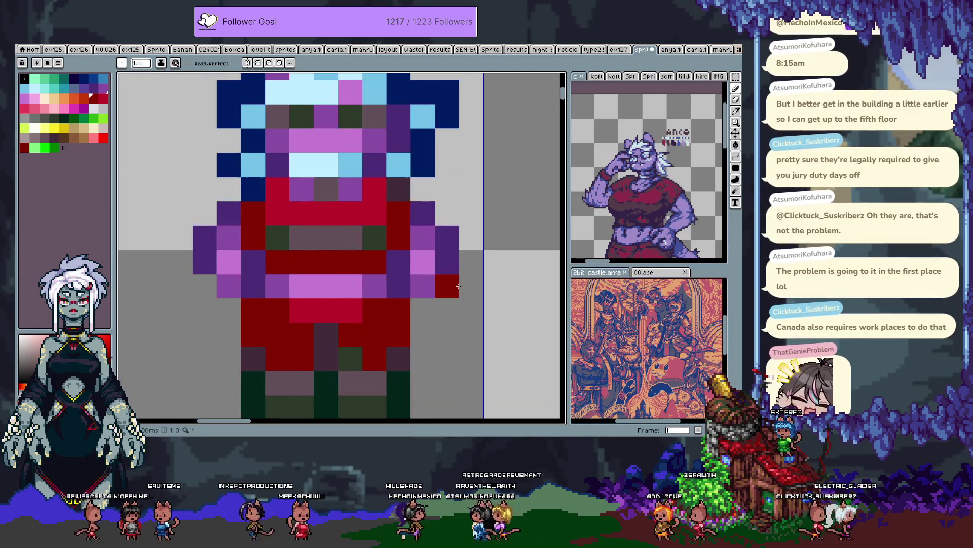
pyautogui.moveTo(459, 286)
pyautogui.mouseDown()
pyautogui.moveTo(395, 239)
pyautogui.moveTo(406, 239)
pyautogui.moveTo(237, 275)
pyautogui.mouseUp()
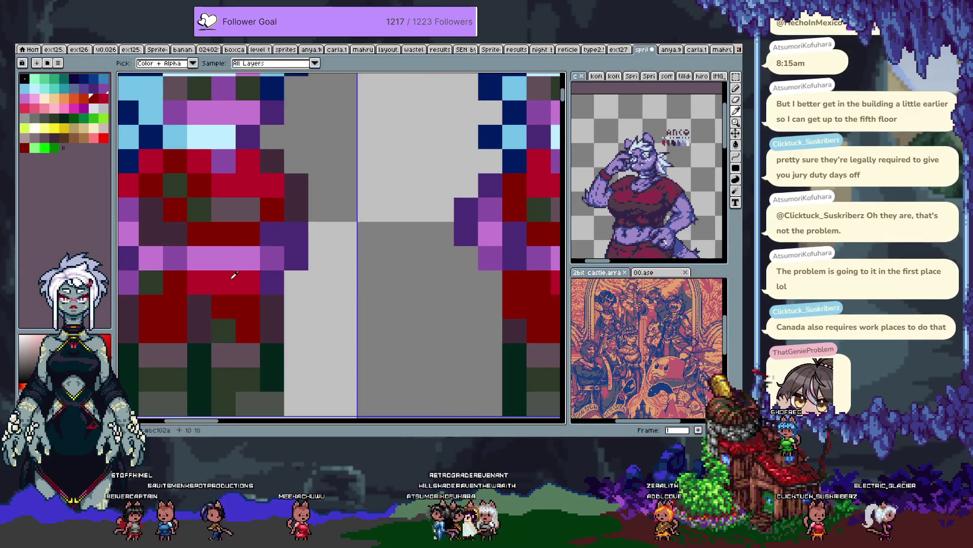
pyautogui.moveTo(152, 272)
pyautogui.mouseDown()
pyautogui.moveTo(326, 257)
pyautogui.moveTo(305, 257)
pyautogui.mouseUp()
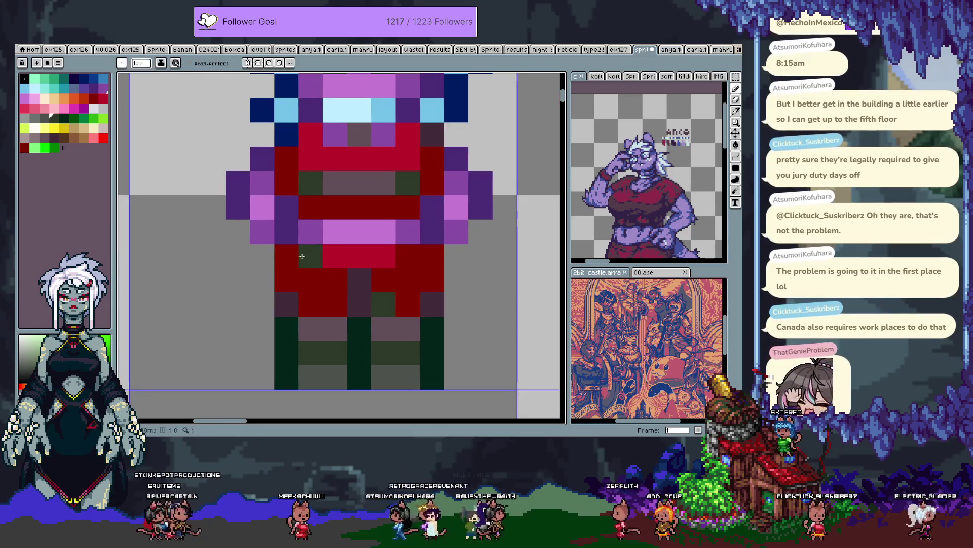
pyautogui.click(432, 279)
pyautogui.click(287, 280)
# Step: Repaint the left hand in purples and extend the left arm outward, clearing one stray pixel
pyautogui.press('space')
pyautogui.moveTo(260, 276)
pyautogui.mouseDown()
pyautogui.moveTo(489, 267)
pyautogui.moveTo(337, 227)
pyautogui.mouseUp()
pyautogui.click(299, 219)
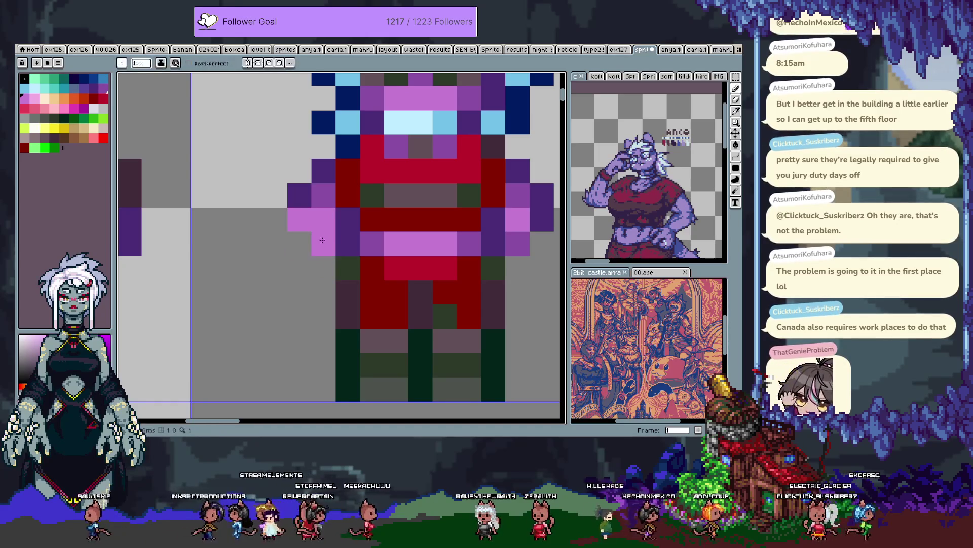
pyautogui.click(299, 244)
pyautogui.click(324, 243)
pyautogui.click(299, 268)
pyautogui.click(324, 268)
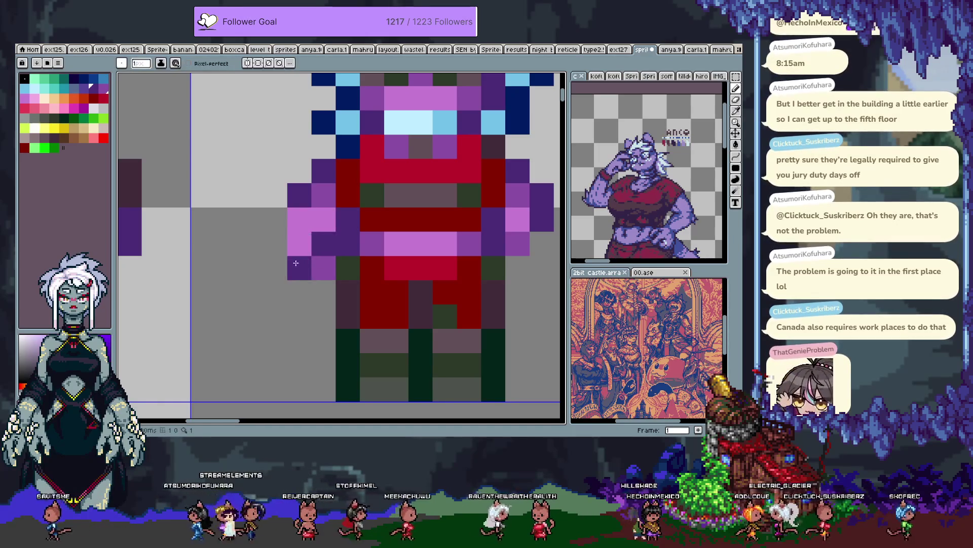
pyautogui.click(275, 243)
pyautogui.click(276, 219)
pyautogui.click(276, 194)
pyautogui.click(275, 195)
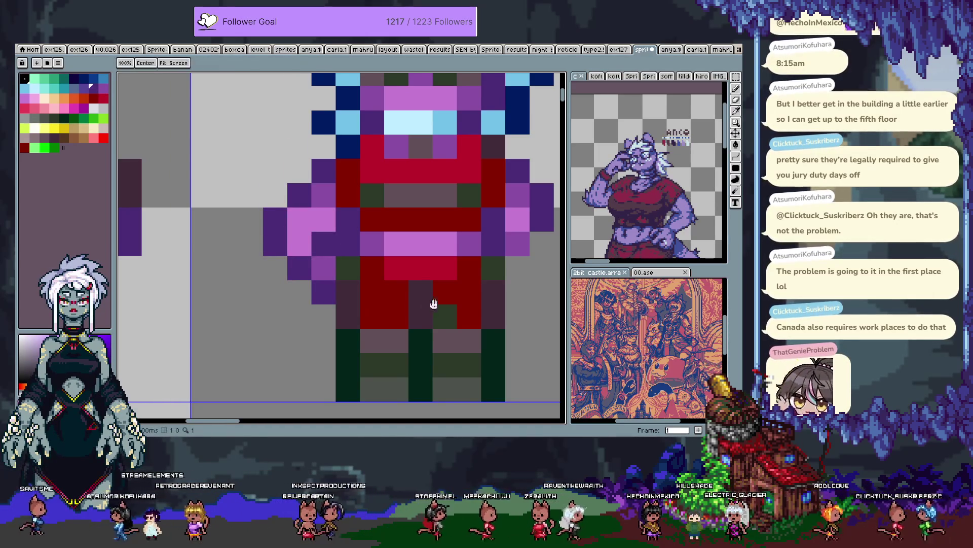
# Step: Add dark-purple pixels to the right arm's edge and sample the arm's pink
pyautogui.hscroll(2, 441, 294)
pyautogui.click(457, 285)
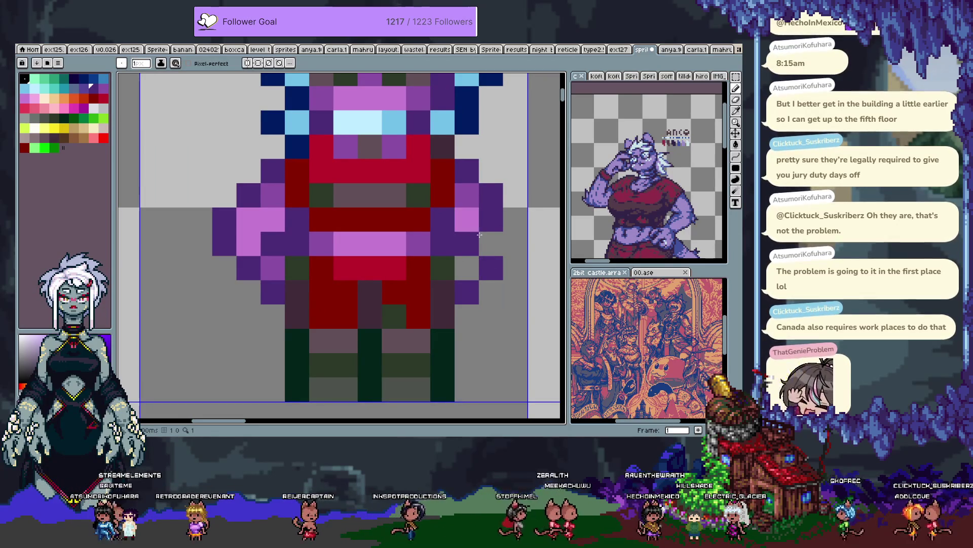
pyautogui.hotkey('ctrl', 'z')
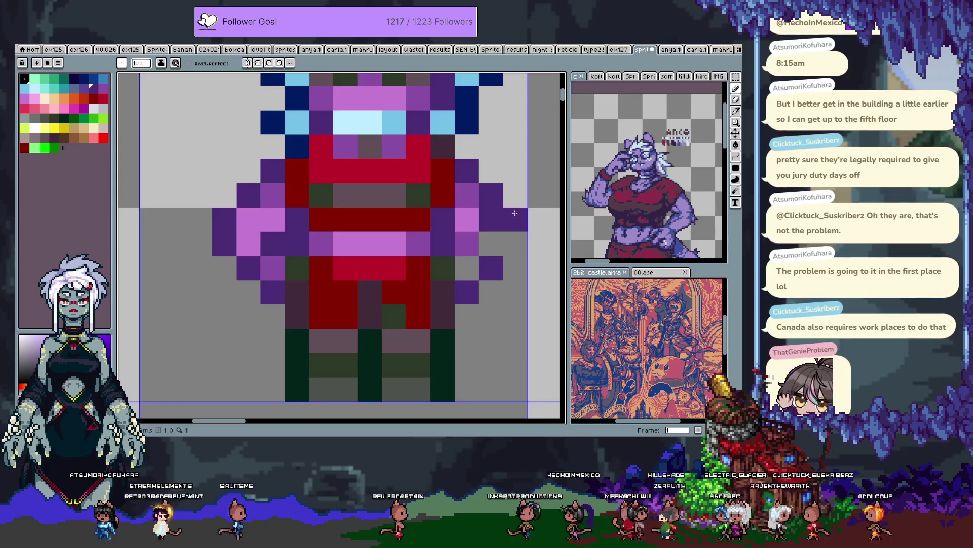
pyautogui.click(514, 243)
pyautogui.keyDown('alt'); pyautogui.click(470, 219); pyautogui.keyUp('alt')
pyautogui.press('alt')
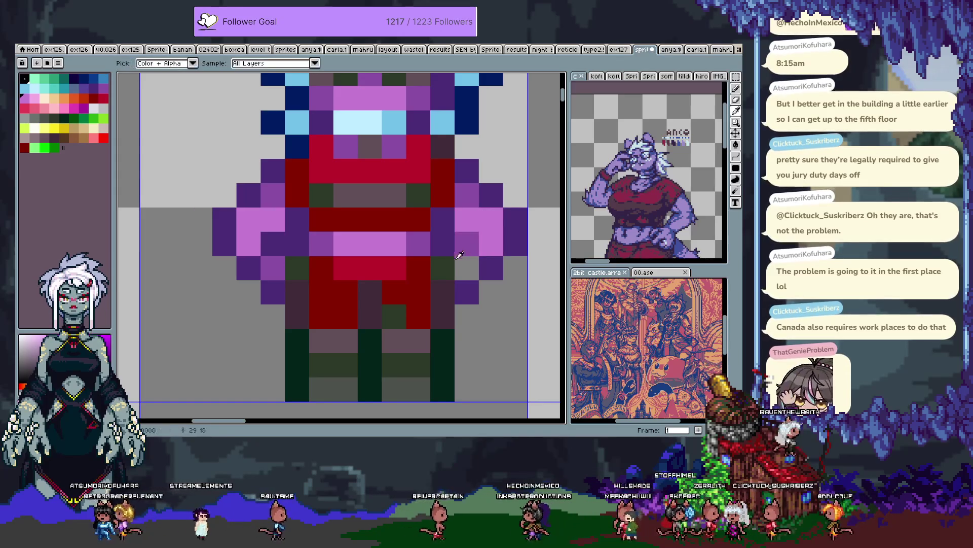
pyautogui.keyDown('alt'); pyautogui.click(443, 237); pyautogui.keyUp('alt')
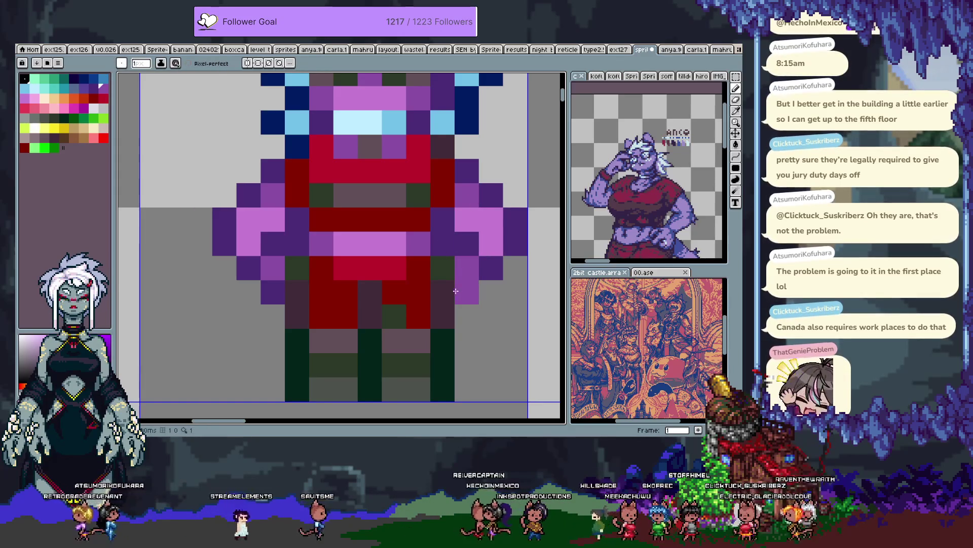
pyautogui.scroll(-2, 456, 291)
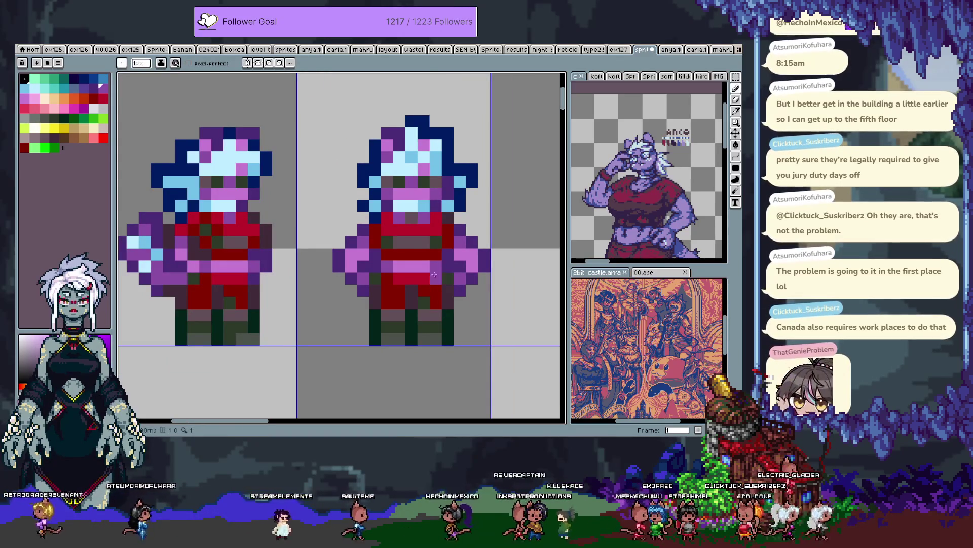
# Step: Select the second sprite, shift it one pixel left, and drop the selection
pyautogui.hotkey('ctrl', 'shift', 'd')
pyautogui.press('Left')
pyautogui.press('Left')
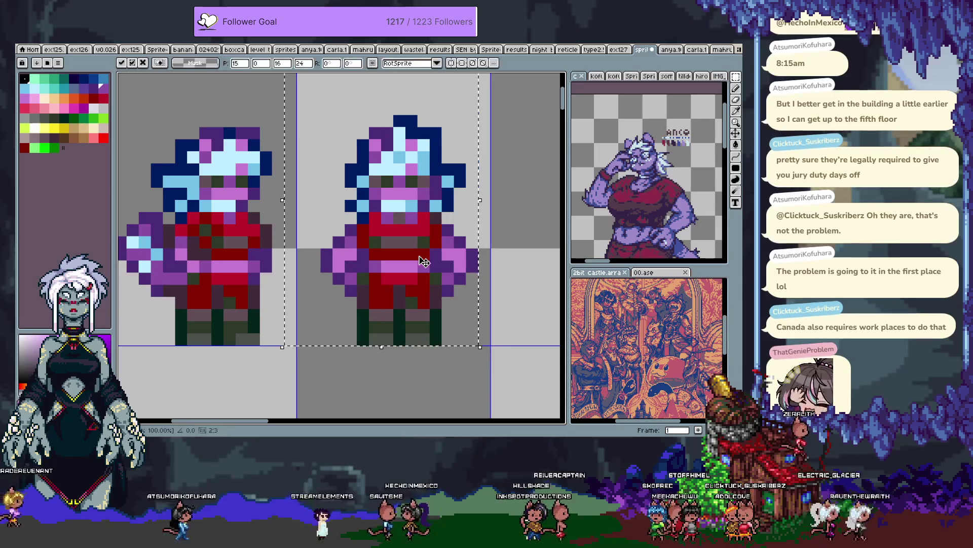
pyautogui.press('Right')
pyautogui.hotkey('ctrl', 'd')
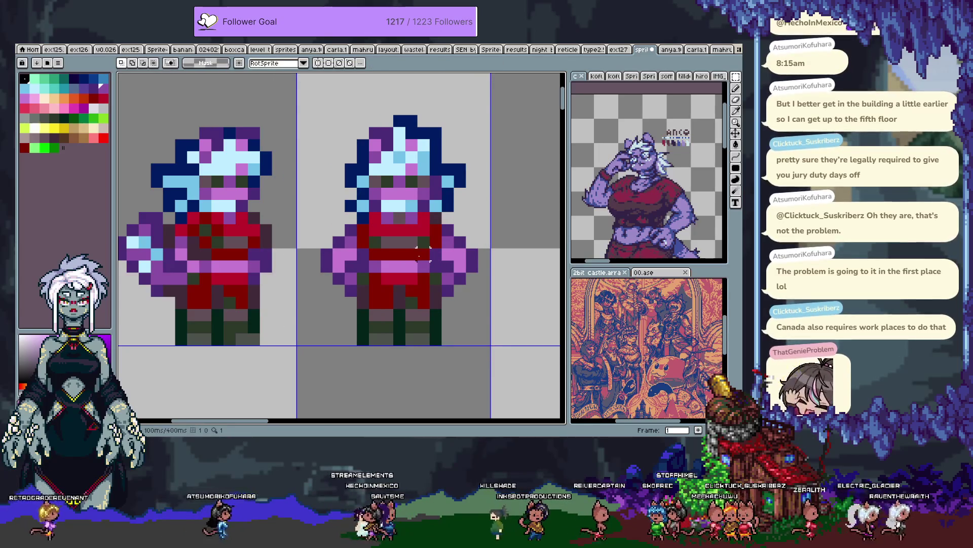
pyautogui.scroll(-2, 421, 256)
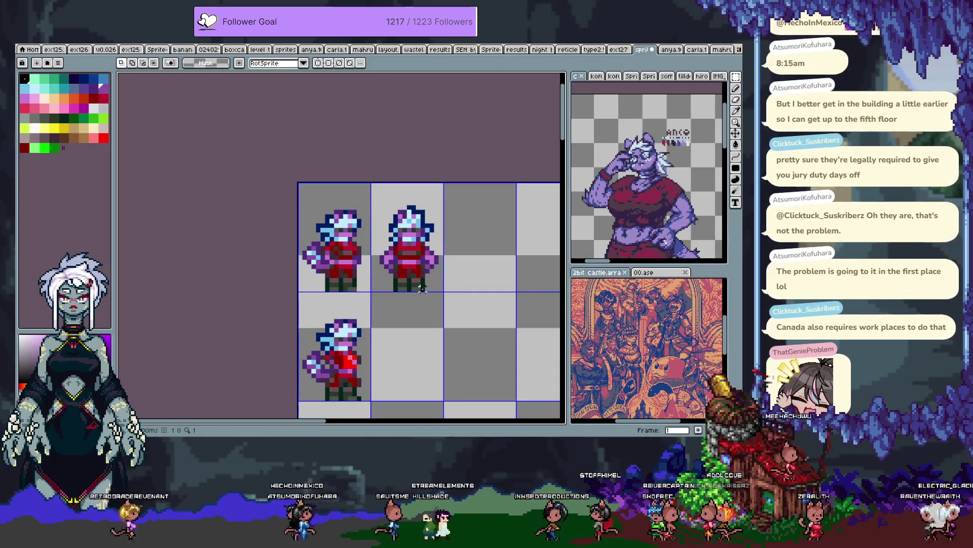
pyautogui.scroll(2, 422, 287)
pyautogui.press('b')
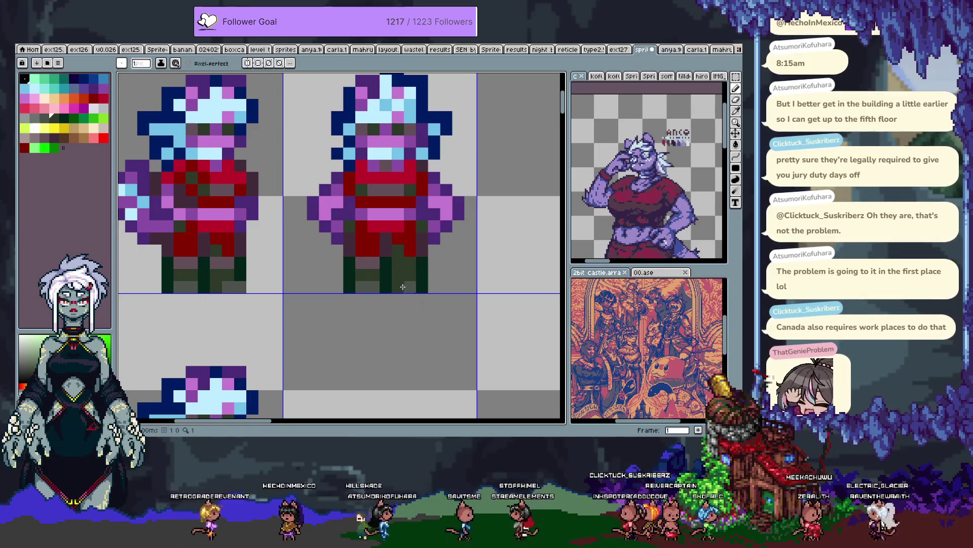
# Step: Undo the last change, paint a dark green foot pixel, and sample grey from the canvas
pyautogui.hotkey('ctrl', 'z')
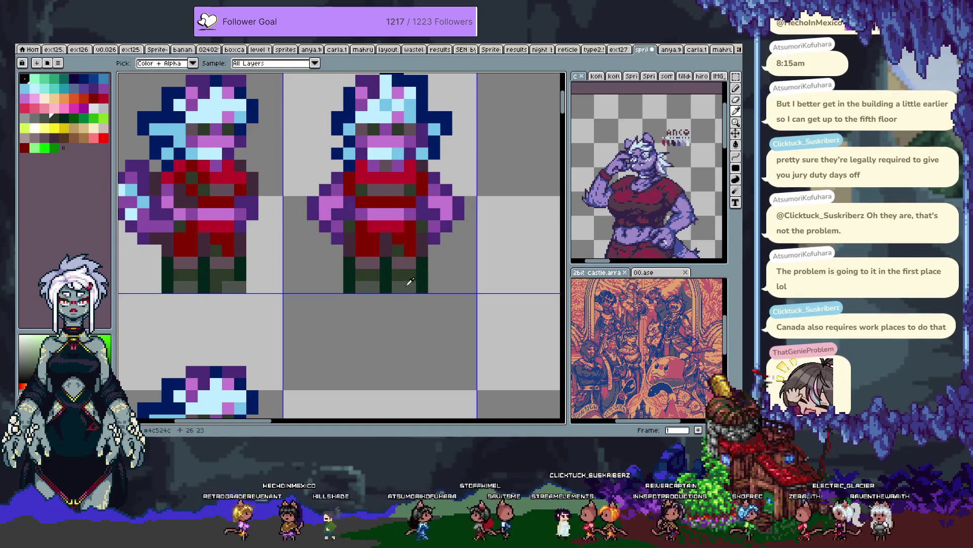
pyautogui.click(410, 287)
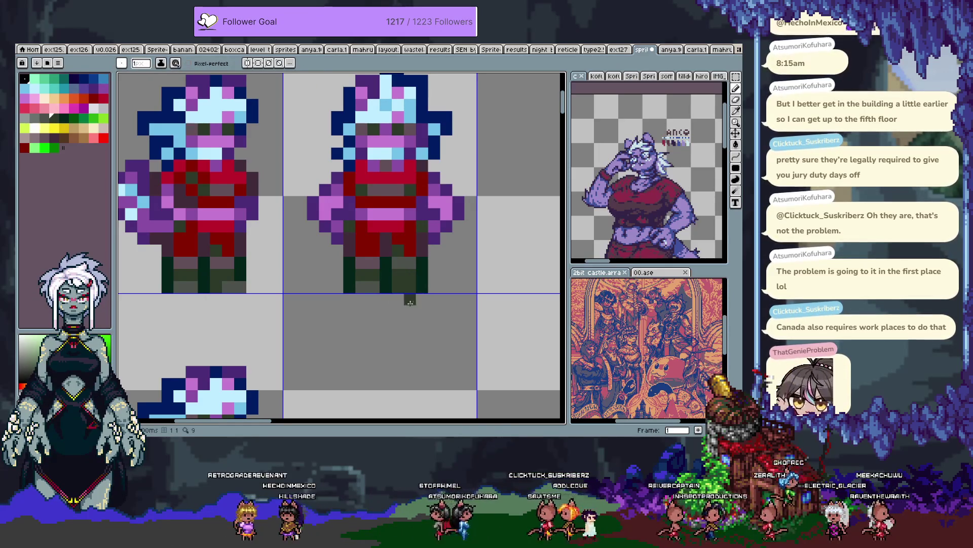
pyautogui.keyDown('alt'); pyautogui.click(345, 285); pyautogui.keyUp('alt')
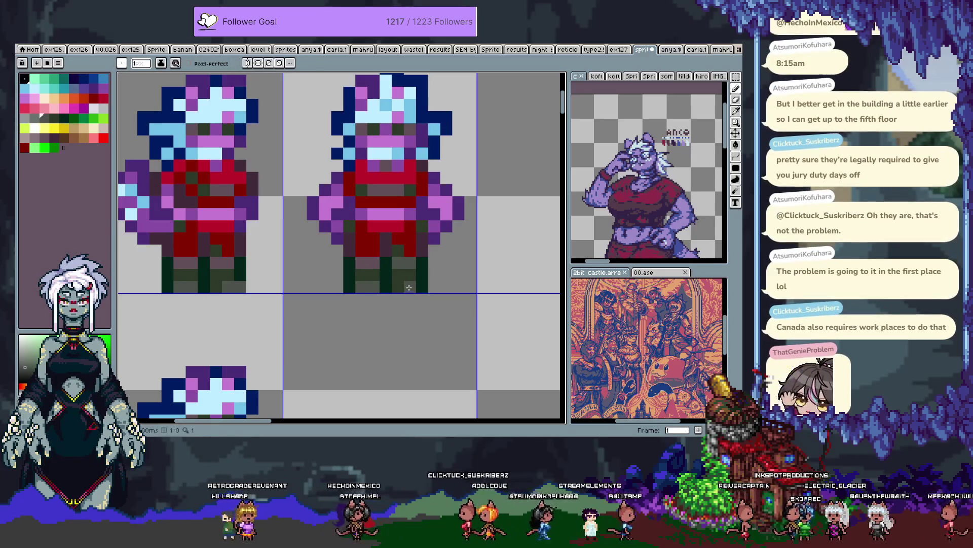
pyautogui.press('alt')
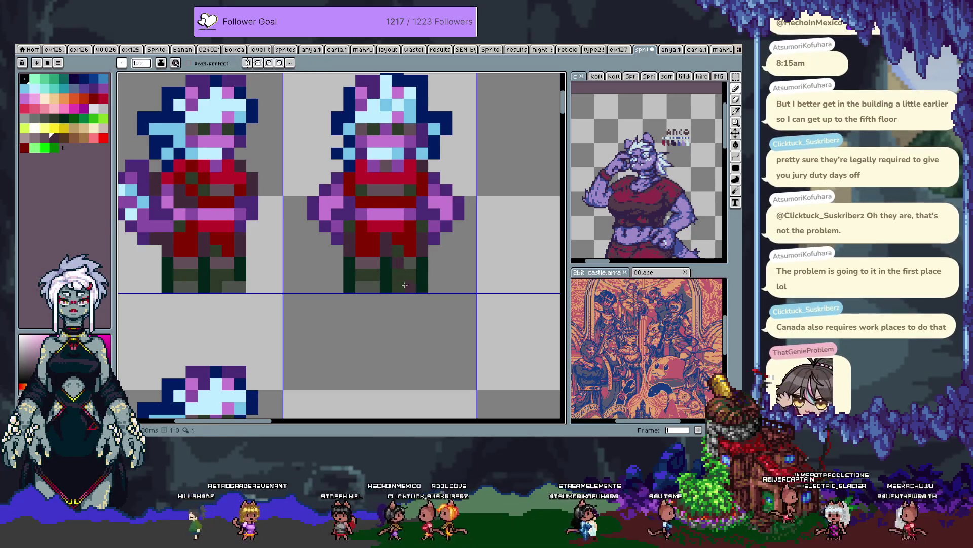
pyautogui.keyDown('alt'); pyautogui.click(410, 260); pyautogui.keyUp('alt')
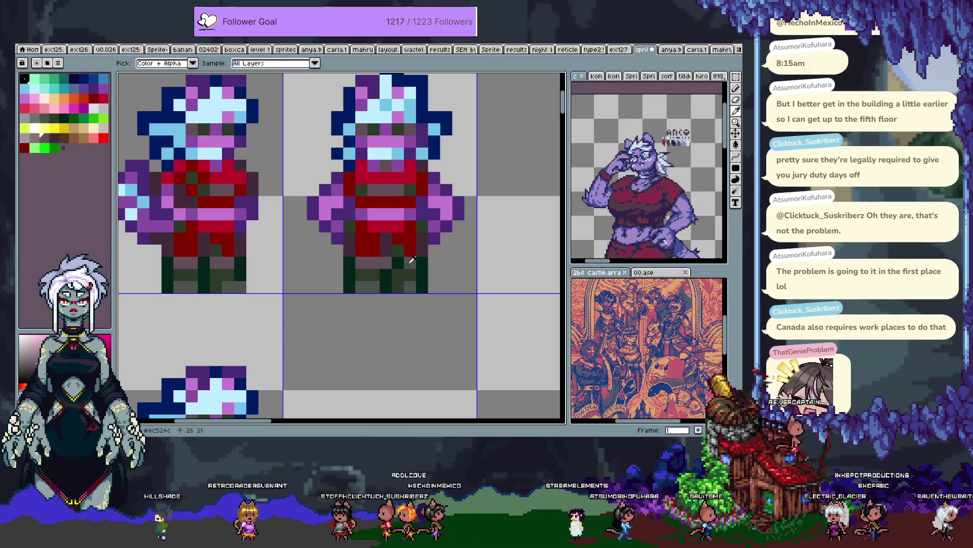
pyautogui.scroll(-4, 318, 337)
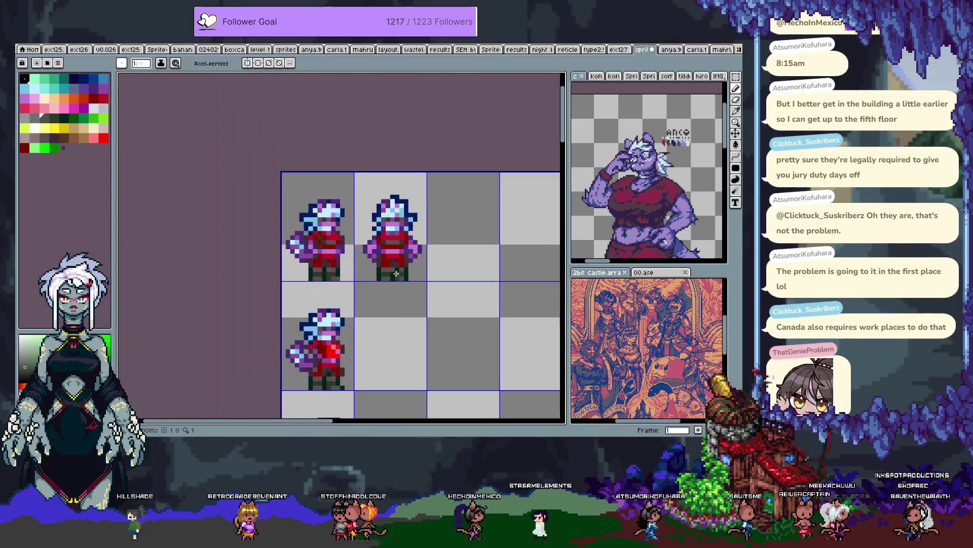
pyautogui.scroll(4, 381, 239)
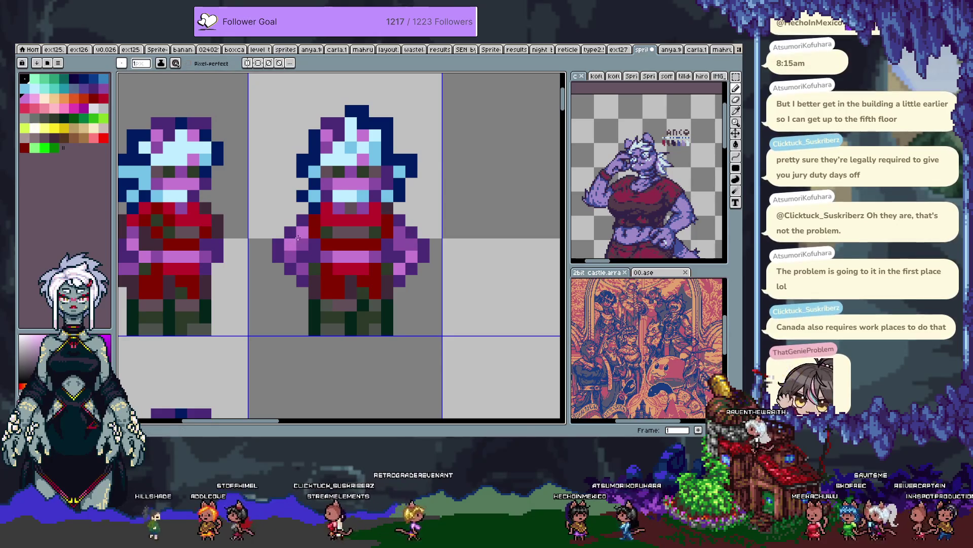
pyautogui.scroll(-4, 442, 269)
pyautogui.scroll(5, 437, 263)
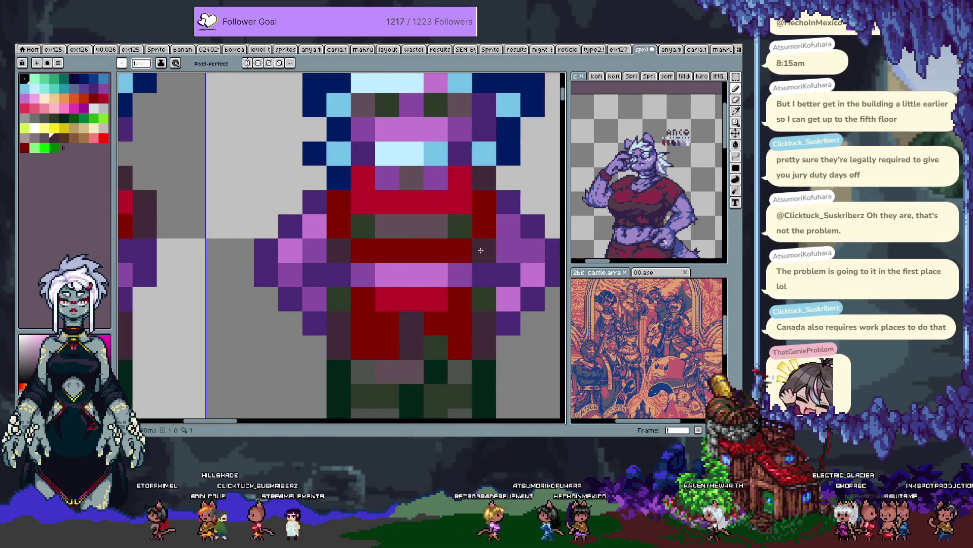
# Step: Darken a red body pixel, eyedrop the navy outline colour, and pan to the IDLE frames
pyautogui.click(437, 203)
pyautogui.scroll(-8, 388, 236)
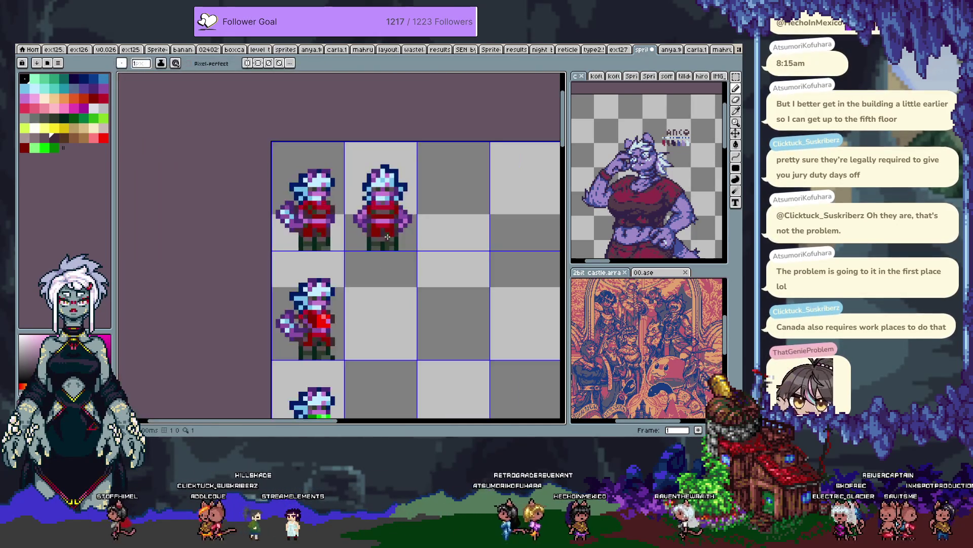
pyautogui.moveTo(385, 231); pyautogui.dragTo(367, 240)
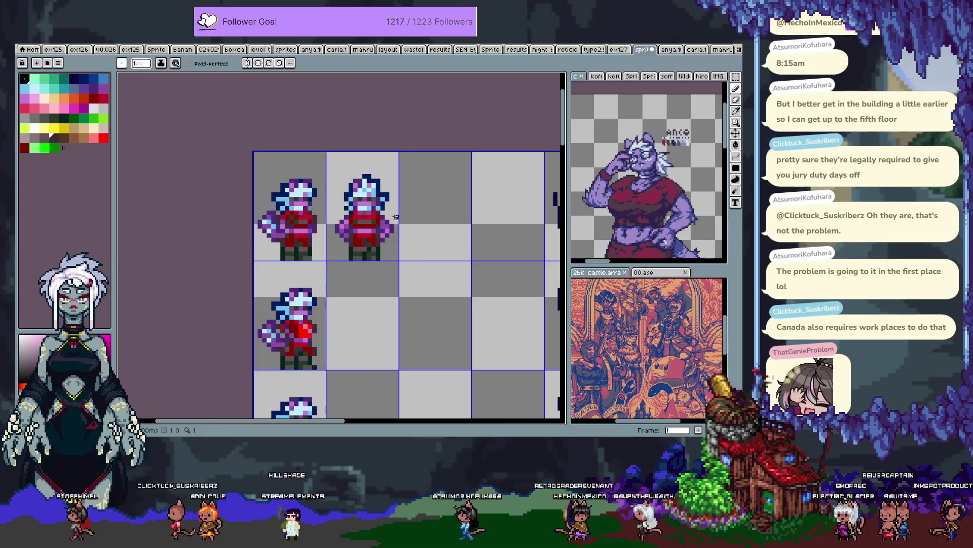
pyautogui.scroll(5, 382, 200)
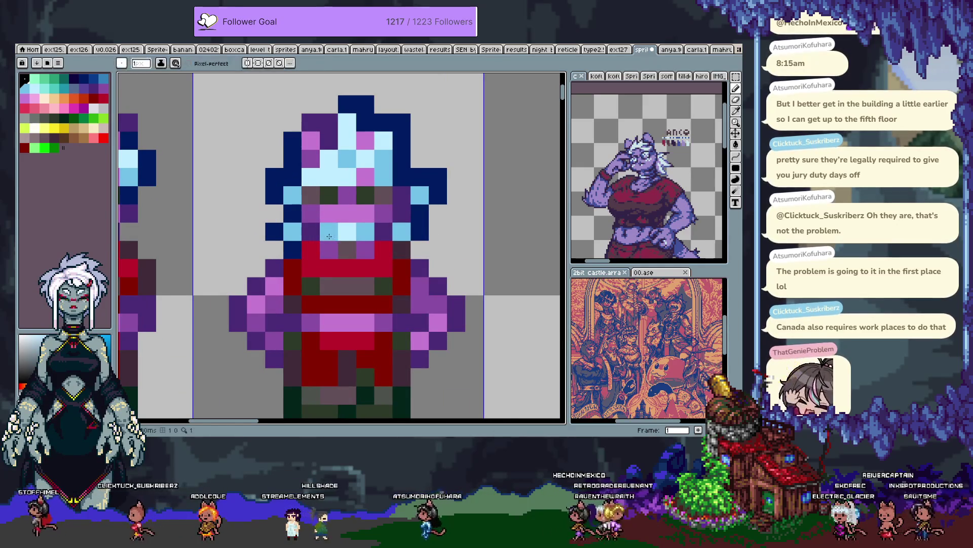
pyautogui.keyDown('alt'); pyautogui.click(287, 215); pyautogui.keyUp('alt')
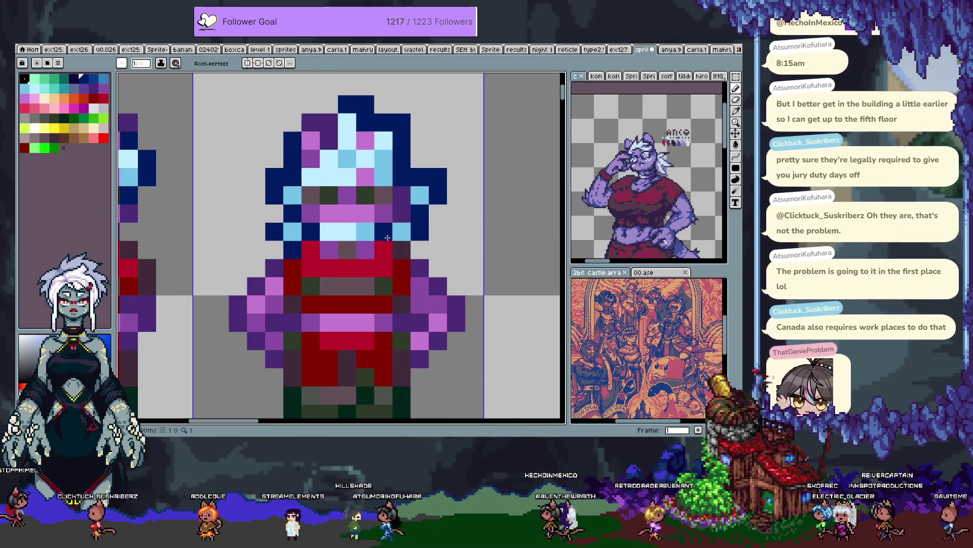
pyautogui.scroll(-5, 486, 236)
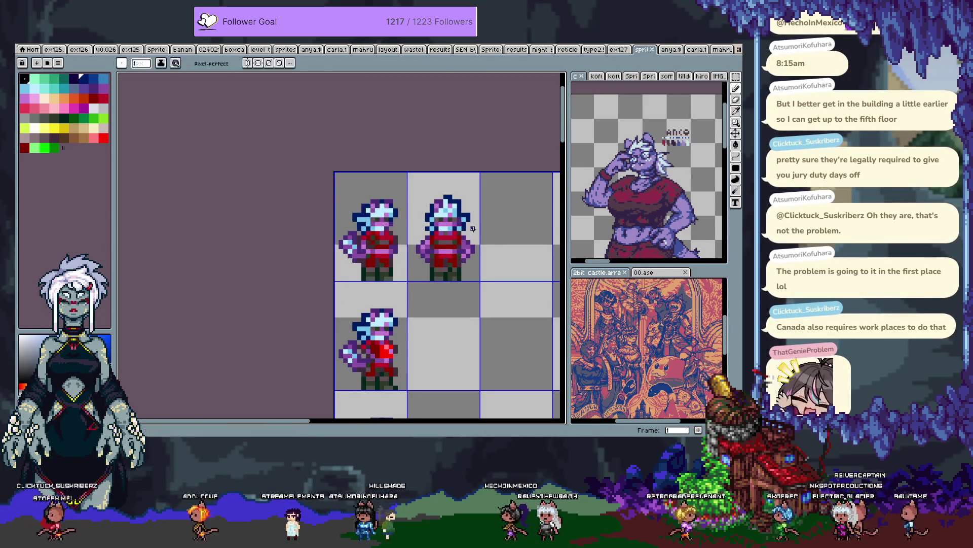
pyautogui.moveTo(515, 263); pyautogui.dragTo(326, 211)
pyautogui.scroll(-1, 326, 211)
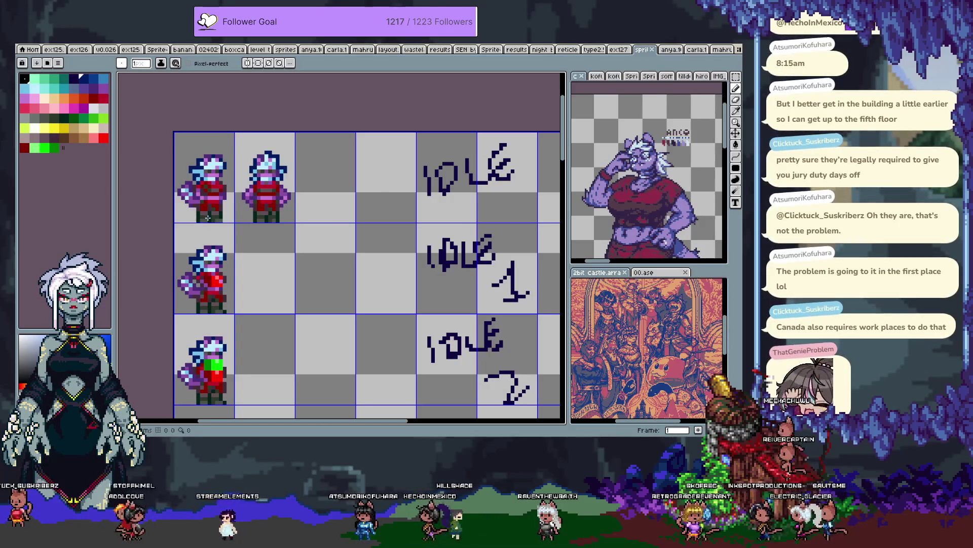
# Step: Zoom in, eyedrop the torso red, and paint a pixel on the second frame's torso
pyautogui.scroll(1, 237, 201)
pyautogui.scroll(3, 237, 201)
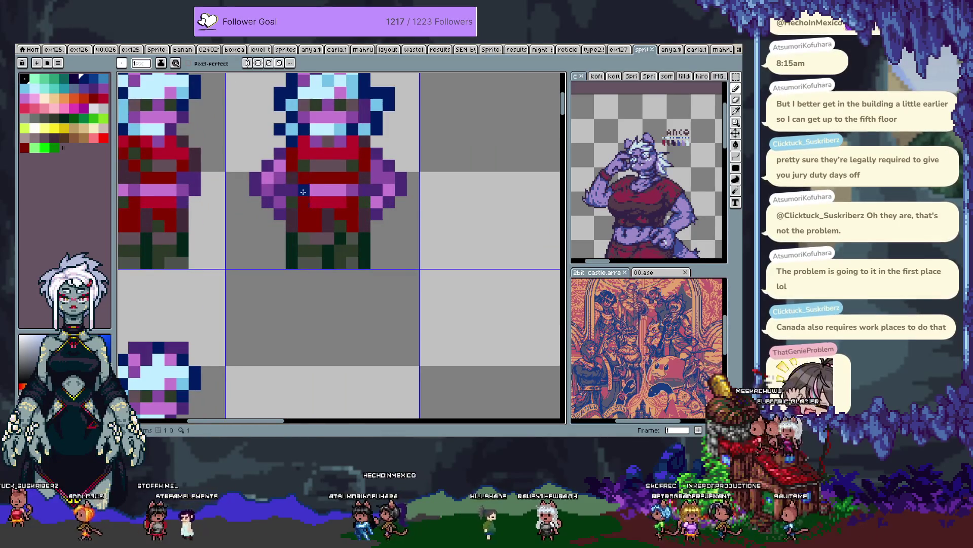
pyautogui.press('i')
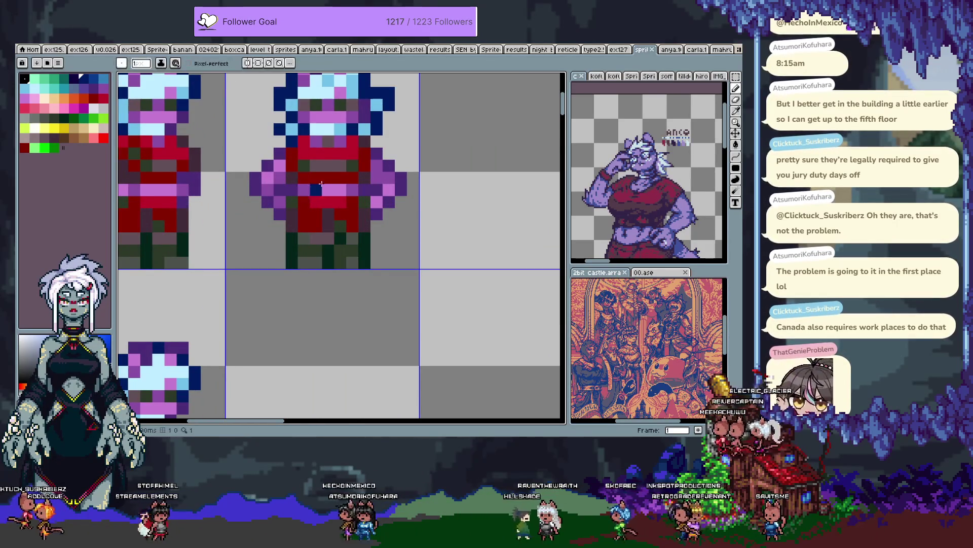
pyautogui.click(326, 158)
pyautogui.press('b')
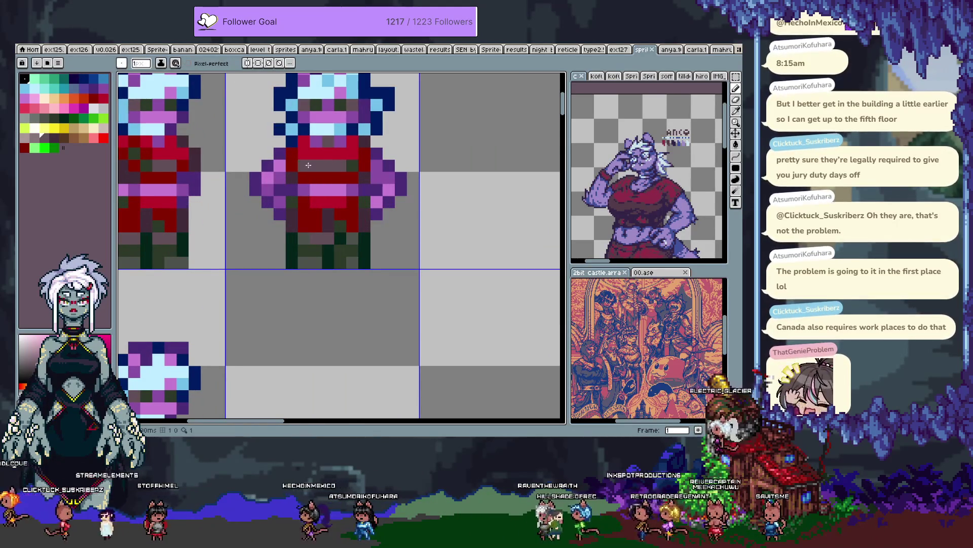
pyautogui.click(303, 154)
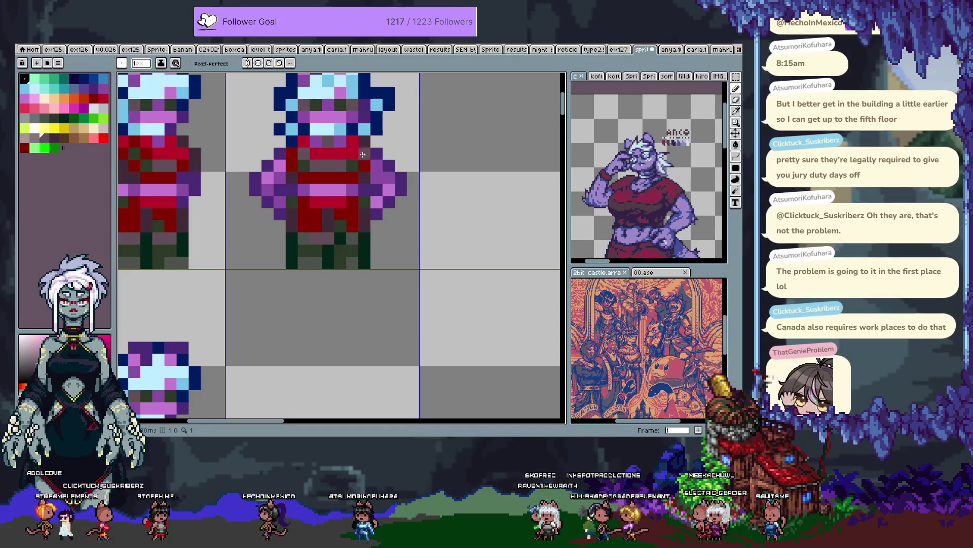
pyautogui.keyDown('alt'); pyautogui.click(315, 173); pyautogui.keyUp('alt')
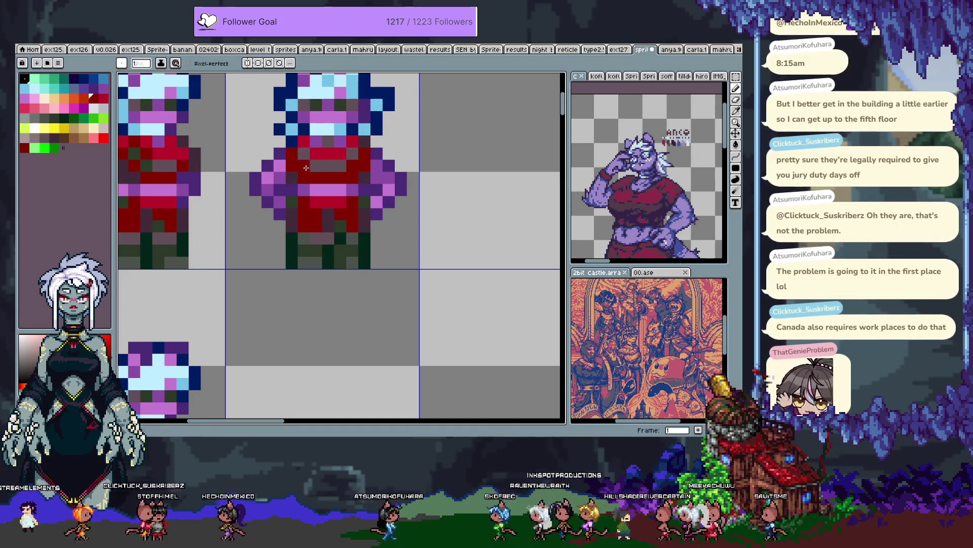
pyautogui.scroll(-4, 305, 168)
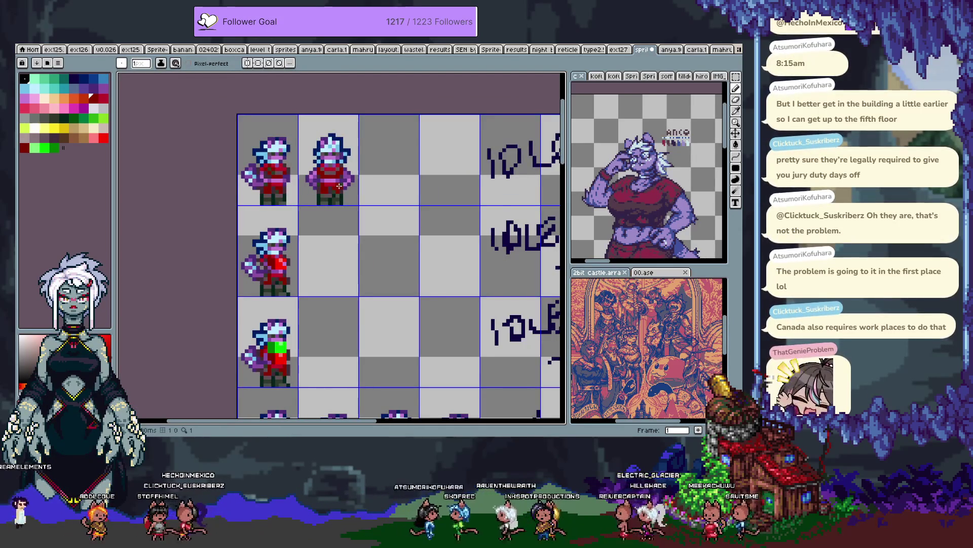
pyautogui.scroll(3, 339, 187)
# Step: Eyedrop dark green, red, darker red and navy from the sprite to compare shades
pyautogui.press('alt')
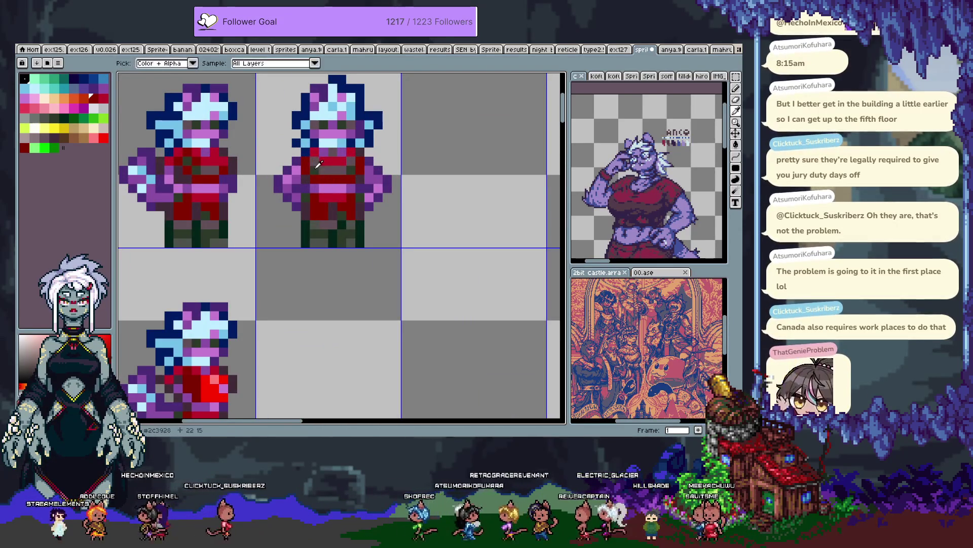
pyautogui.keyDown('alt'); pyautogui.click(315, 166); pyautogui.keyUp('alt')
pyautogui.keyDown('alt'); pyautogui.click(313, 174); pyautogui.keyUp('alt')
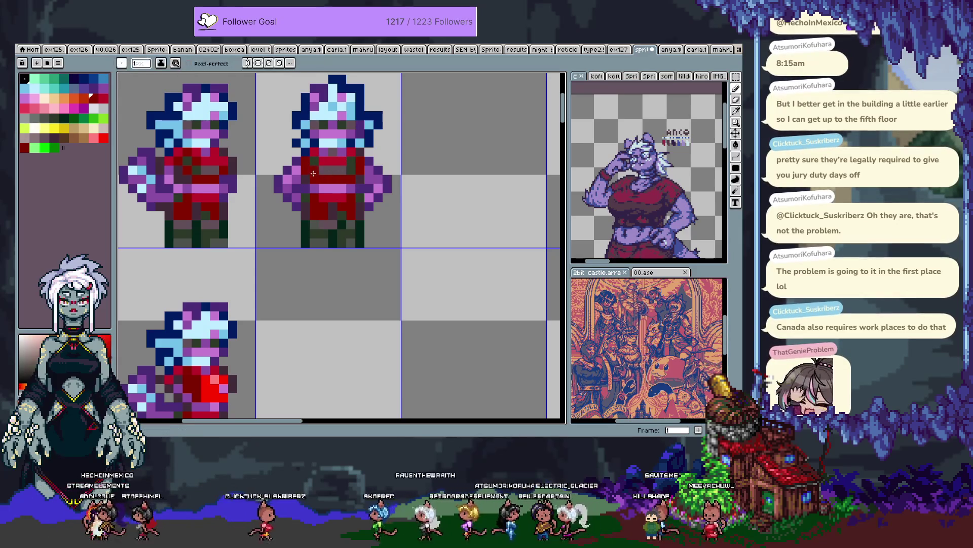
pyautogui.keyDown('alt'); pyautogui.click(359, 161); pyautogui.keyUp('alt')
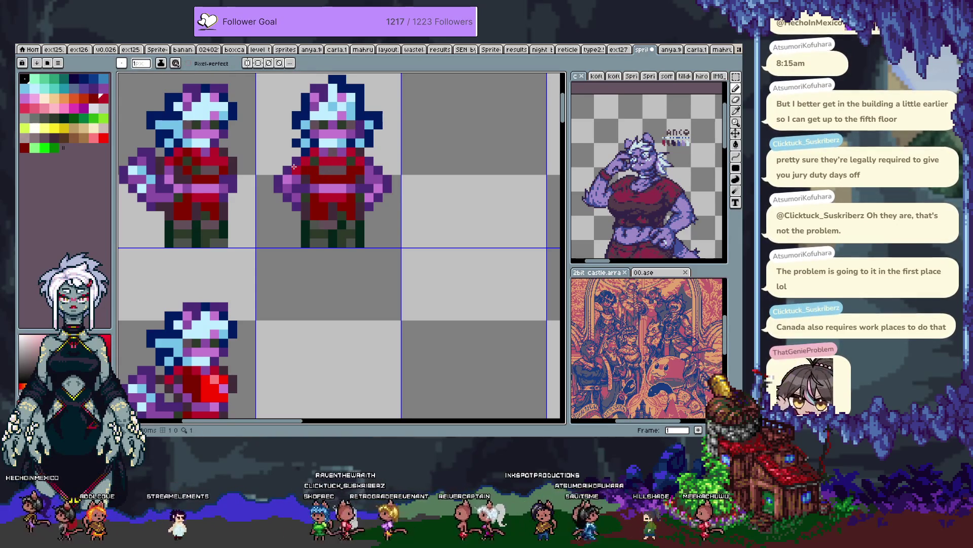
pyautogui.scroll(1, 311, 156)
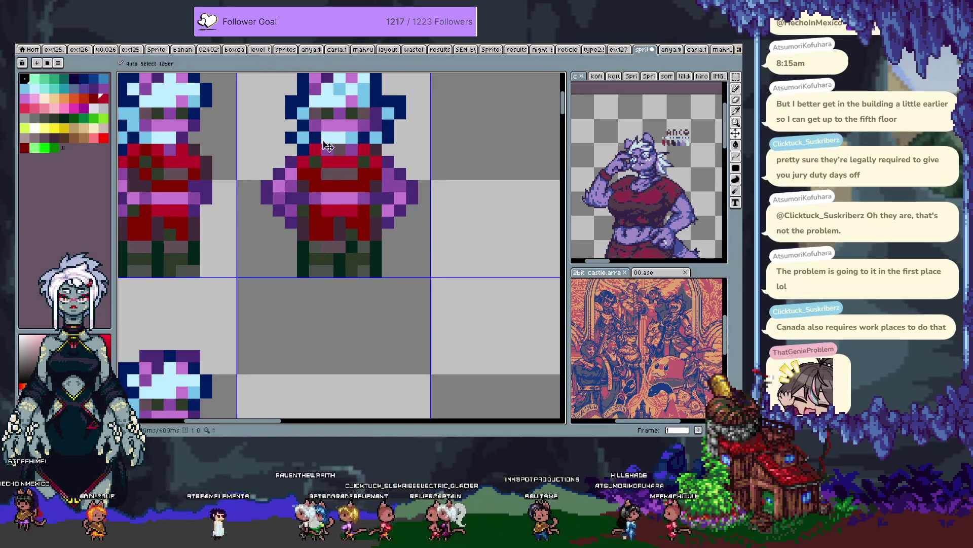
pyautogui.keyDown('alt'); pyautogui.click(297, 150); pyautogui.keyUp('alt')
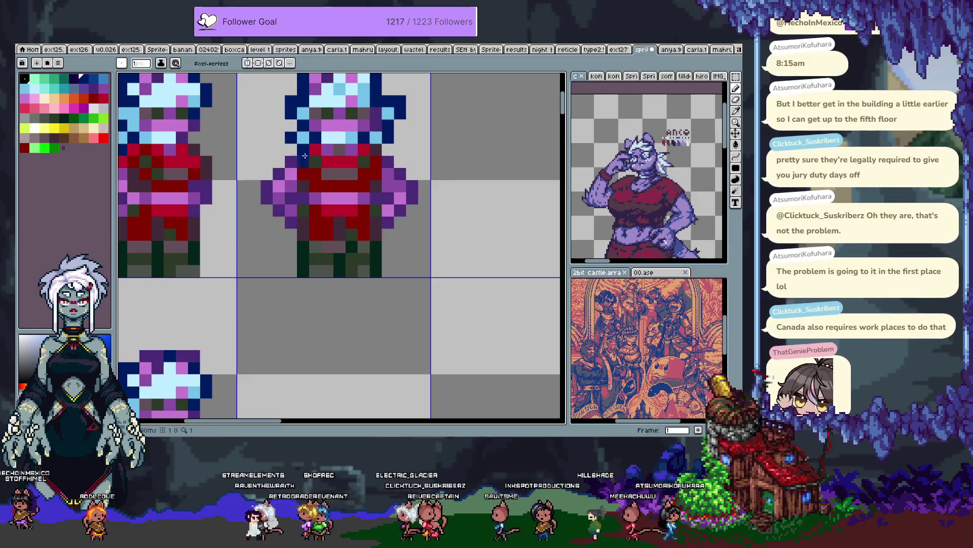
# Step: Recolour the purple shoulder pixels red and dark red so the arms blend into the tunic
pyautogui.keyDown('alt'); pyautogui.click(303, 172); pyautogui.keyUp('alt')
pyautogui.keyDown('alt'); pyautogui.click(302, 163); pyautogui.keyUp('alt')
pyautogui.click(294, 167)
pyautogui.keyDown('alt'); pyautogui.click(302, 152); pyautogui.keyUp('alt')
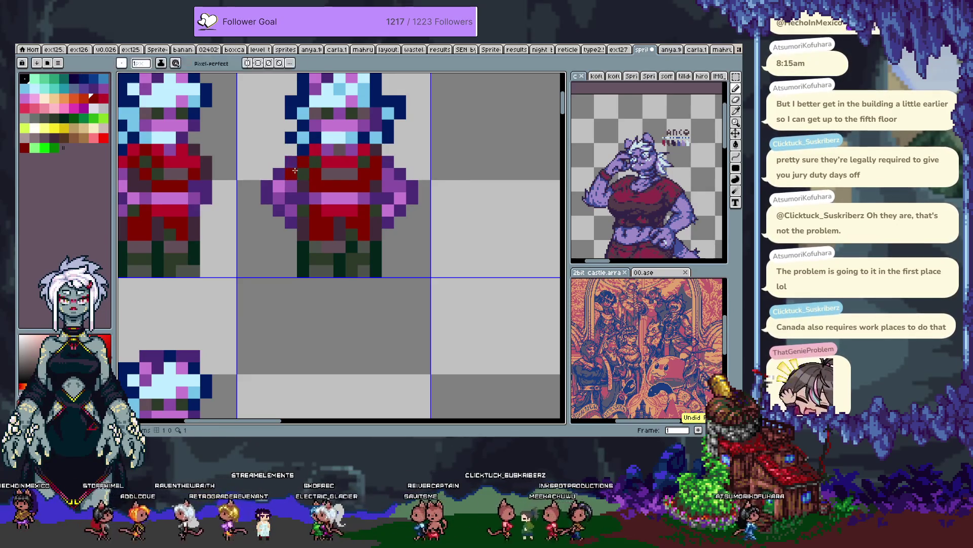
pyautogui.click(391, 169)
pyautogui.keyDown('alt'); pyautogui.click(391, 169); pyautogui.keyUp('alt')
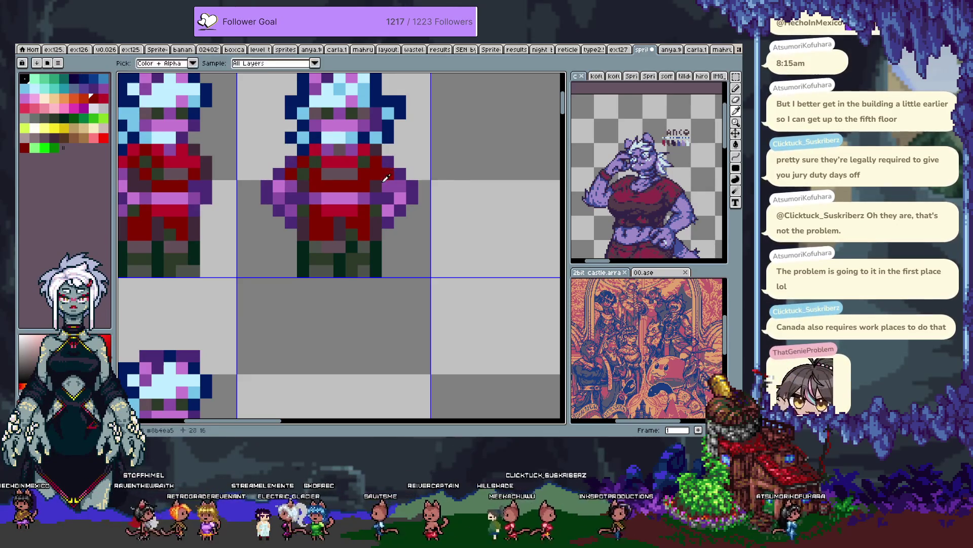
pyautogui.scroll(-2, 406, 185)
pyautogui.scroll(2, 383, 181)
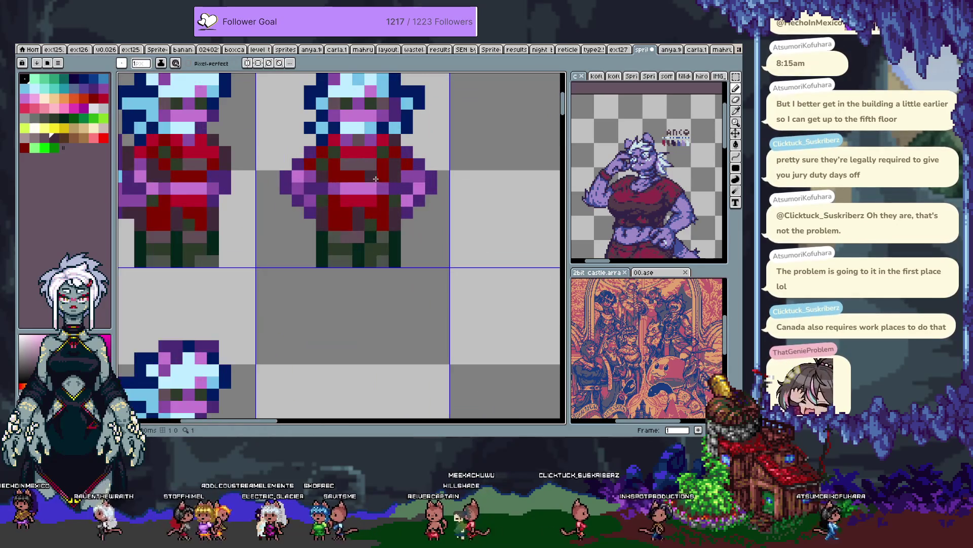
# Step: Redo the undone edit and sample a purple from the second sprite
pyautogui.press('v')
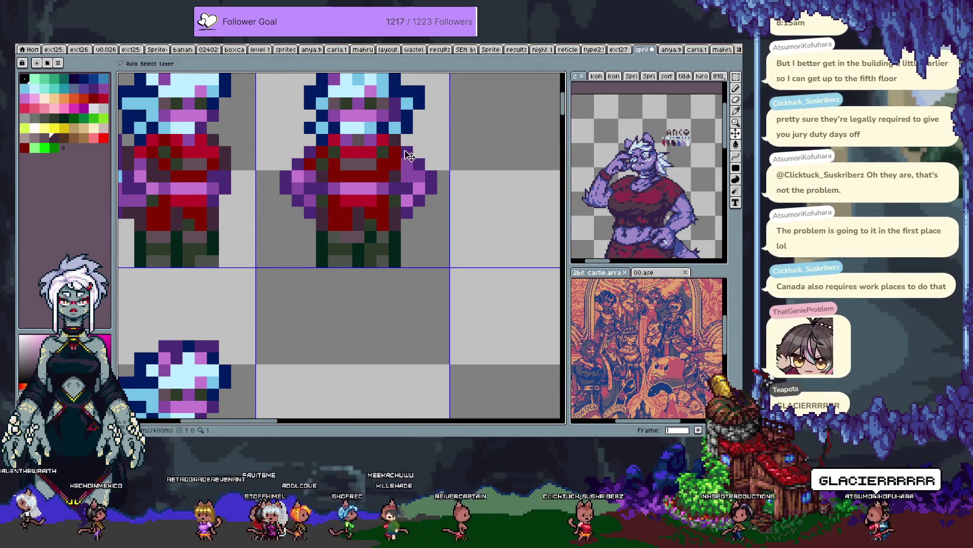
pyautogui.press('b')
pyautogui.hotkey('ctrl', 'y')
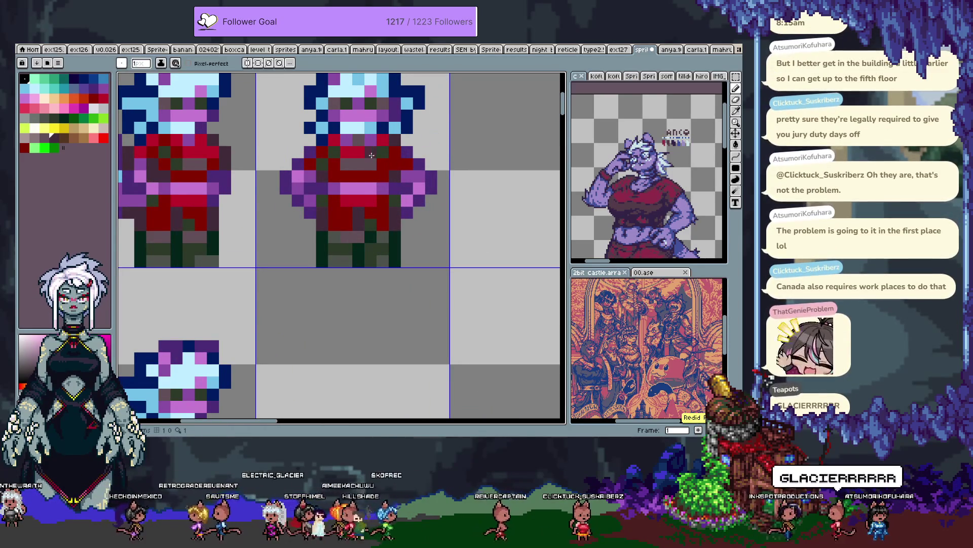
pyautogui.press('i')
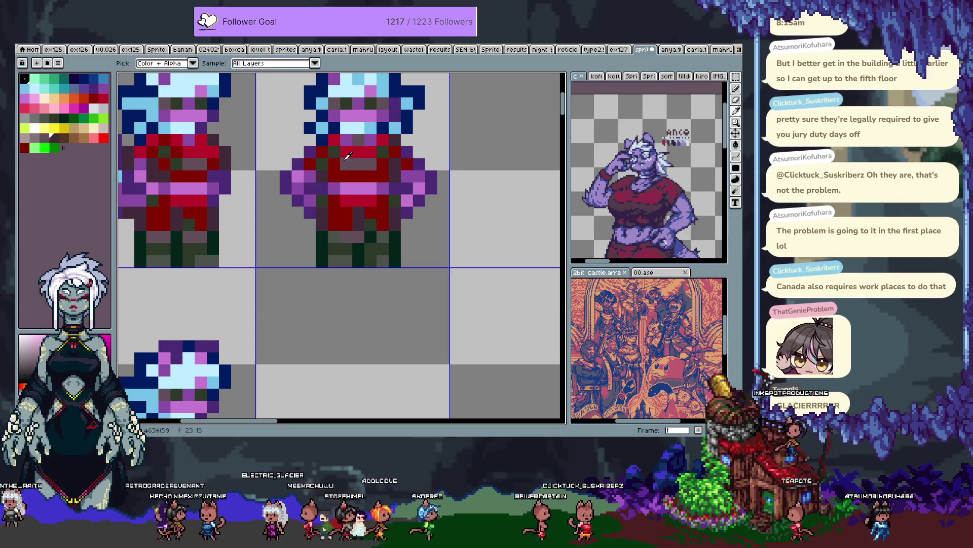
pyautogui.click(323, 147)
pyautogui.press('b')
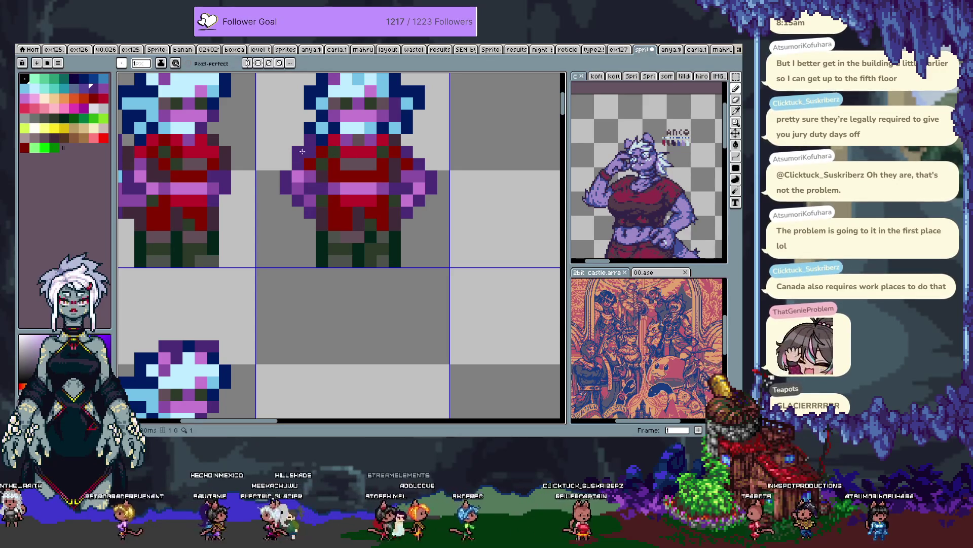
# Step: Sample reds from the torso and paint a light magenta pixel on the second frame
pyautogui.keyDown('alt'); pyautogui.click(404, 139); pyautogui.keyUp('alt')
pyautogui.keyDown('alt'); pyautogui.click(409, 151); pyautogui.keyUp('alt')
pyautogui.keyDown('alt'); pyautogui.click(422, 162); pyautogui.keyUp('alt')
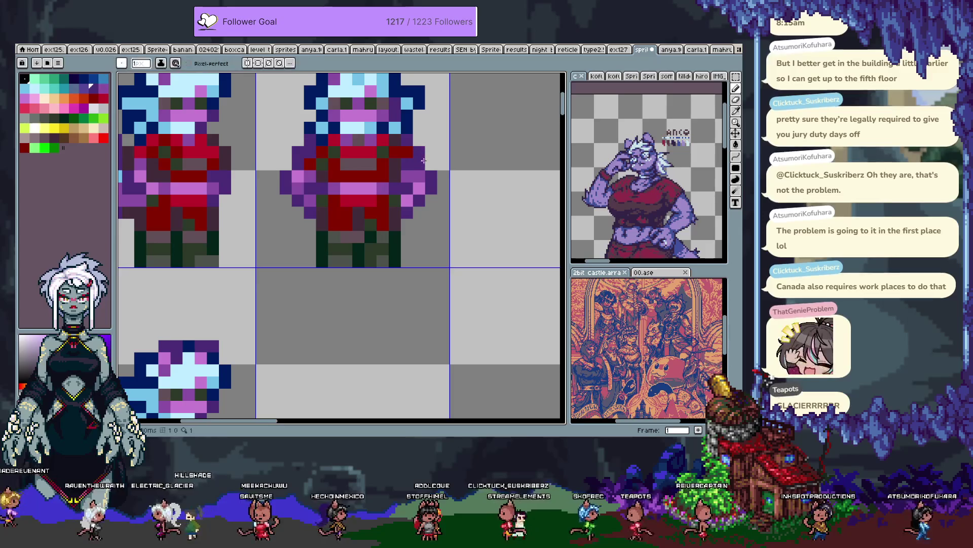
pyautogui.click(299, 166)
pyautogui.keyDown('alt'); pyautogui.click(311, 151); pyautogui.keyUp('alt')
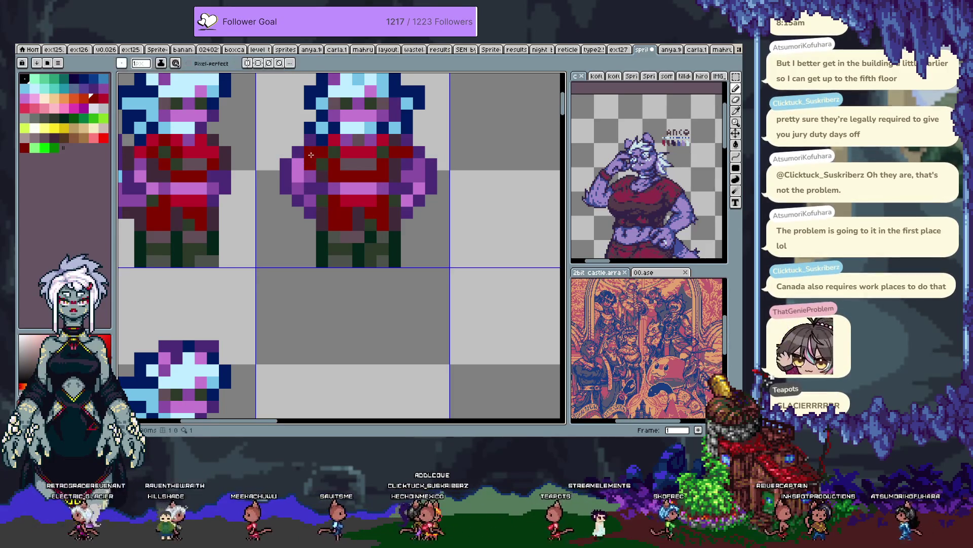
pyautogui.keyDown('alt'); pyautogui.click(321, 168); pyautogui.keyUp('alt')
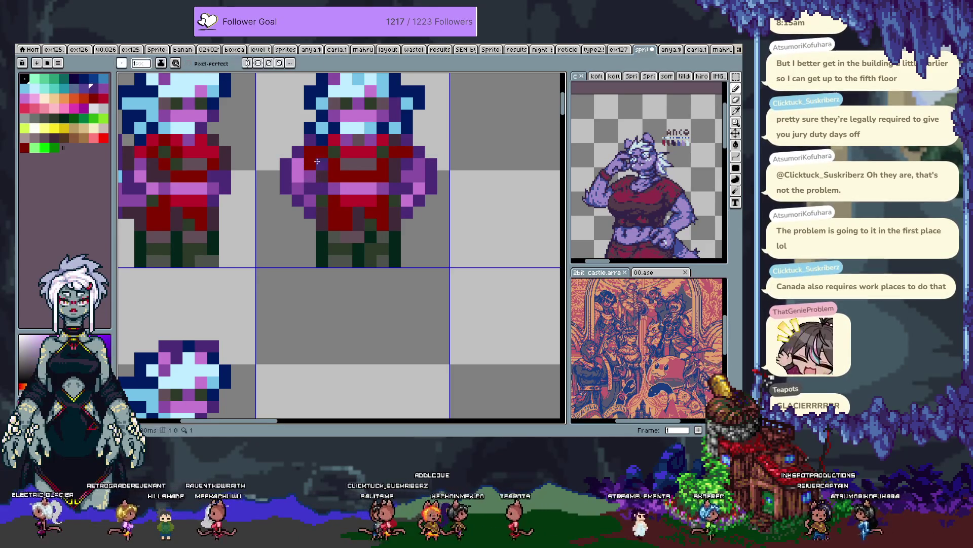
pyautogui.scroll(-4, 335, 196)
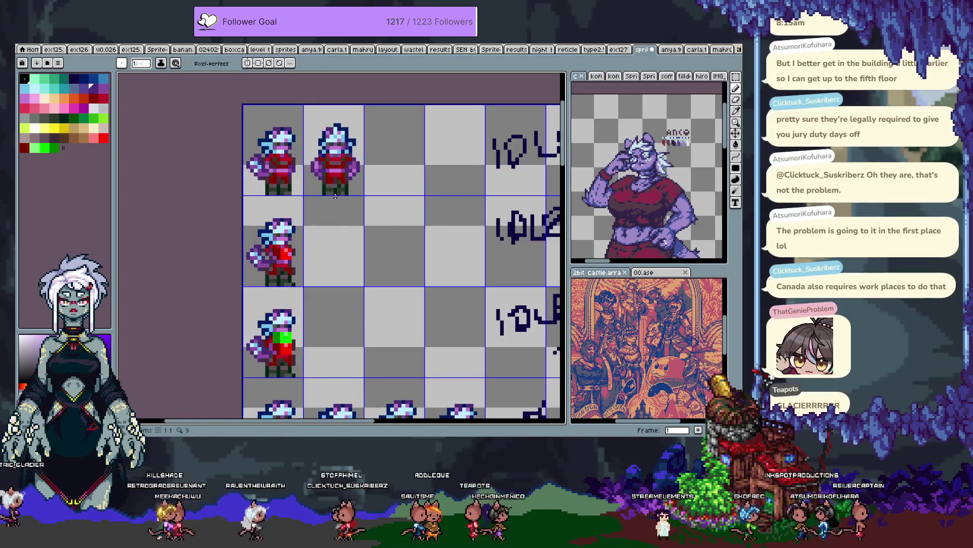
# Step: Shift the view of the sprite sheet slightly to frame the second sprite
pyautogui.press('v')
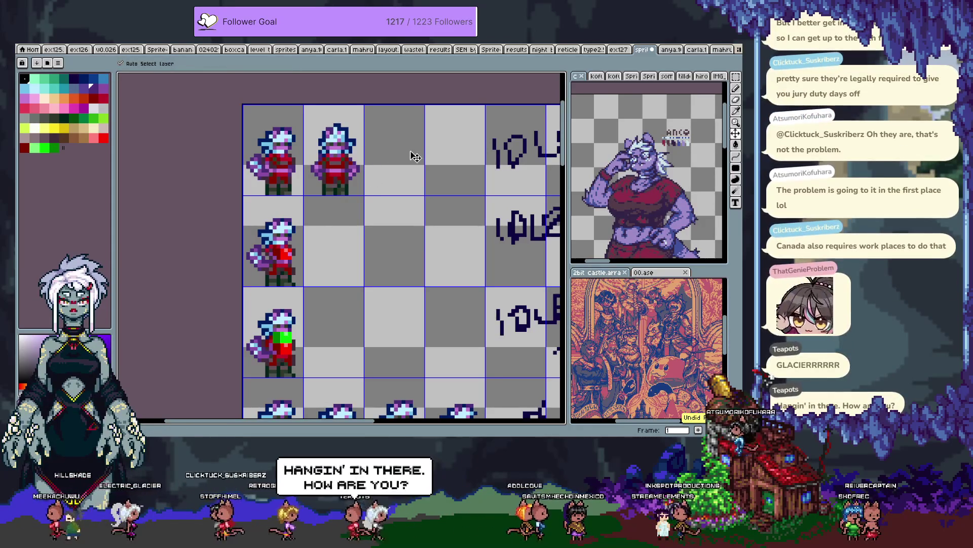
pyautogui.press('b')
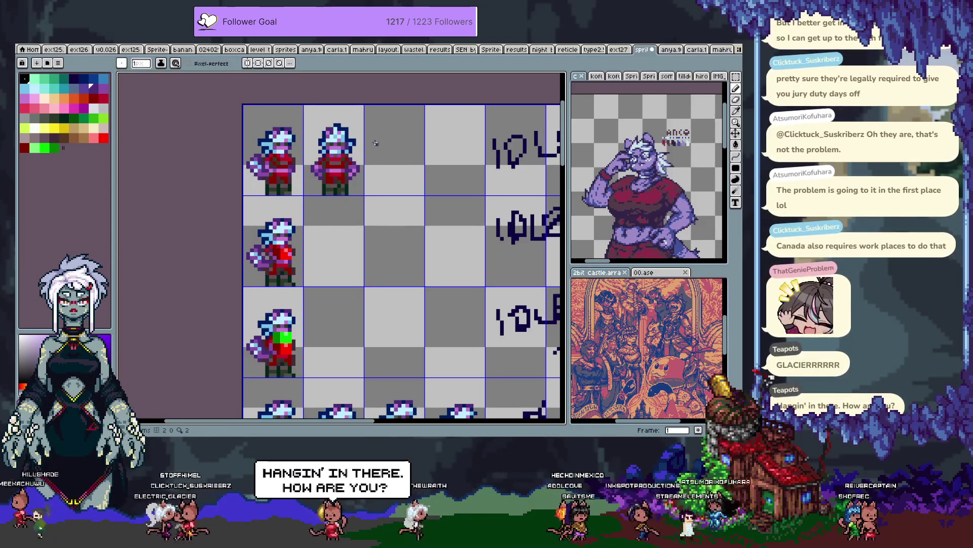
pyautogui.scroll(3, 297, 169)
pyautogui.press('i')
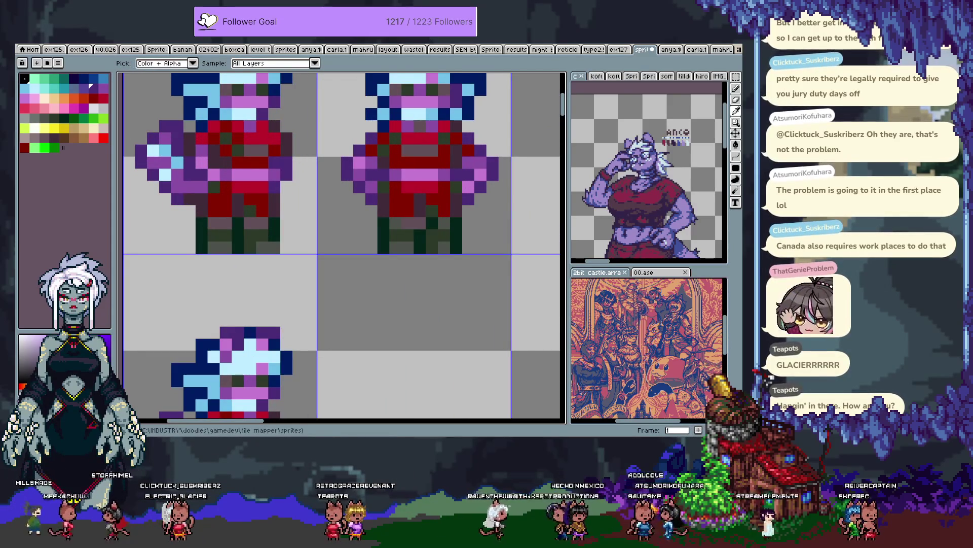
pyautogui.press('b')
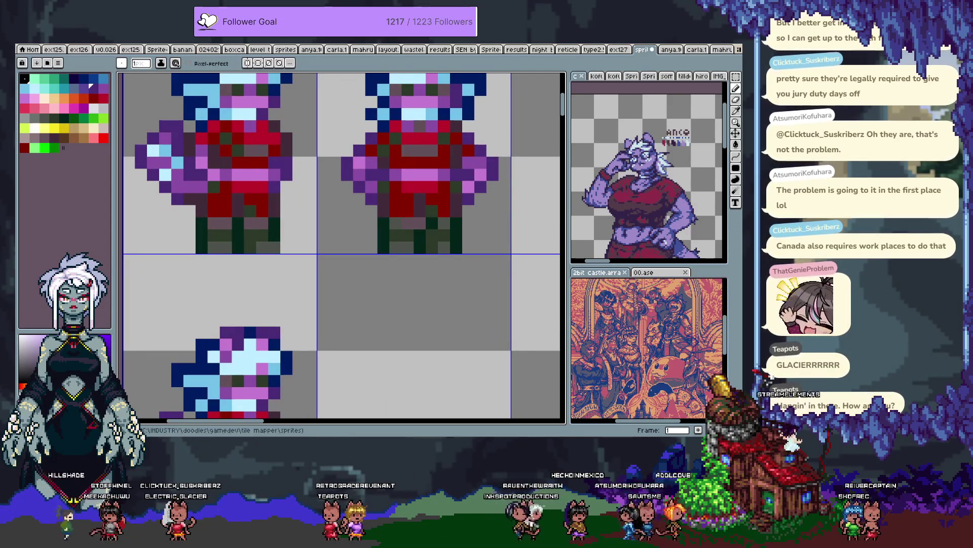
pyautogui.press('alt')
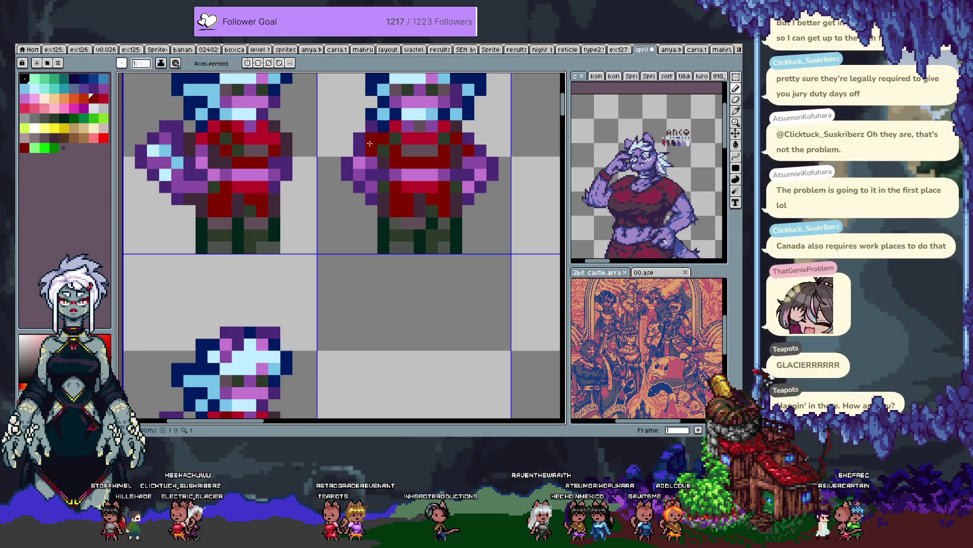
pyautogui.scroll(-2, 377, 177)
pyautogui.moveTo(377, 178); pyautogui.dragTo(368, 188)
# Step: Undo the last pixel edit and save the sprite sheet
pyautogui.scroll(3, 366, 181)
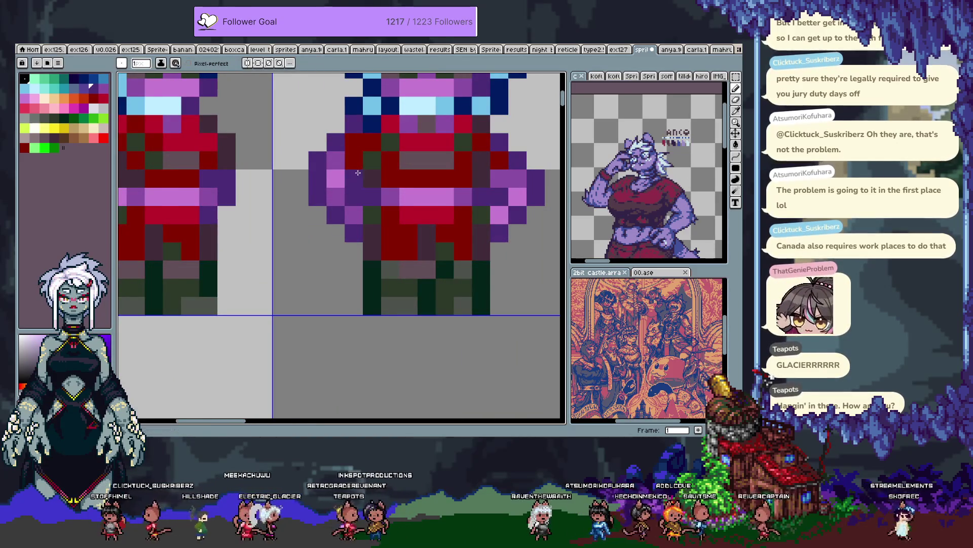
pyautogui.scroll(-3, 358, 173)
pyautogui.scroll(3, 366, 201)
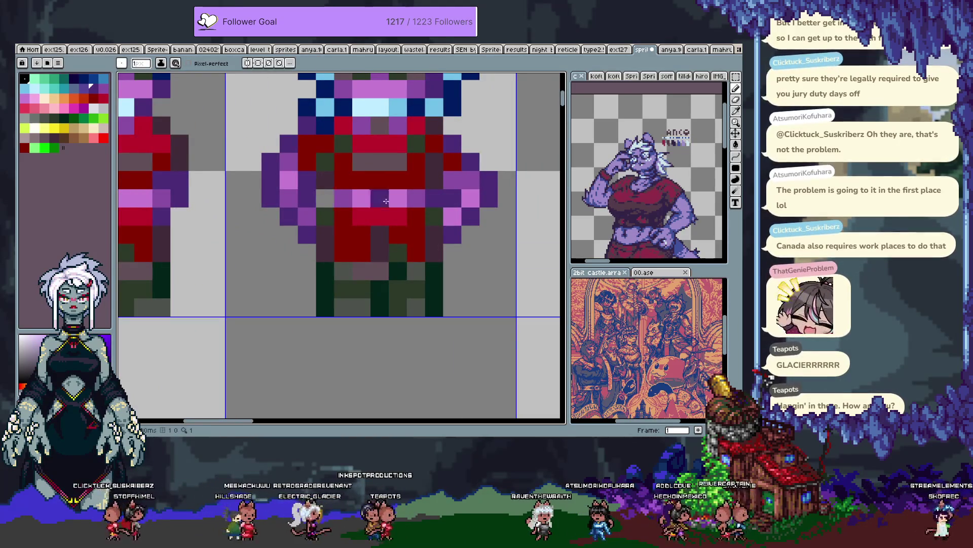
pyautogui.scroll(-3, 388, 202)
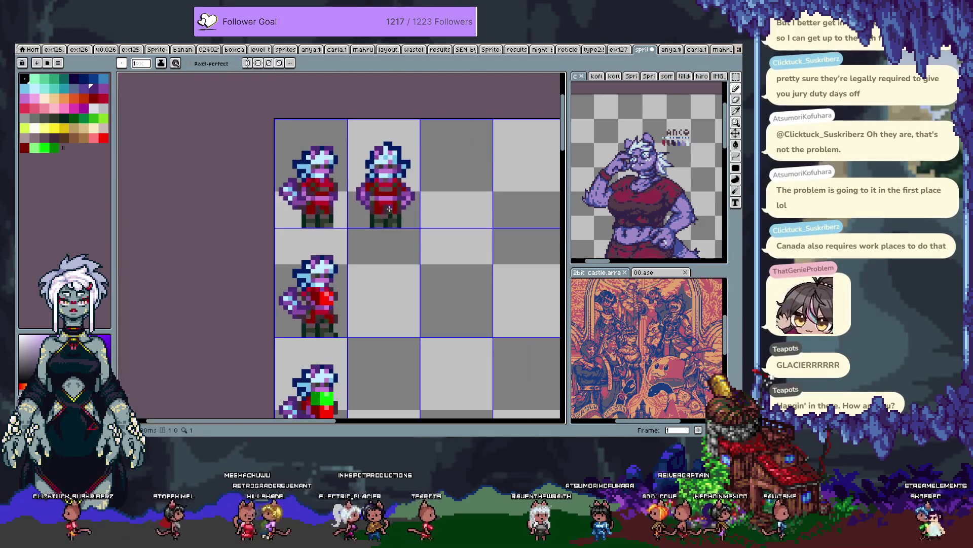
pyautogui.hotkey('ctrl', 'z')
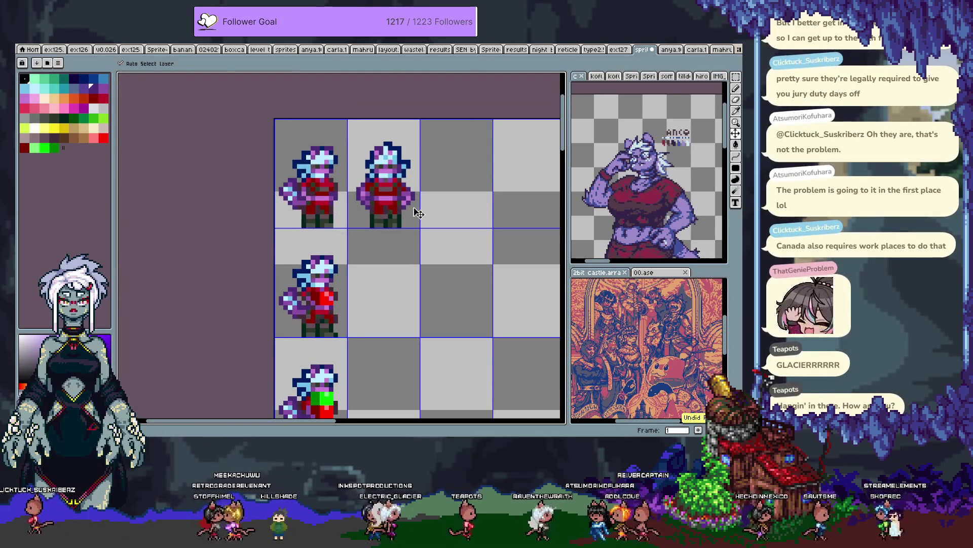
pyautogui.hotkey('ctrl', 's')
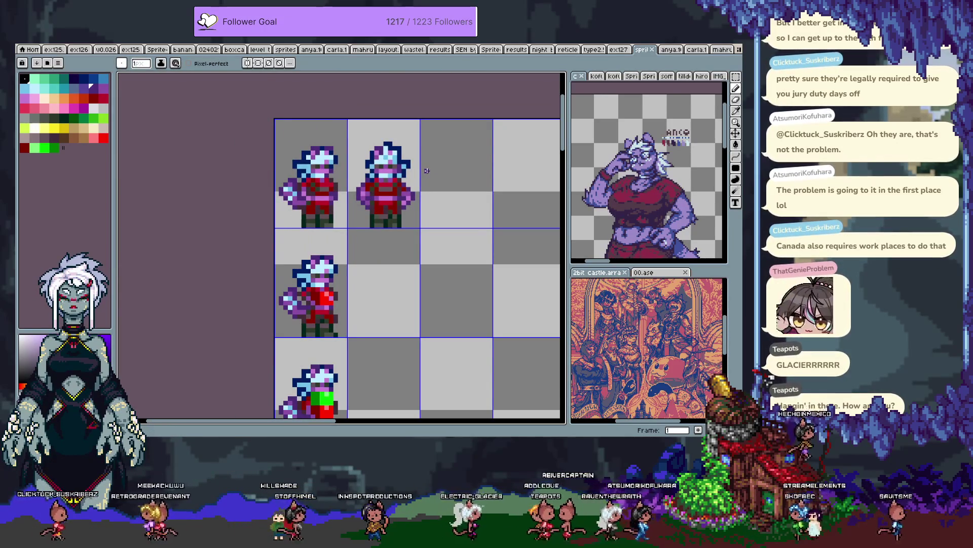
# Step: Sample the outfit's red, then choose a dark brown-grey drawing colour
pyautogui.scroll(3, 426, 171)
pyautogui.keyDown('alt'); pyautogui.click(334, 203); pyautogui.keyUp('alt')
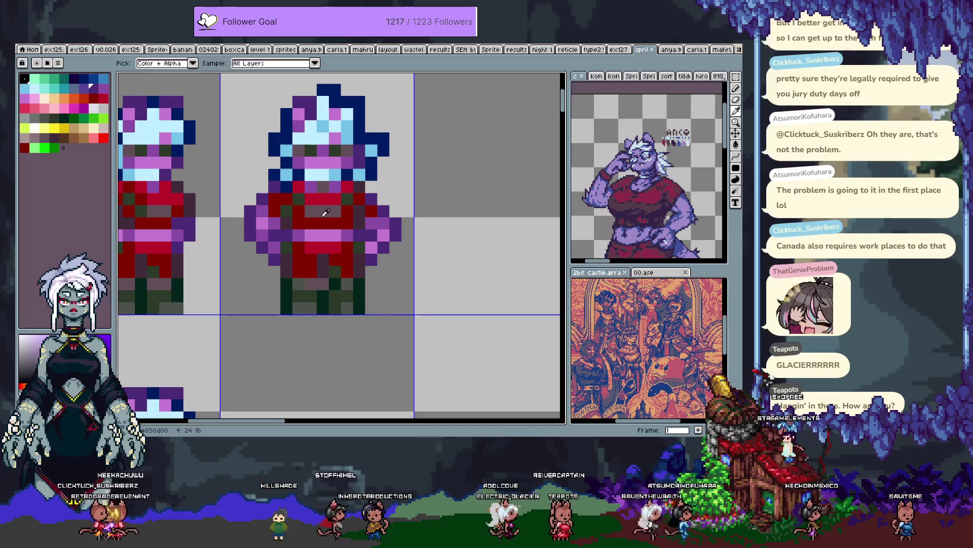
pyautogui.click(326, 209)
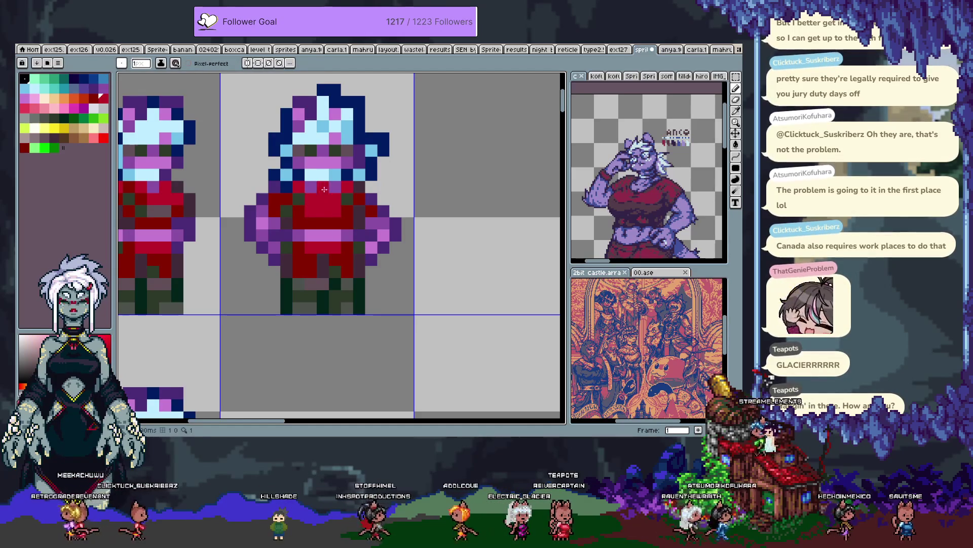
pyautogui.keyDown('alt'); pyautogui.click(299, 202); pyautogui.keyUp('alt')
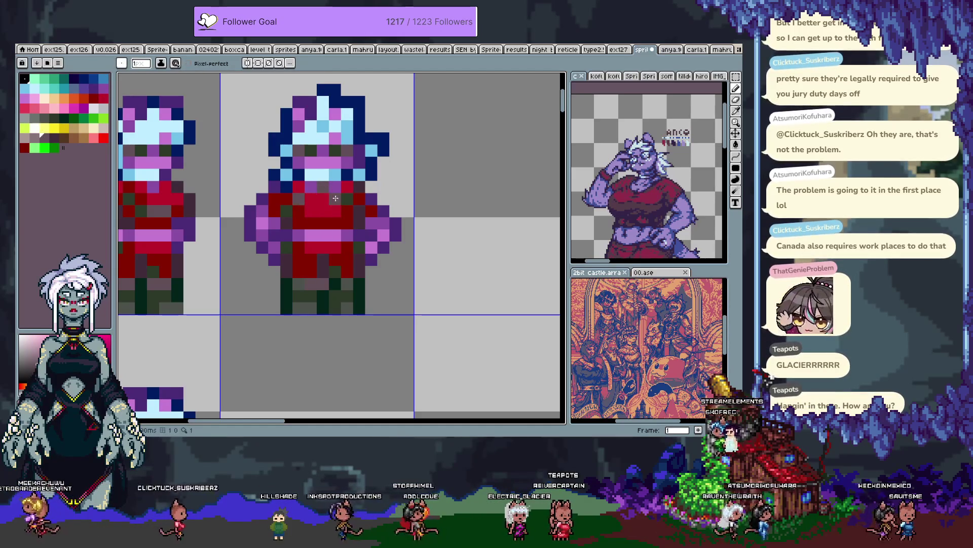
pyautogui.scroll(-2, 344, 202)
pyautogui.scroll(-1, 343, 203)
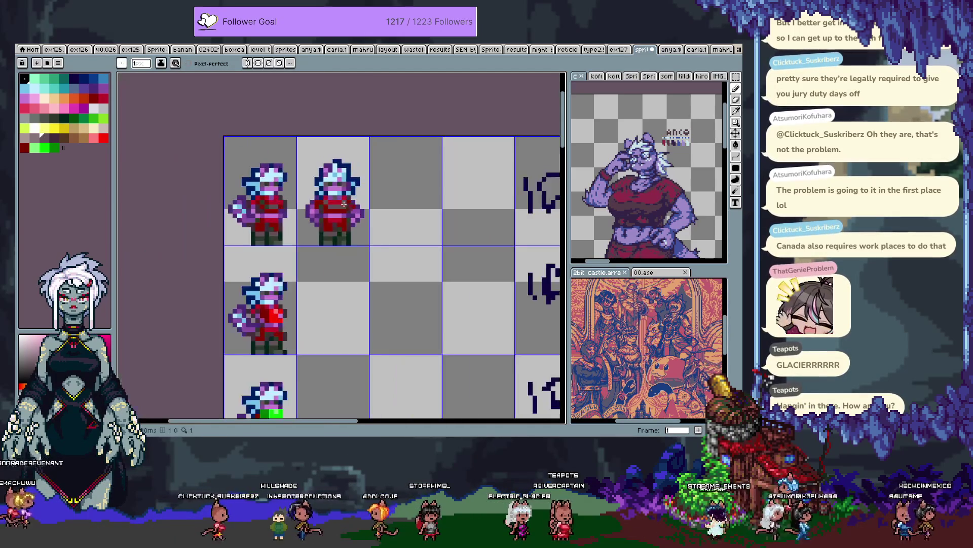
pyautogui.scroll(4, 343, 203)
# Step: Repaint pixels along the second sprite's arm in lighter purple and turn one pixel dark green
pyautogui.keyDown('alt'); pyautogui.click(317, 195); pyautogui.keyUp('alt')
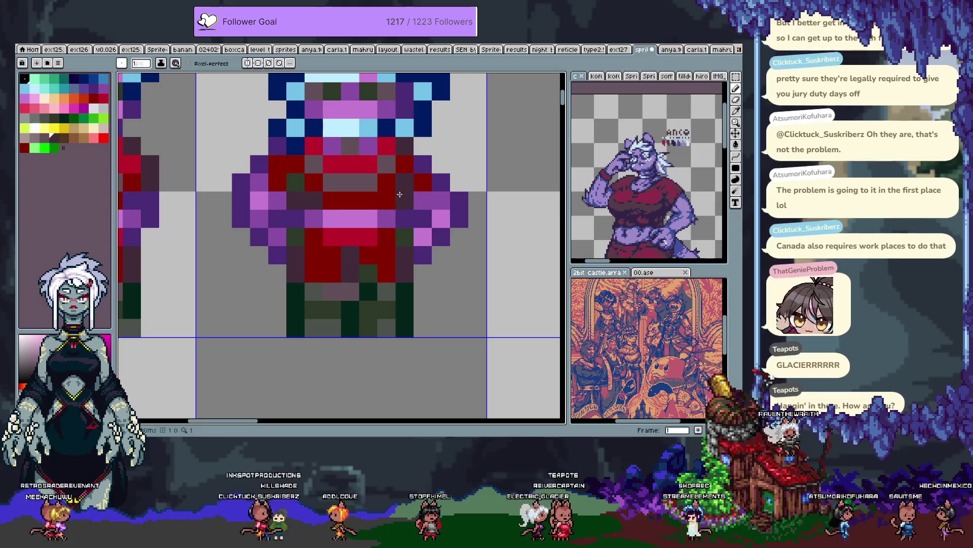
pyautogui.click(320, 219)
pyautogui.moveTo(300, 201); pyautogui.dragTo(276, 200)
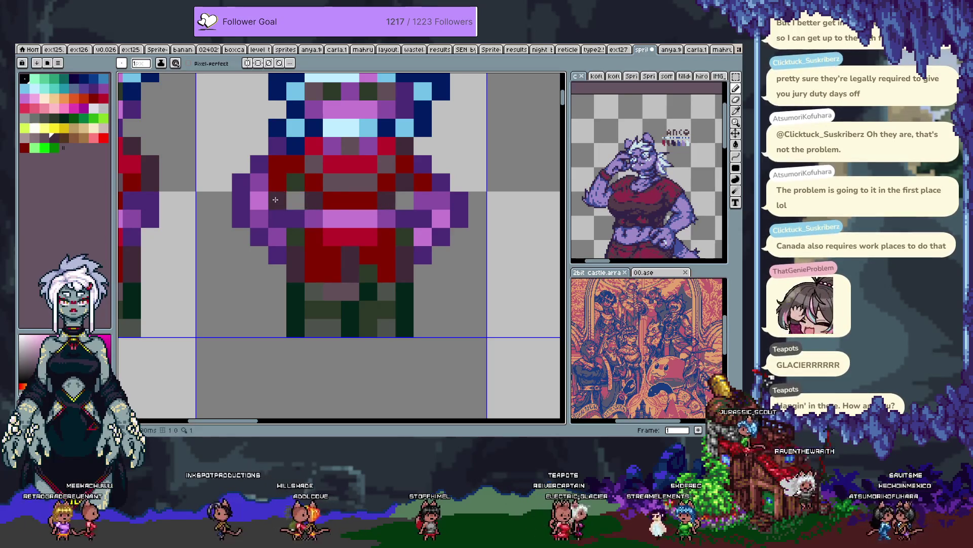
pyautogui.scroll(-3, 445, 224)
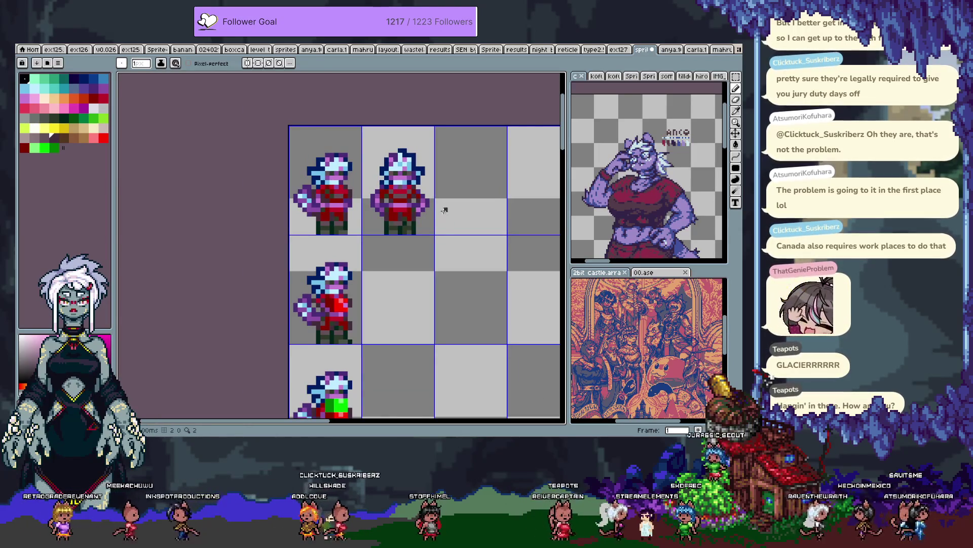
pyautogui.scroll(3, 435, 201)
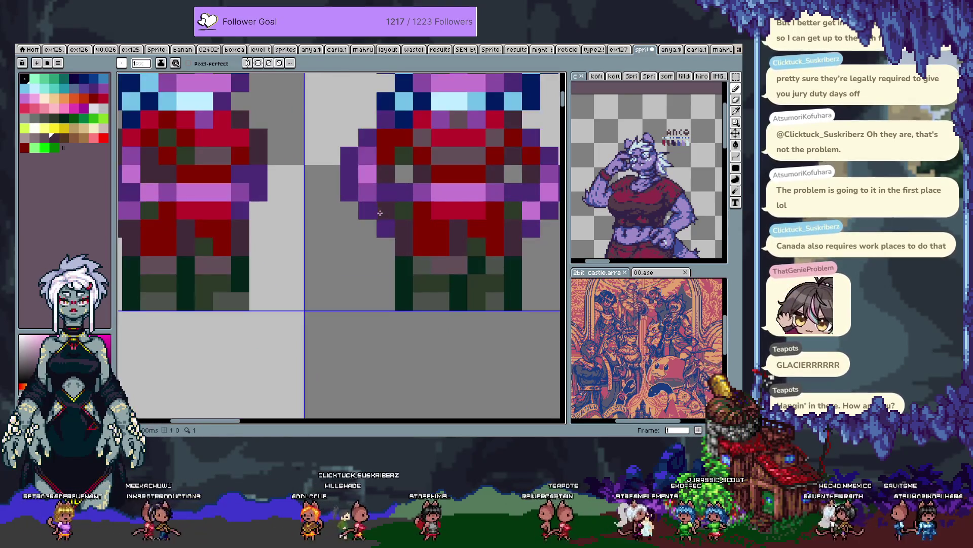
pyautogui.click(352, 212)
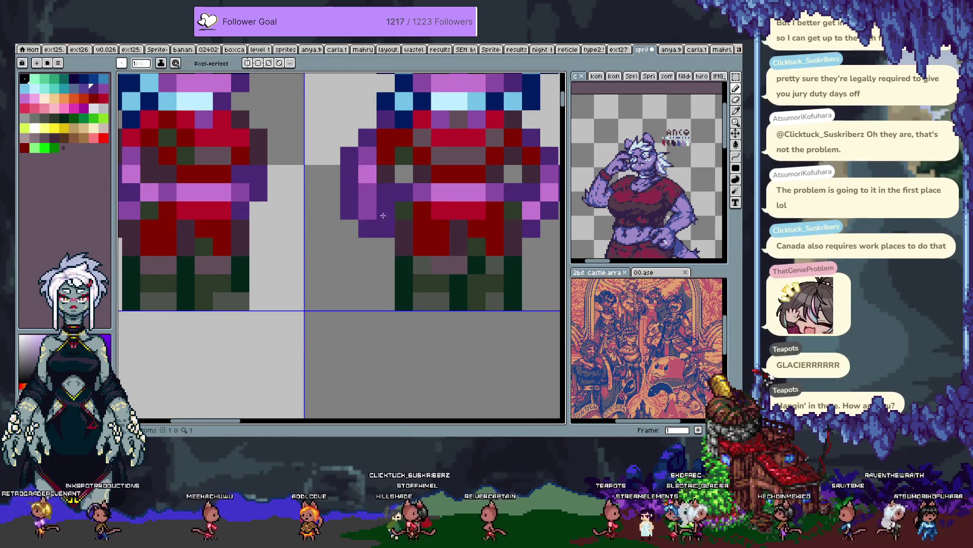
pyautogui.click(497, 197)
pyautogui.scroll(-3, 515, 194)
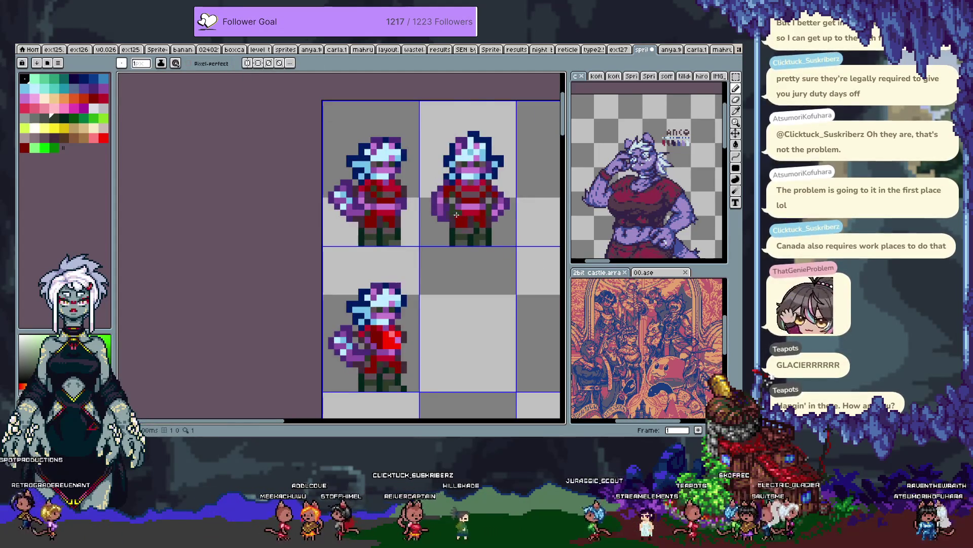
pyautogui.scroll(3, 456, 214)
pyautogui.scroll(-3, 410, 194)
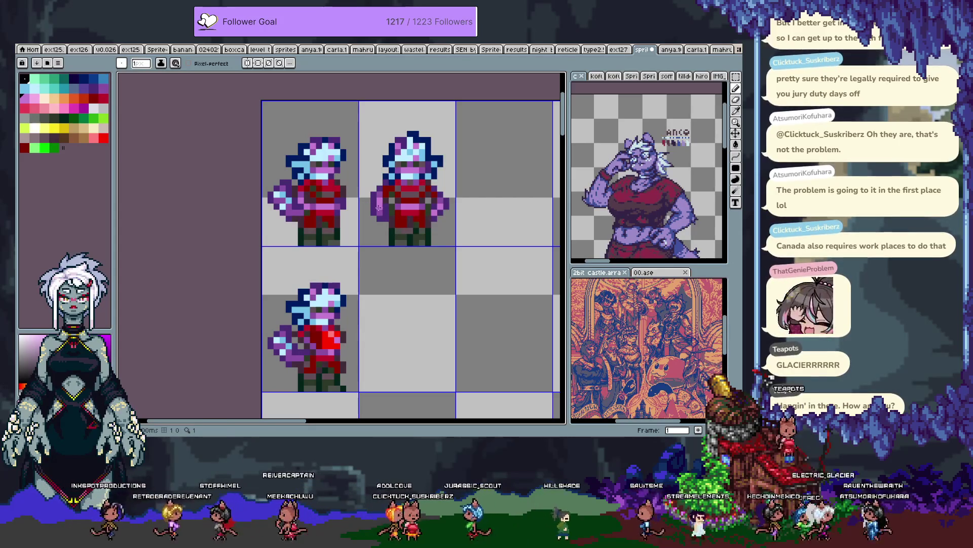
pyautogui.scroll(3, 380, 207)
# Step: Marquee-select both arm blocks and nudge them one pixel inward
pyautogui.moveTo(432, 252)
pyautogui.mouseDown()
pyautogui.moveTo(266, 264)
pyautogui.moveTo(213, 238)
pyautogui.mouseUp()
pyautogui.press('m')
pyautogui.moveTo(472, 281)
pyautogui.mouseDown()
pyautogui.moveTo(521, 232)
pyautogui.moveTo(493, 234)
pyautogui.mouseUp()
pyautogui.press('b')
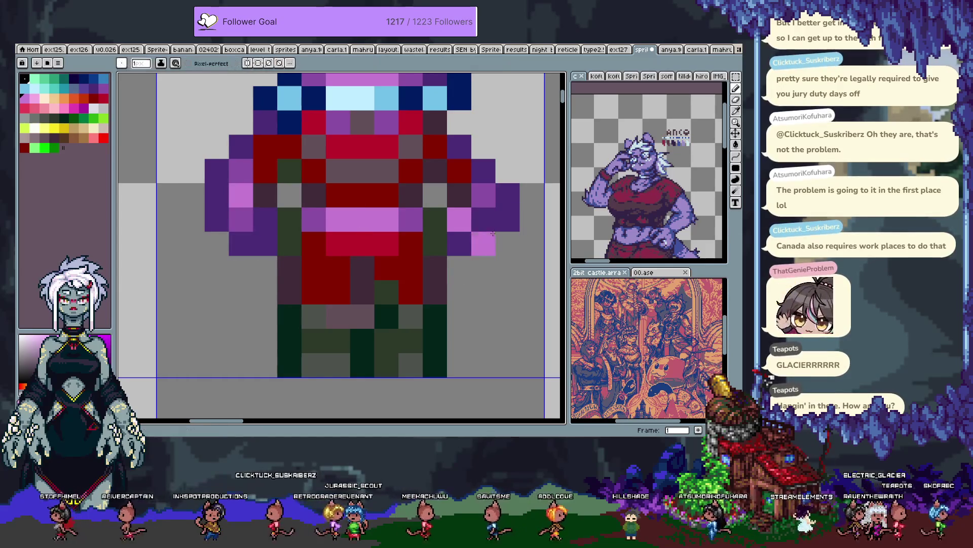
pyautogui.scroll(-4, 482, 246)
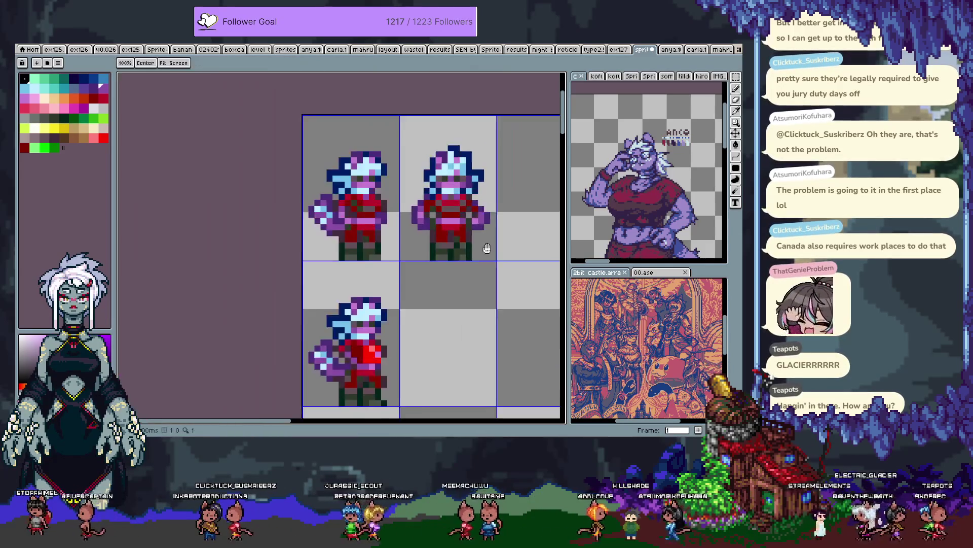
pyautogui.press('b')
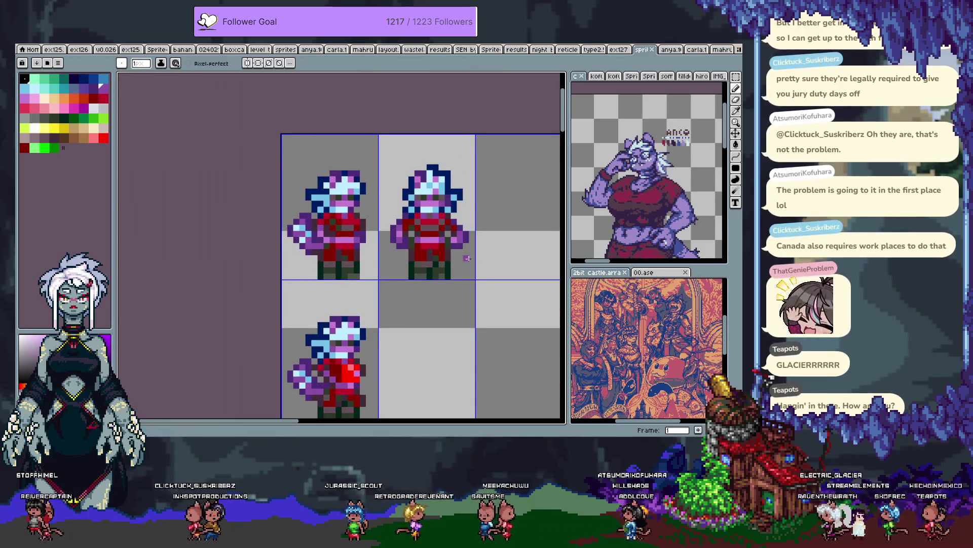
pyautogui.scroll(-2, 467, 258)
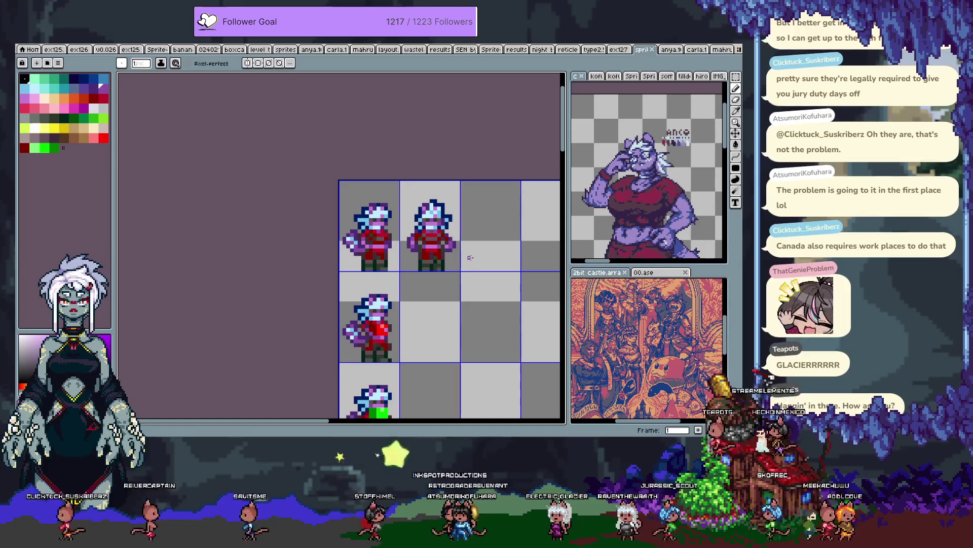
pyautogui.moveTo(470, 258)
pyautogui.mouseDown()
pyautogui.moveTo(319, 161)
pyautogui.moveTo(330, 192)
pyautogui.mouseUp()
pyautogui.scroll(-1, 314, 229)
pyautogui.press('b')
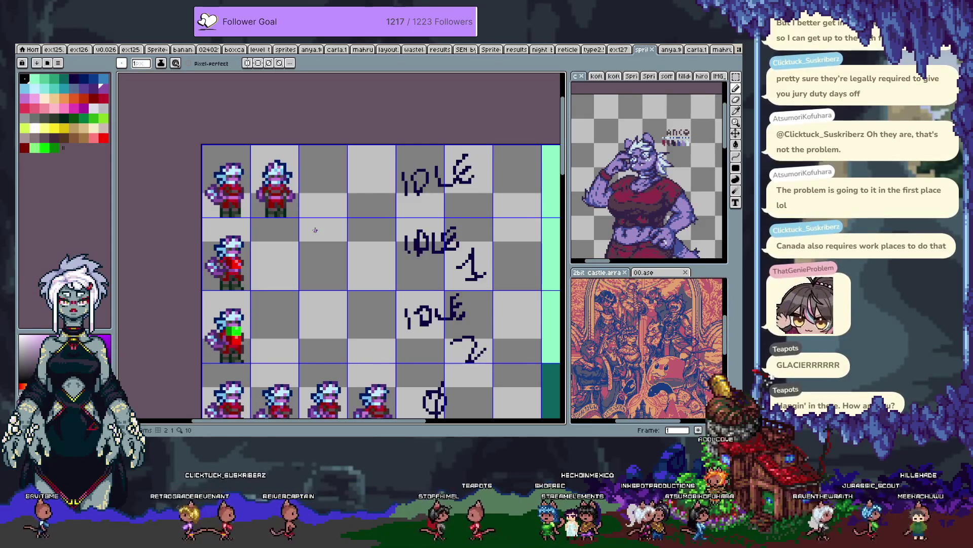
# Step: On frame 2, paste a copy of the green-haired cat girl into the middle cell
pyautogui.scroll(-2, 314, 230)
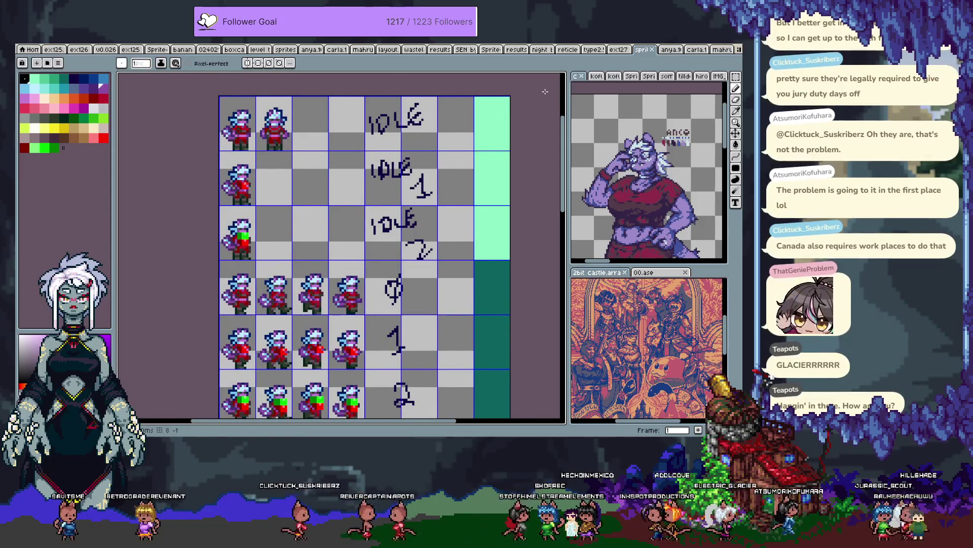
pyautogui.press('.')
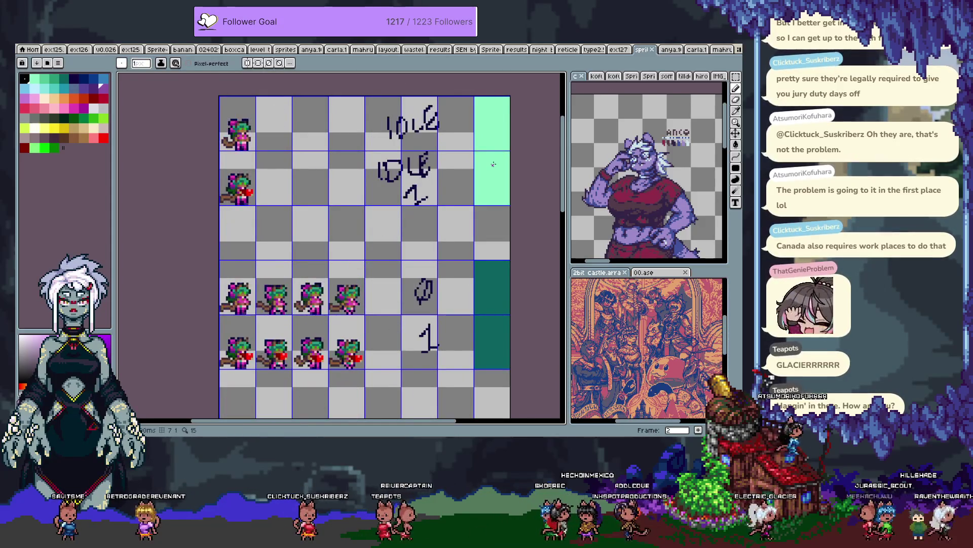
pyautogui.scroll(3, 246, 218)
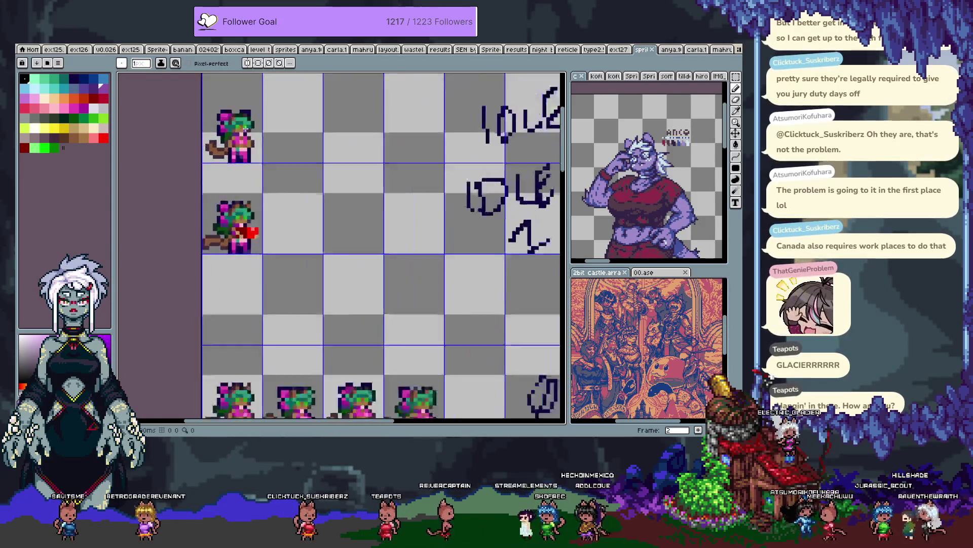
pyautogui.press('m')
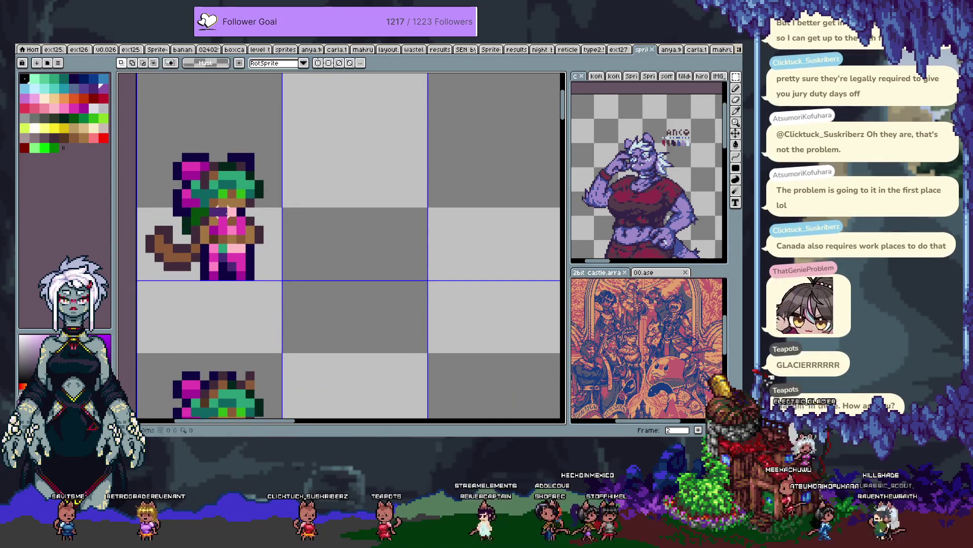
pyautogui.hotkey('ctrl', 'v')
pyautogui.press('Return')
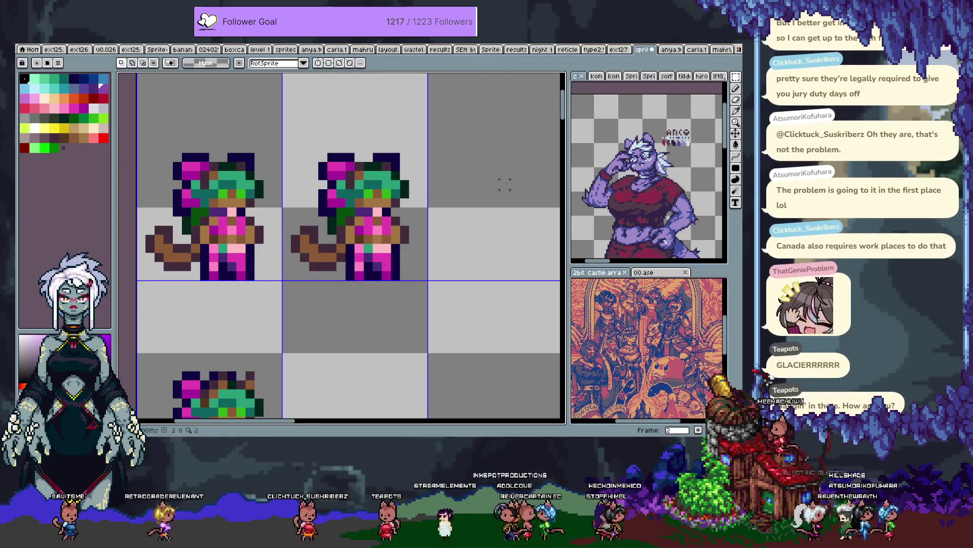
# Step: Step the reference panel to the close-up of the green-haired cat girl in purple
pyautogui.click(652, 216)
pyautogui.scroll(-2, 653, 215)
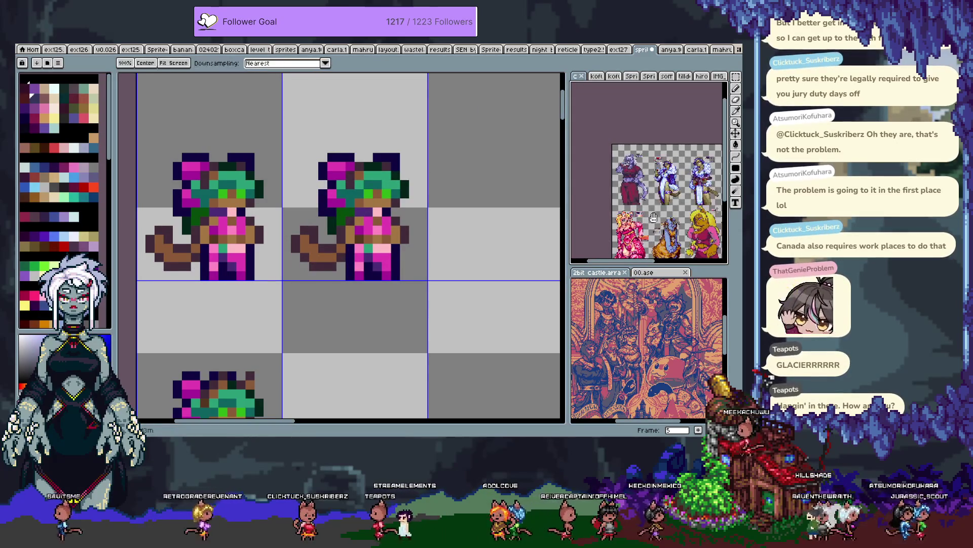
pyautogui.press('Right')
pyautogui.press('Right')
pyautogui.press('Right')
pyautogui.press('Right')
pyautogui.press('Right')
pyautogui.press('Right')
pyautogui.press('Right')
pyautogui.press('Right')
pyautogui.press('Right')
pyautogui.press('Right')
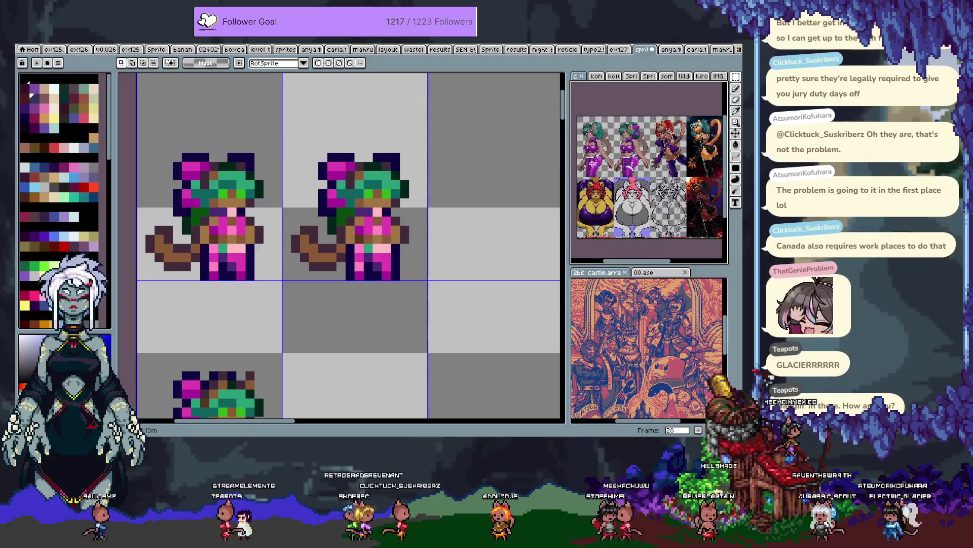
pyautogui.scroll(5, 613, 207)
pyautogui.scroll(-2, 612, 207)
# Step: Centre the bow-haired character in the reference and return focus to the sprite sheet
pyautogui.moveTo(612, 207); pyautogui.dragTo(592, 197)
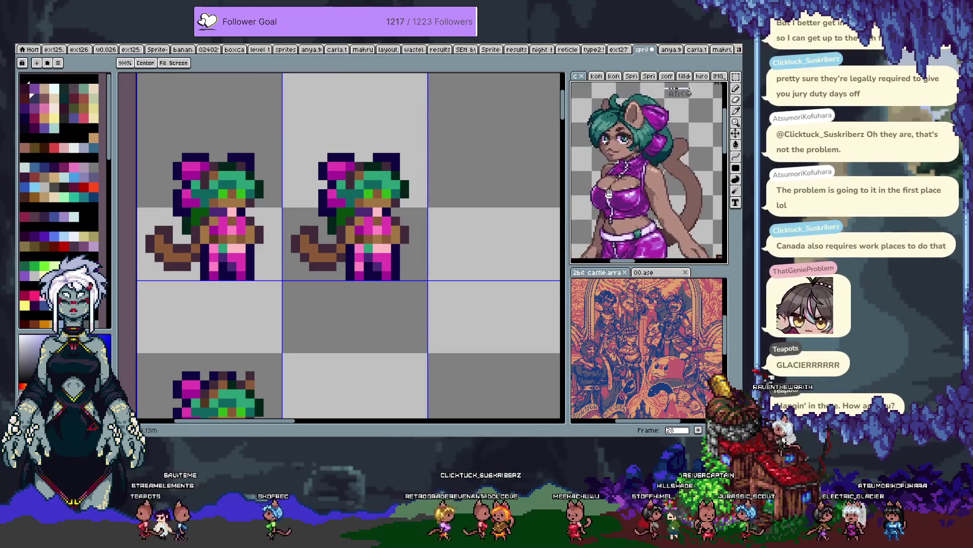
pyautogui.click(391, 217)
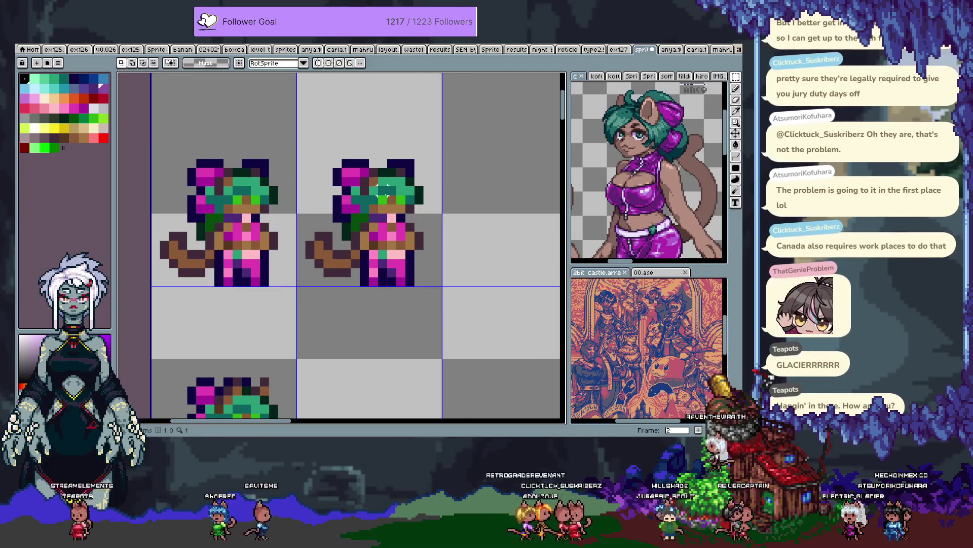
pyautogui.scroll(1, 385, 191)
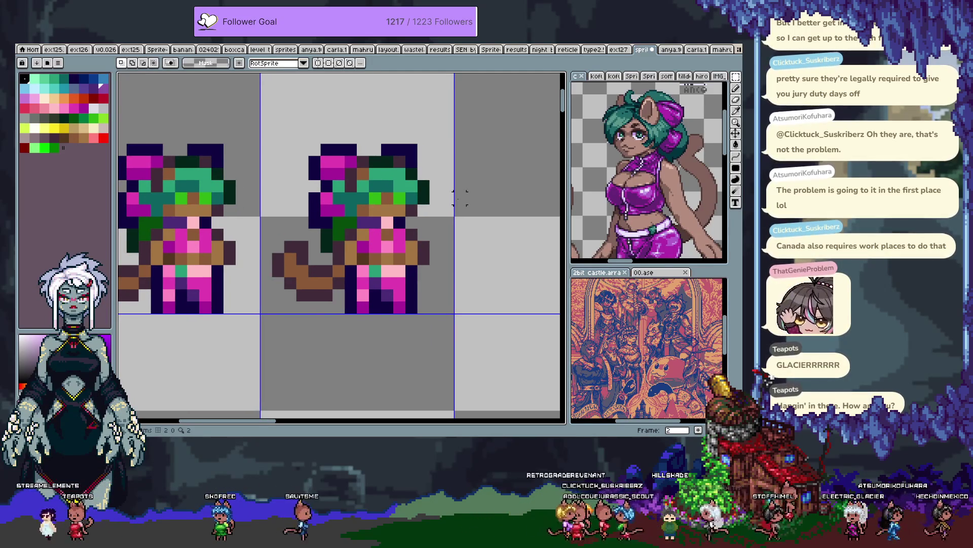
pyautogui.scroll(-1, 264, 211)
pyautogui.scroll(1, 335, 193)
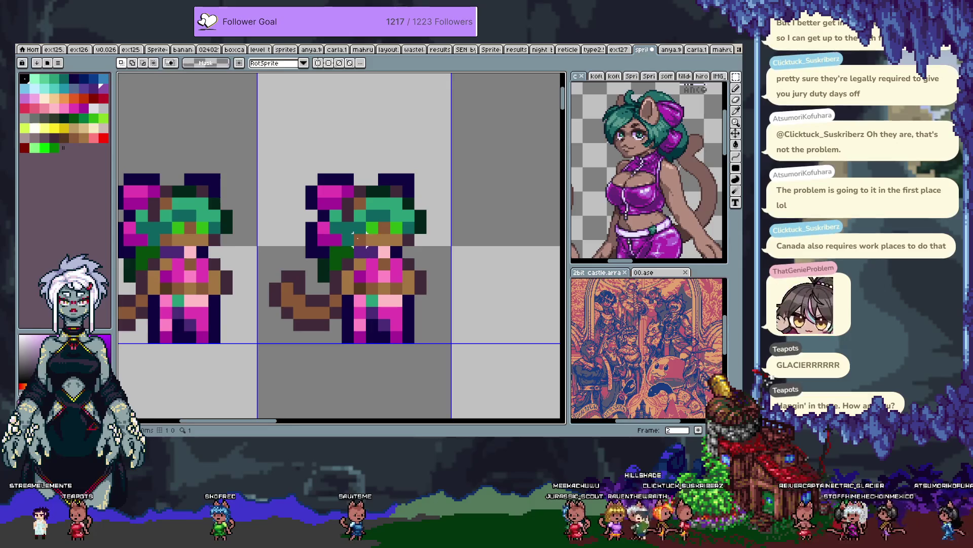
# Step: Paint a pixel on the cat girl's head and sample the brown and the ear's magenta
pyautogui.press('b')
pyautogui.click(394, 231)
pyautogui.press('i')
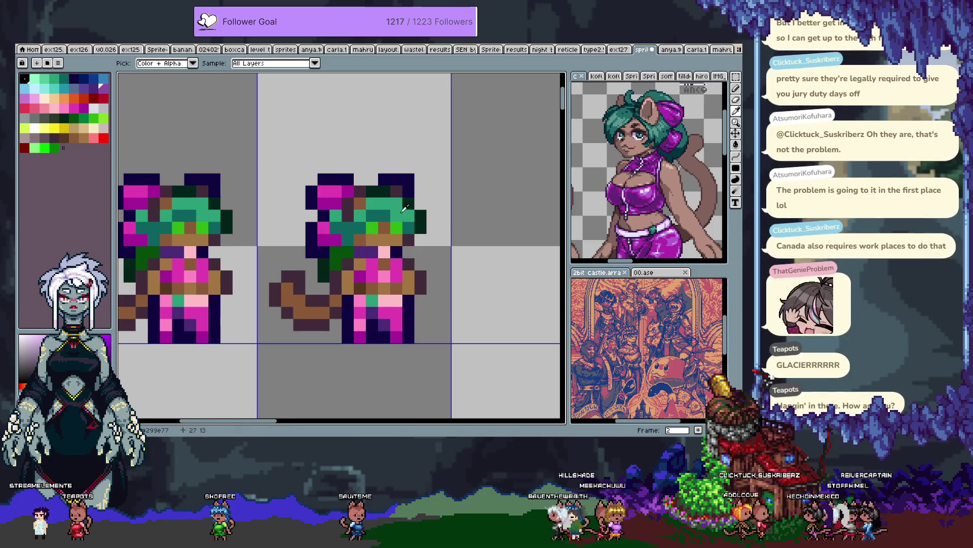
pyautogui.press('b')
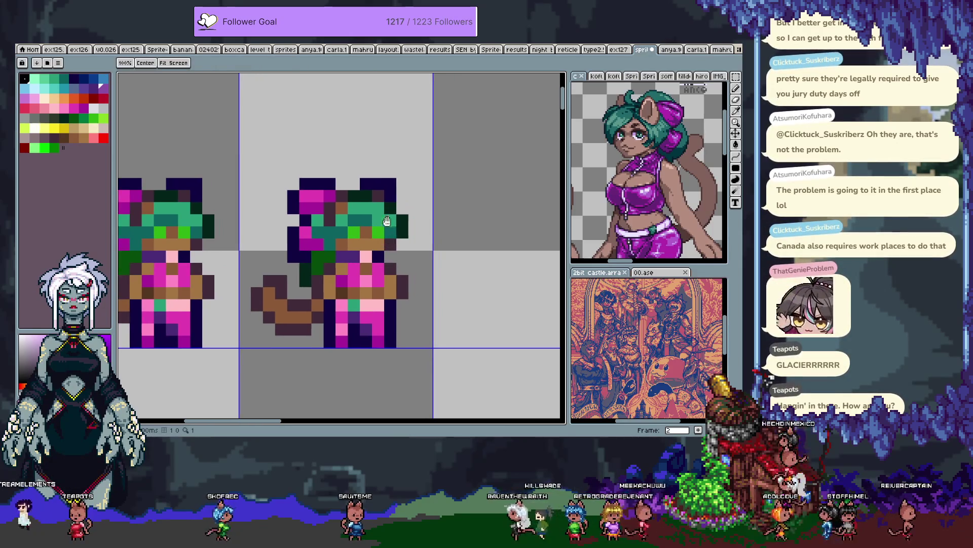
pyautogui.keyDown('alt'); pyautogui.click(400, 245); pyautogui.keyUp('alt')
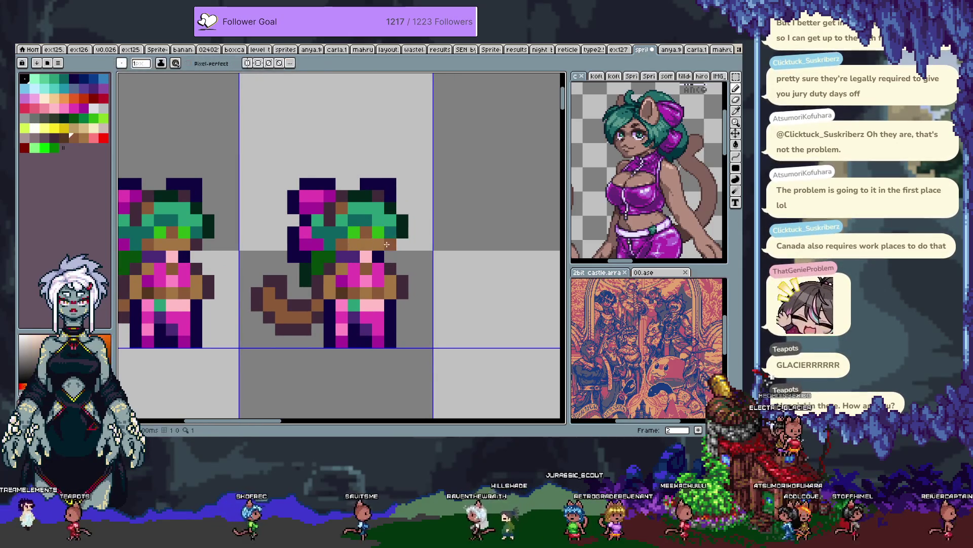
pyautogui.keyDown('alt'); pyautogui.click(305, 196); pyautogui.keyUp('alt')
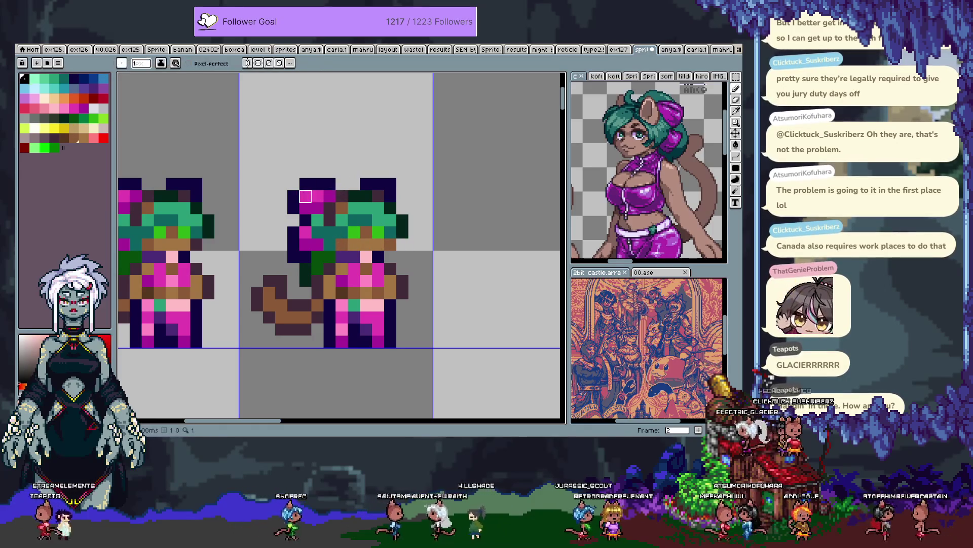
# Step: Marquee-select the magenta left ear, widening then narrowing the selection
pyautogui.press('m')
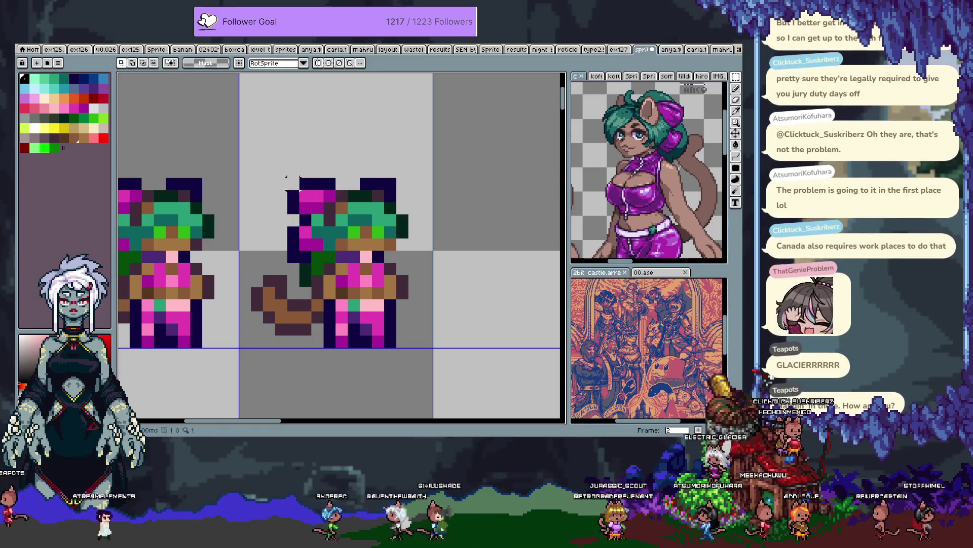
pyautogui.moveTo(288, 179); pyautogui.dragTo(323, 214)
pyautogui.moveTo(286, 176); pyautogui.dragTo(338, 216)
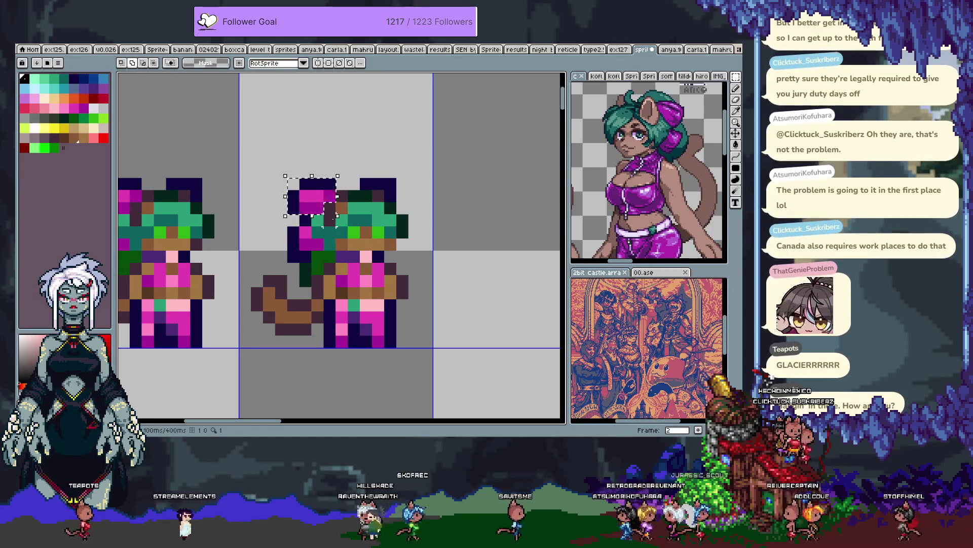
pyautogui.moveTo(337, 196)
pyautogui.mouseDown()
pyautogui.moveTo(325, 195)
pyautogui.moveTo(346, 195)
pyautogui.mouseUp()
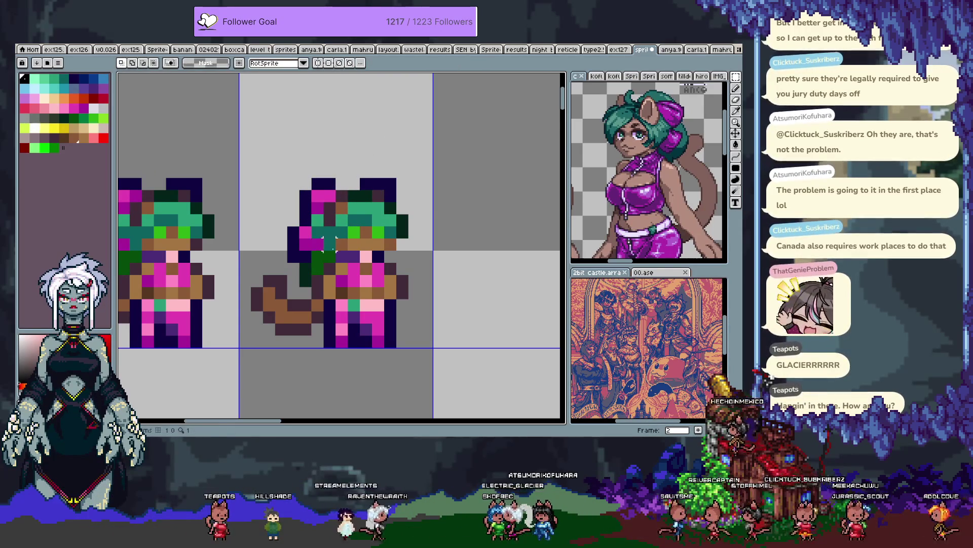
pyautogui.scroll(2, 330, 244)
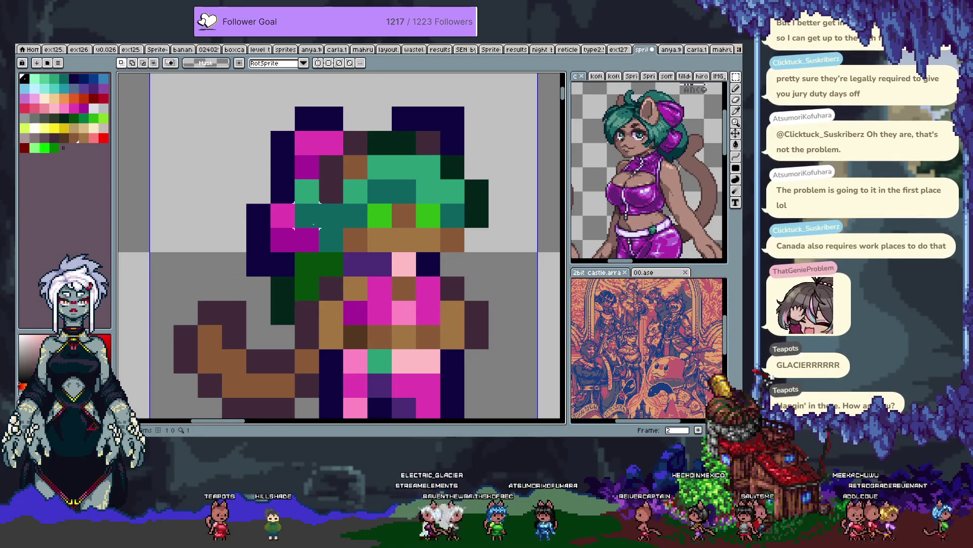
# Step: Add a navy outline pixel and repaint hair teal, extending it down the right side
pyautogui.press('b')
pyautogui.click(289, 185)
pyautogui.keyDown('alt'); pyautogui.click(337, 185); pyautogui.keyUp('alt')
pyautogui.click(318, 185)
pyautogui.click(391, 183)
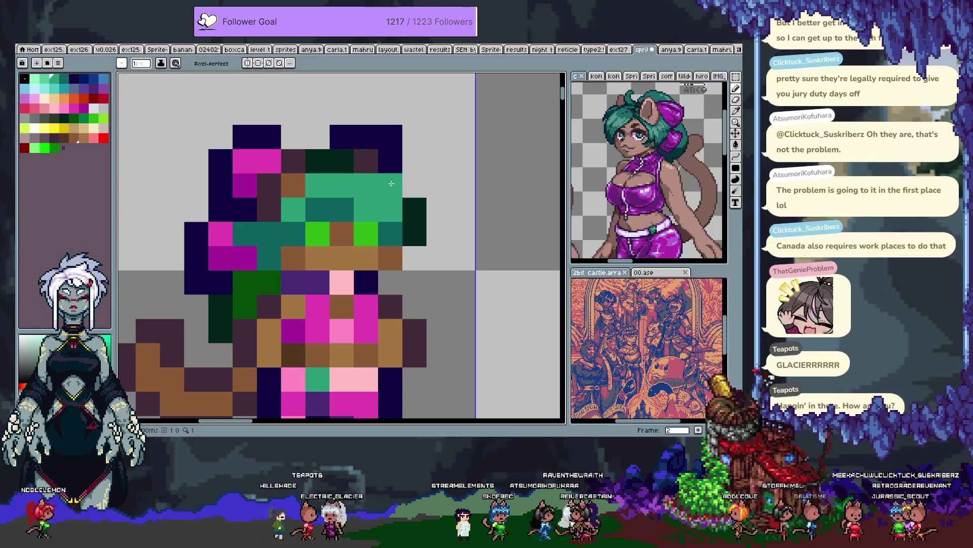
pyautogui.click(415, 233)
pyautogui.moveTo(415, 257); pyautogui.dragTo(394, 278)
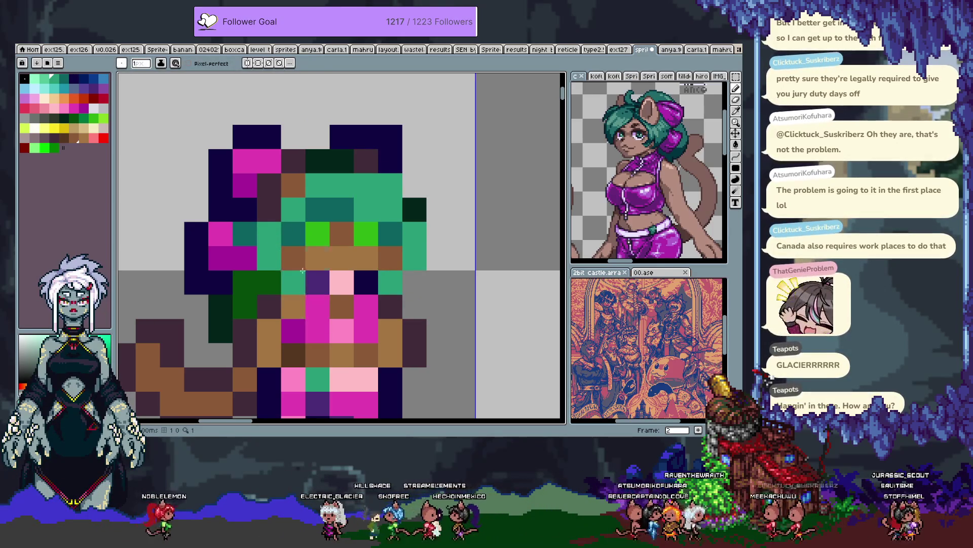
# Step: Shade parts of the hair dark teal and add medium teal highlights
pyautogui.keyDown('alt'); pyautogui.click(341, 209); pyautogui.keyUp('alt')
pyautogui.moveTo(293, 208); pyautogui.dragTo(317, 185)
pyautogui.keyDown('alt'); pyautogui.click(365, 208); pyautogui.keyUp('alt')
pyautogui.click(334, 205)
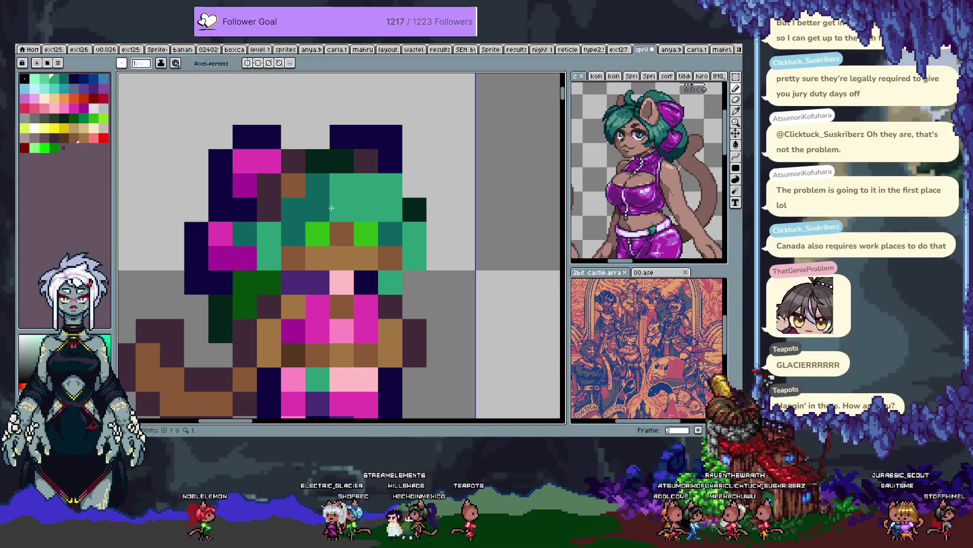
pyautogui.click(293, 234)
pyautogui.keyDown('alt'); pyautogui.click(296, 211); pyautogui.keyUp('alt')
pyautogui.click(274, 240)
# Step: Paint a dark purple head pixel and a brown hair pixel, undoing the brown top-right block
pyautogui.keyDown('alt'); pyautogui.click(276, 301); pyautogui.keyUp('alt')
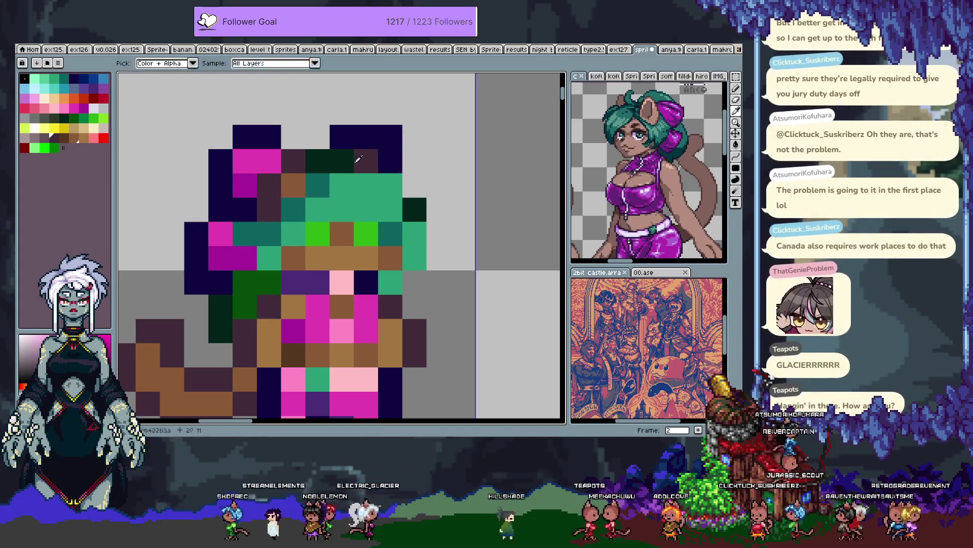
pyautogui.click(391, 161)
pyautogui.keyDown('alt'); pyautogui.click(300, 175); pyautogui.keyUp('alt')
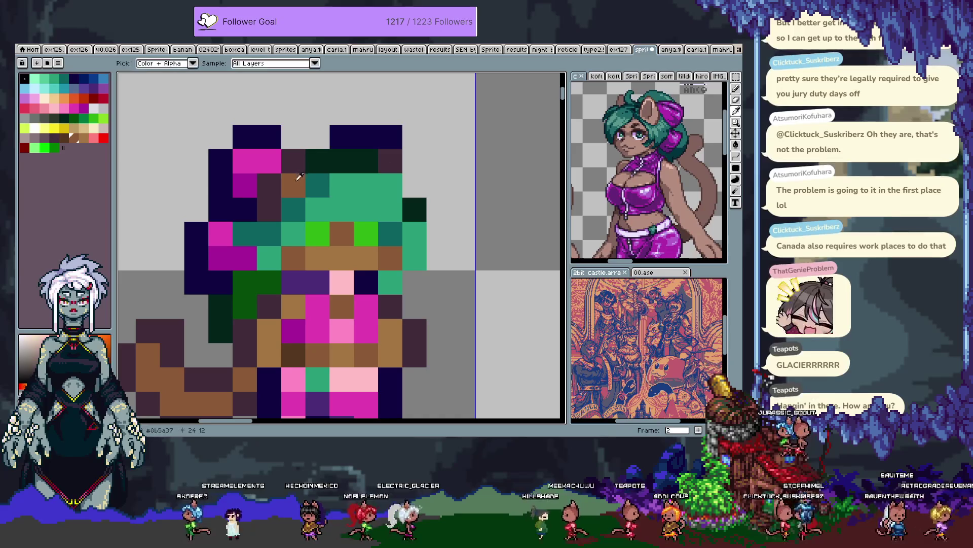
pyautogui.click(390, 186)
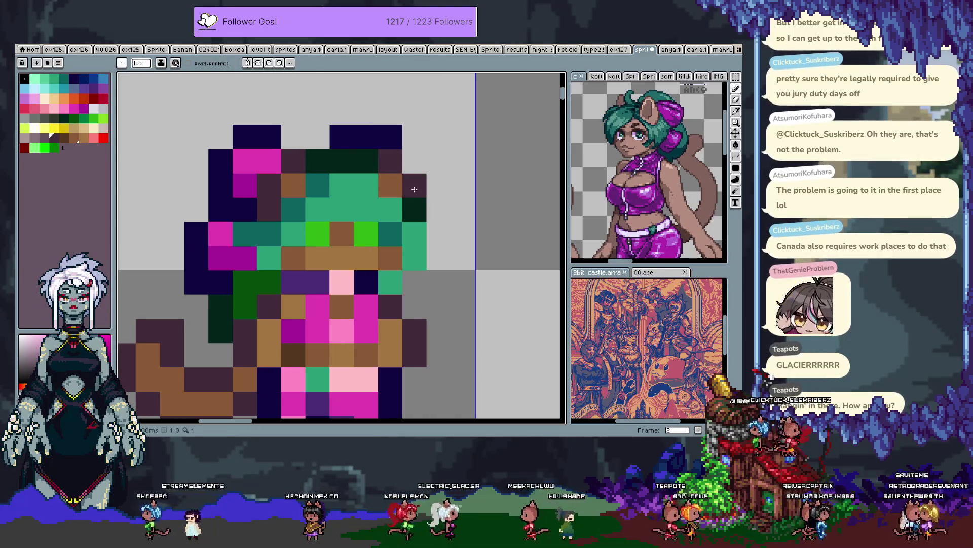
pyautogui.moveTo(342, 137)
pyautogui.mouseDown()
pyautogui.moveTo(386, 140)
pyautogui.moveTo(339, 137)
pyautogui.mouseUp()
pyautogui.press('e')
pyautogui.press('b')
# Step: Extend the navy top row by one pixel and touch up the head, removing a stray purple pixel
pyautogui.keyDown('alt'); pyautogui.click(257, 136); pyautogui.keyUp('alt')
pyautogui.click(293, 137)
pyautogui.keyDown('alt'); pyautogui.click(391, 161); pyautogui.keyUp('alt')
pyautogui.click(374, 154)
pyautogui.hotkey('ctrl', 'z')
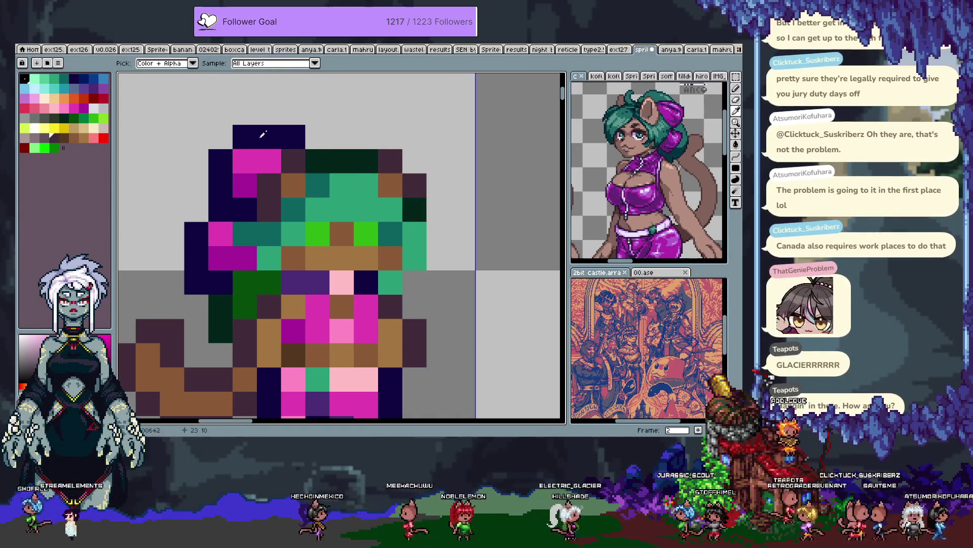
# Step: Draw a navy-outlined right ear and fill it with magenta
pyautogui.press('b')
pyautogui.click(359, 130)
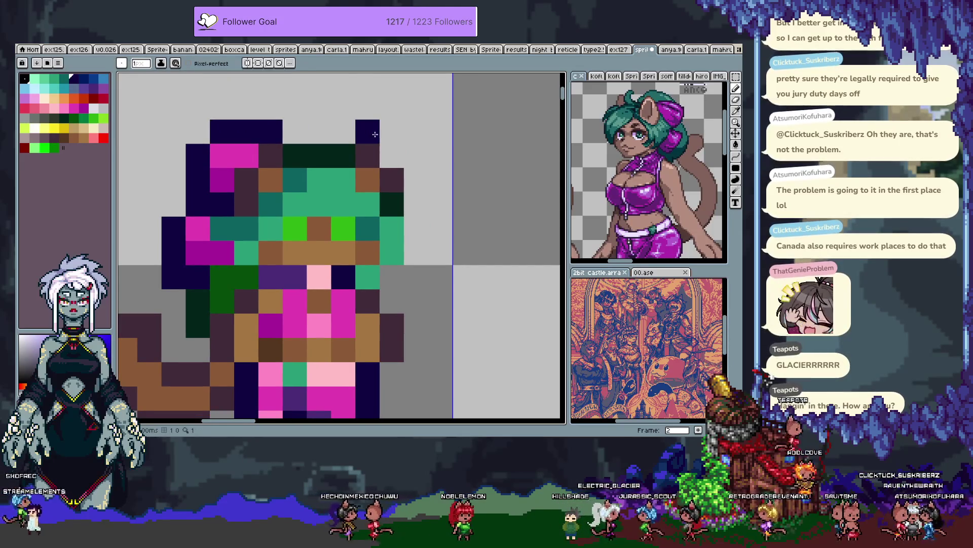
pyautogui.click(392, 131)
pyautogui.click(416, 131)
pyautogui.click(430, 150)
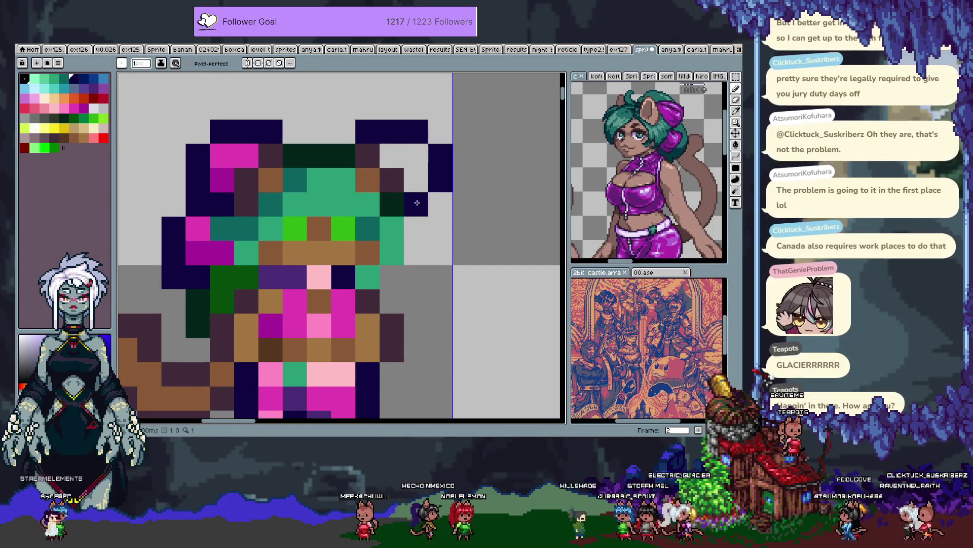
pyautogui.keyDown('alt'); pyautogui.click(248, 156); pyautogui.keyUp('alt')
pyautogui.click(406, 154)
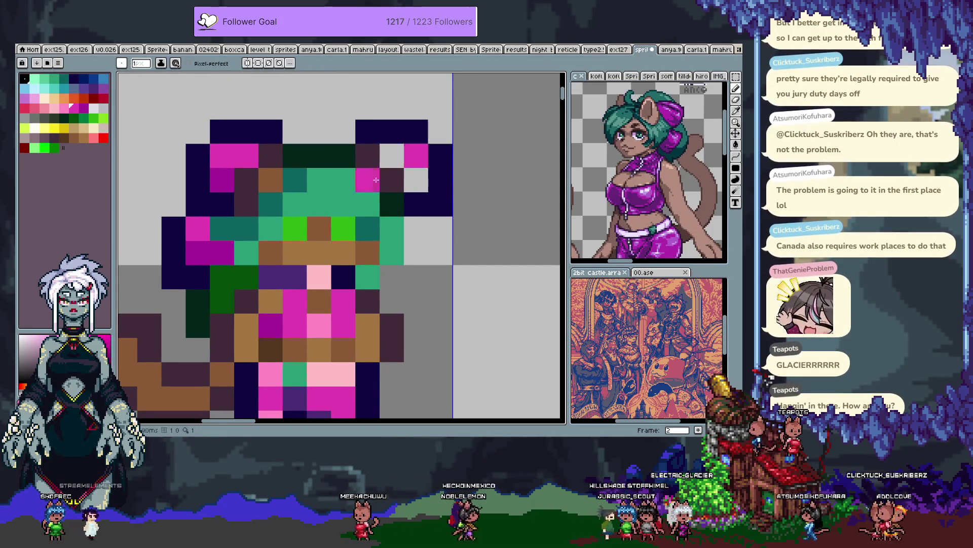
pyautogui.click(392, 155)
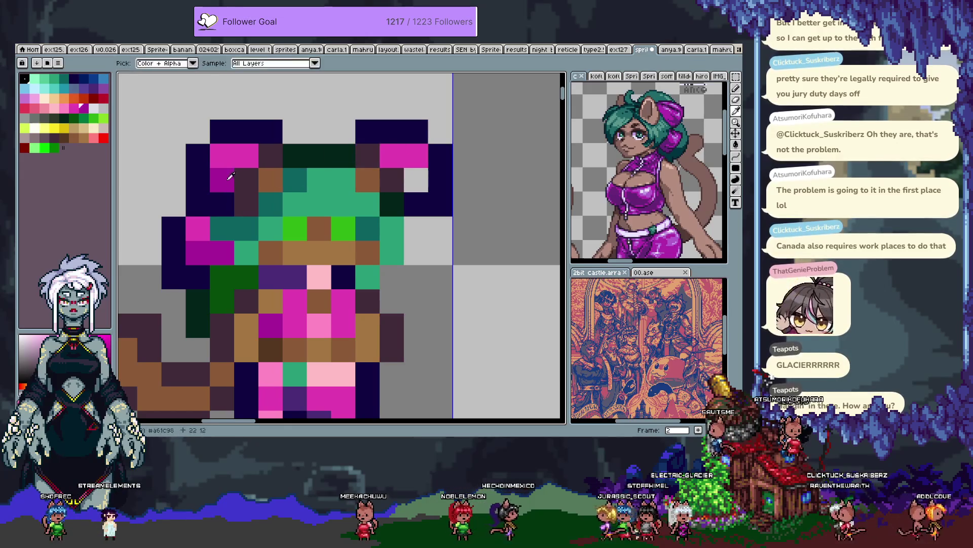
pyautogui.click(415, 185)
# Step: Recolour a torso pixel magenta, add a light pink highlight and darken a body pixel
pyautogui.moveTo(385, 235); pyautogui.dragTo(402, 188)
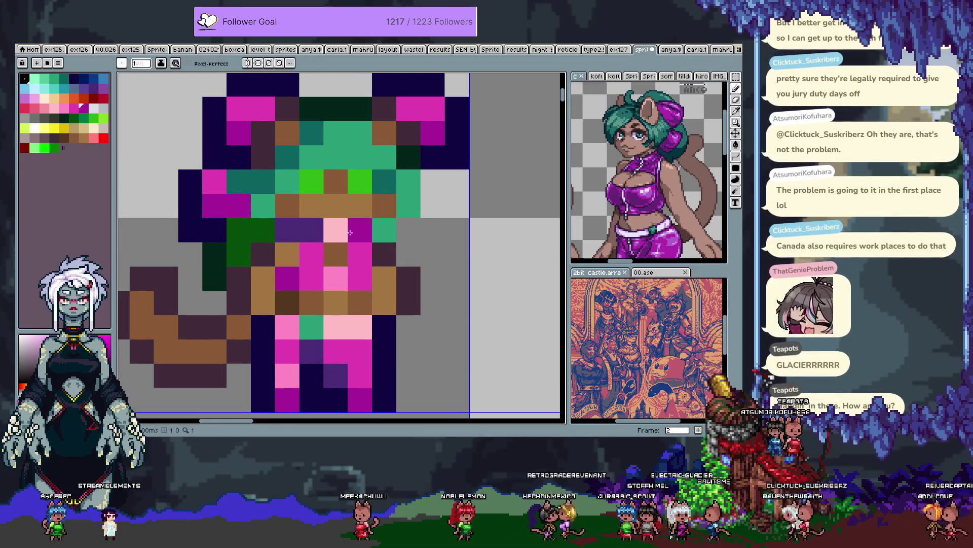
pyautogui.click(318, 231)
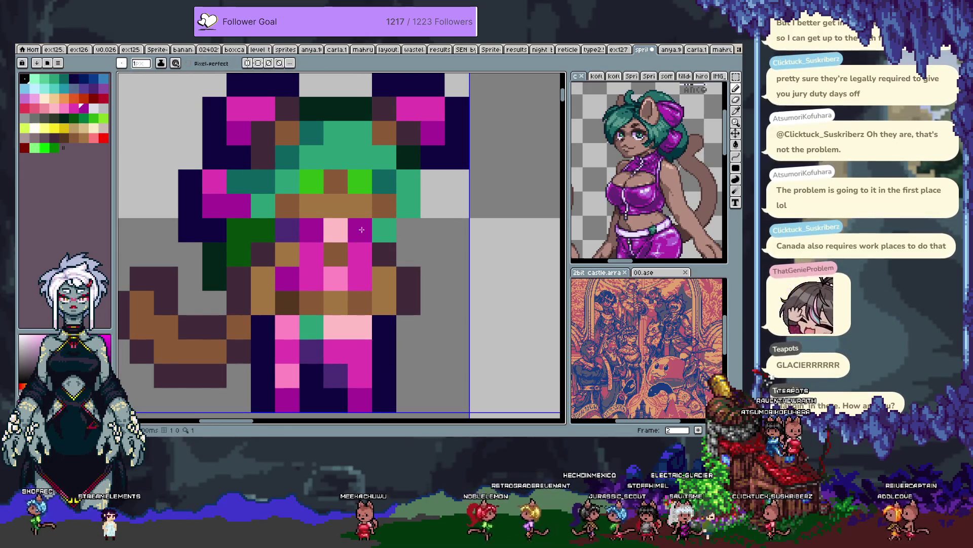
pyautogui.click(345, 321)
pyautogui.click(307, 272)
pyautogui.moveTo(307, 271); pyautogui.dragTo(307, 259)
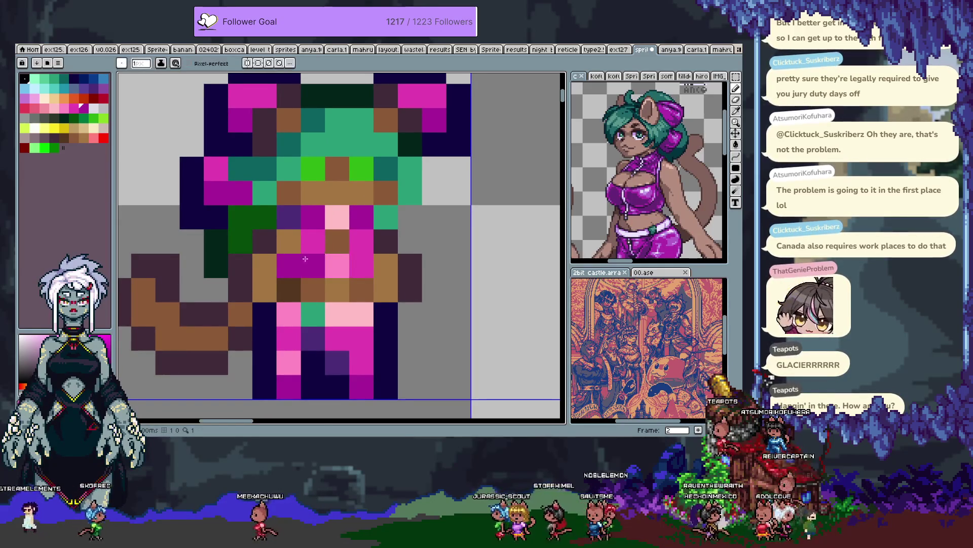
# Step: Erase the brown tail curling out to the left of the cat girl
pyautogui.press('m')
pyautogui.moveTo(224, 284); pyautogui.dragTo(279, 259)
pyautogui.moveTo(209, 250); pyautogui.dragTo(236, 278)
pyautogui.press('e')
pyautogui.moveTo(223, 240)
pyautogui.mouseDown()
pyautogui.moveTo(199, 240)
pyautogui.moveTo(174, 289)
pyautogui.moveTo(199, 313)
pyautogui.moveTo(269, 311)
pyautogui.moveTo(269, 335)
pyautogui.moveTo(296, 313)
pyautogui.moveTo(296, 288)
pyautogui.mouseUp()
pyautogui.moveTo(420, 301); pyautogui.dragTo(365, 269)
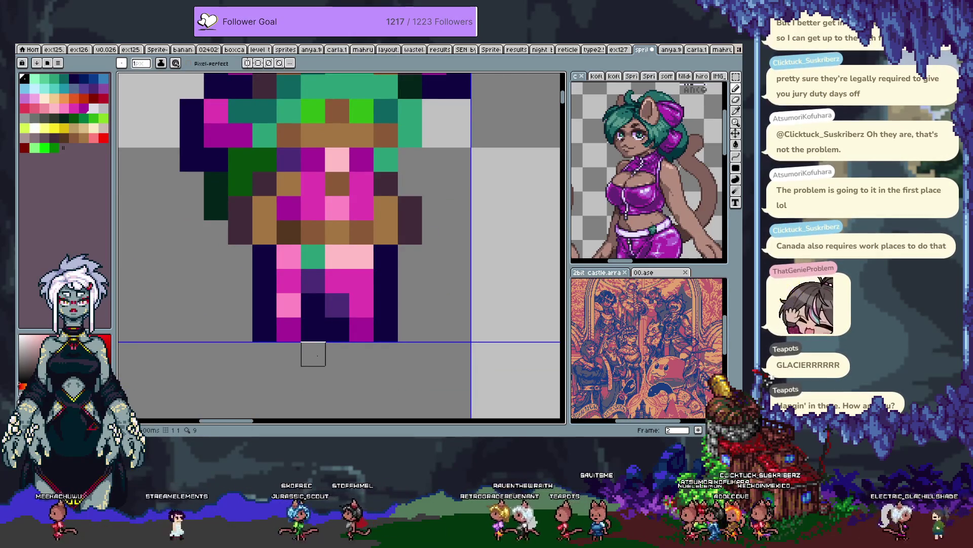
pyautogui.scroll(-3, 314, 353)
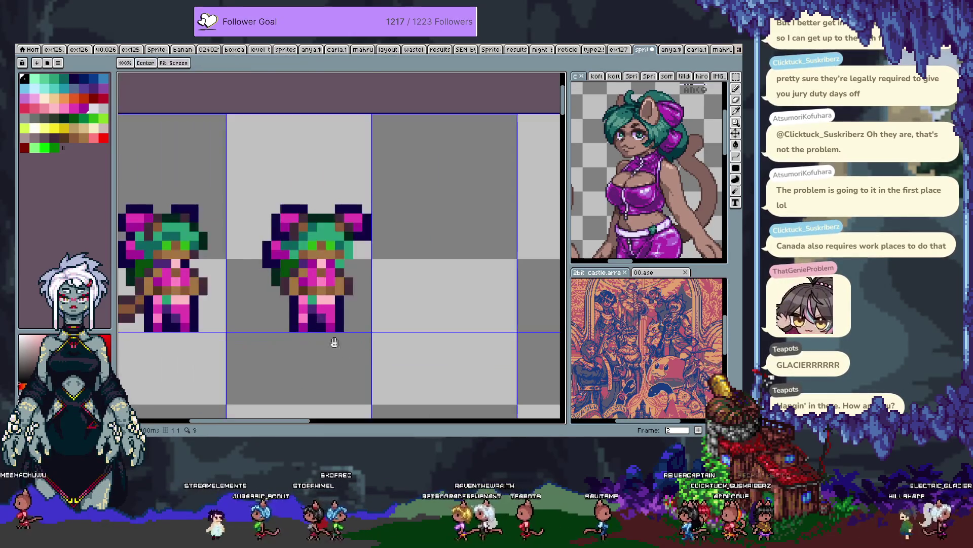
pyautogui.press('Left')
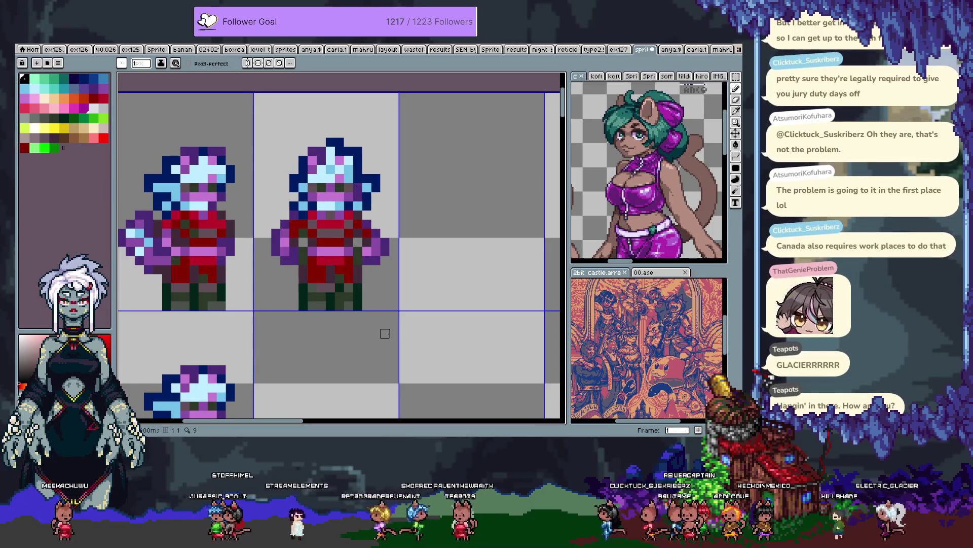
pyautogui.press('Right')
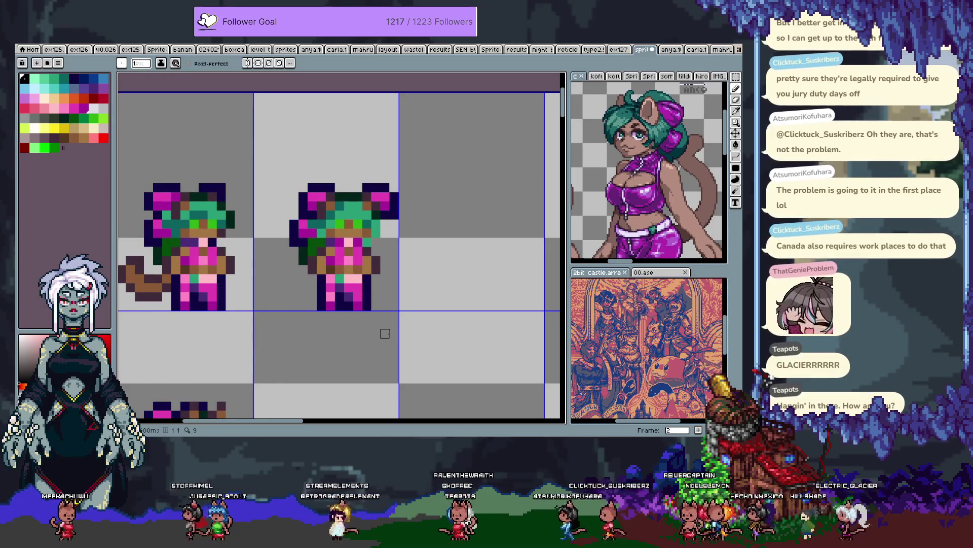
pyautogui.press('Left')
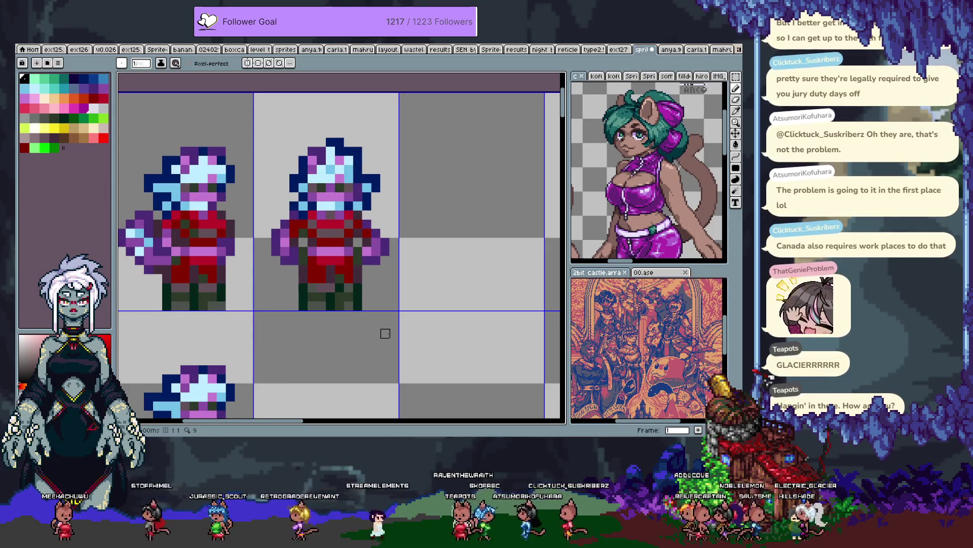
pyautogui.press('Right')
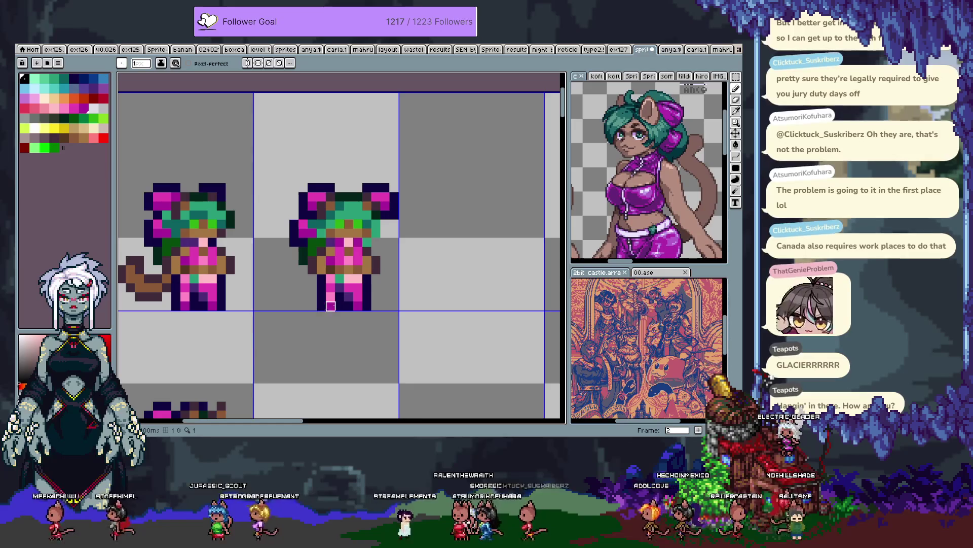
pyautogui.scroll(1, 331, 306)
pyautogui.scroll(1, 402, 294)
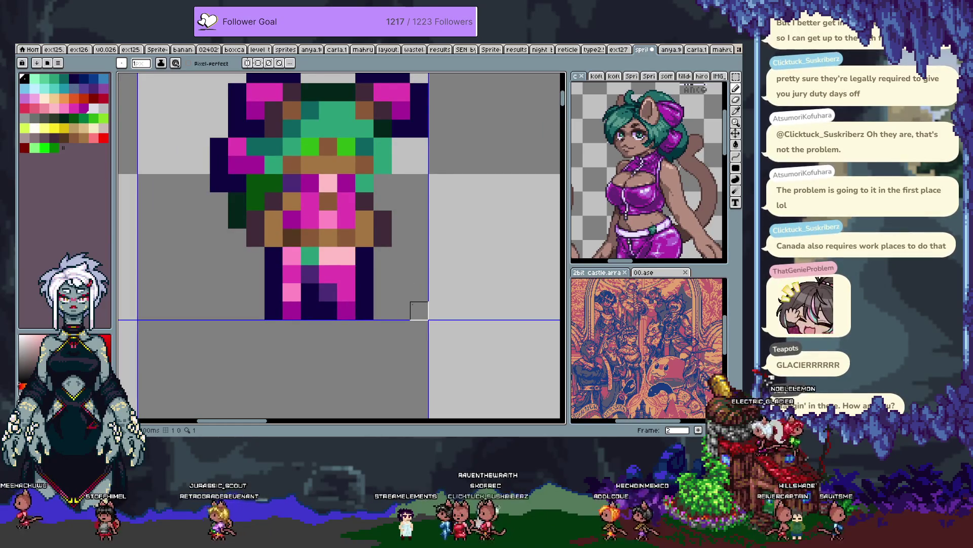
# Step: Add a magenta pixel to the legs and shift the left leg one pixel left
pyautogui.press('alt')
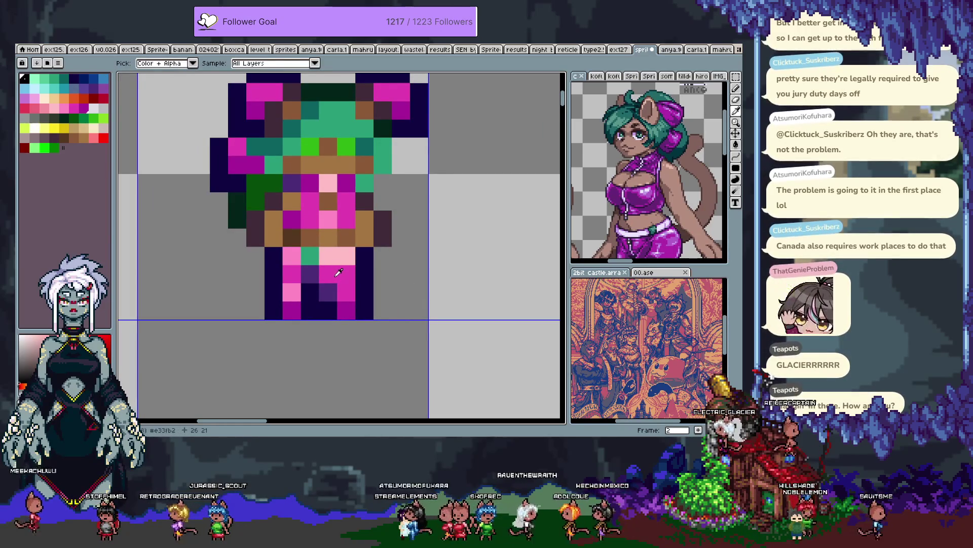
pyautogui.keyDown('alt'); pyautogui.click(346, 302); pyautogui.keyUp('alt')
pyautogui.click(308, 276)
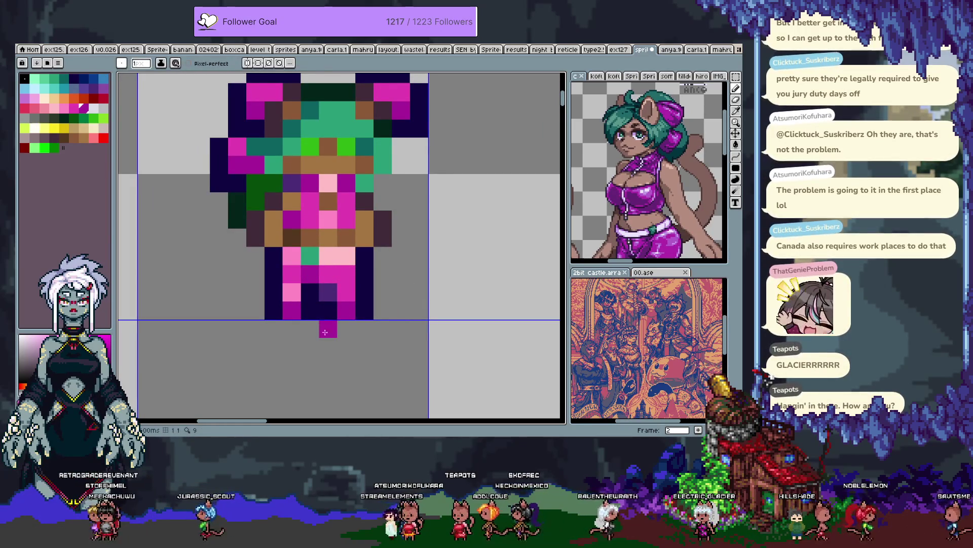
pyautogui.press('m')
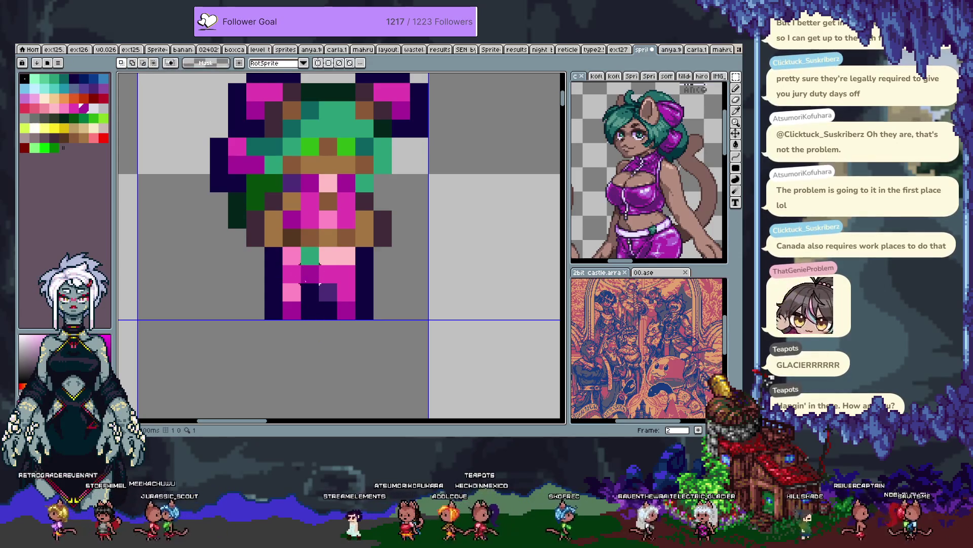
pyautogui.moveTo(309, 255); pyautogui.dragTo(265, 317)
pyautogui.moveTo(289, 278); pyautogui.dragTo(278, 283)
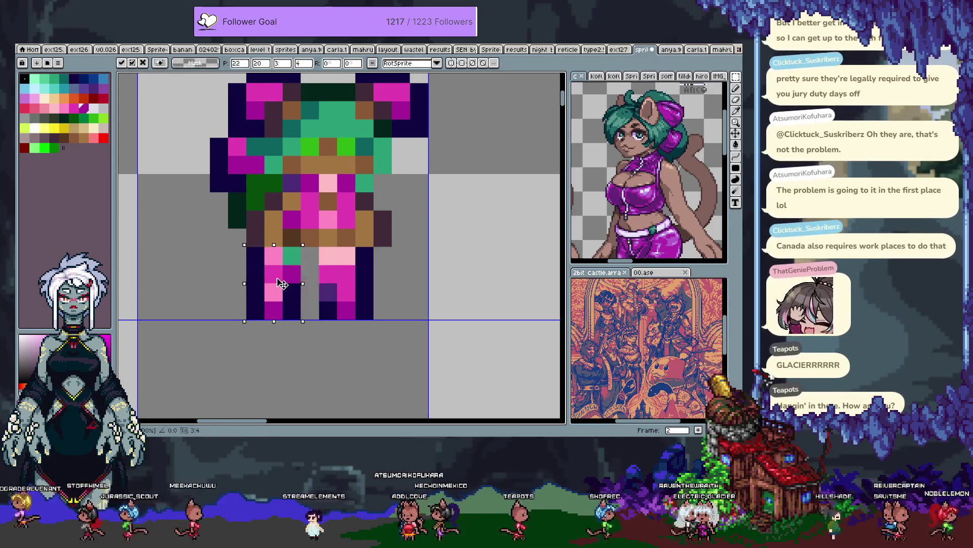
# Step: Repaint the leg cells in navy, dark magenta and magenta to separate the two legs
pyautogui.press('b')
pyautogui.keyDown('alt'); pyautogui.click(330, 305); pyautogui.keyUp('alt')
pyautogui.click(309, 277)
pyautogui.keyDown('alt'); pyautogui.click(293, 274); pyautogui.keyUp('alt')
pyautogui.click(307, 272)
pyautogui.keyDown('alt'); pyautogui.click(294, 276); pyautogui.keyUp('alt')
pyautogui.click(303, 268)
pyautogui.keyDown('alt'); pyautogui.click(292, 292); pyautogui.keyUp('alt')
pyautogui.click(310, 274)
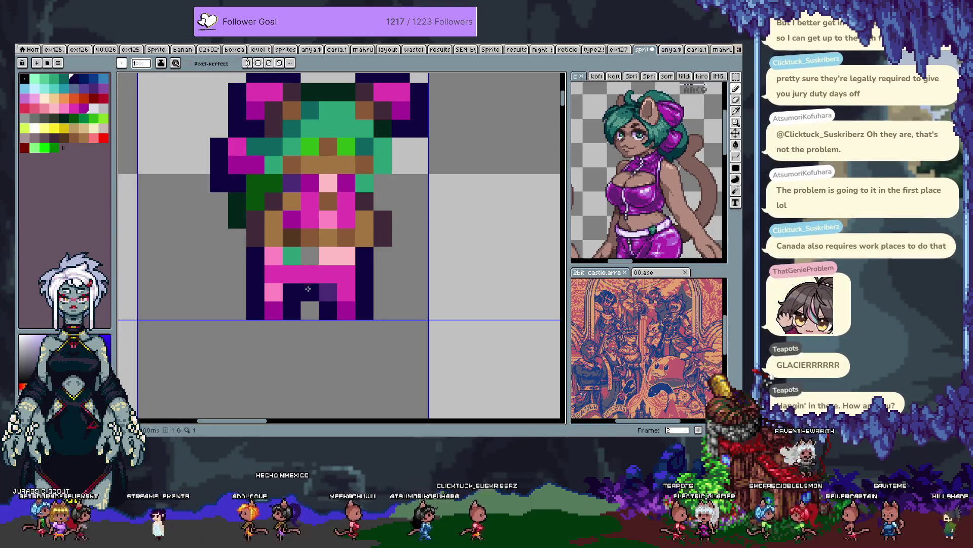
# Step: Paint light pink and medium pink cells on the hips and navy on the lower leg
pyautogui.keyDown('alt'); pyautogui.click(330, 256); pyautogui.keyUp('alt')
pyautogui.click(310, 256)
pyautogui.click(292, 291)
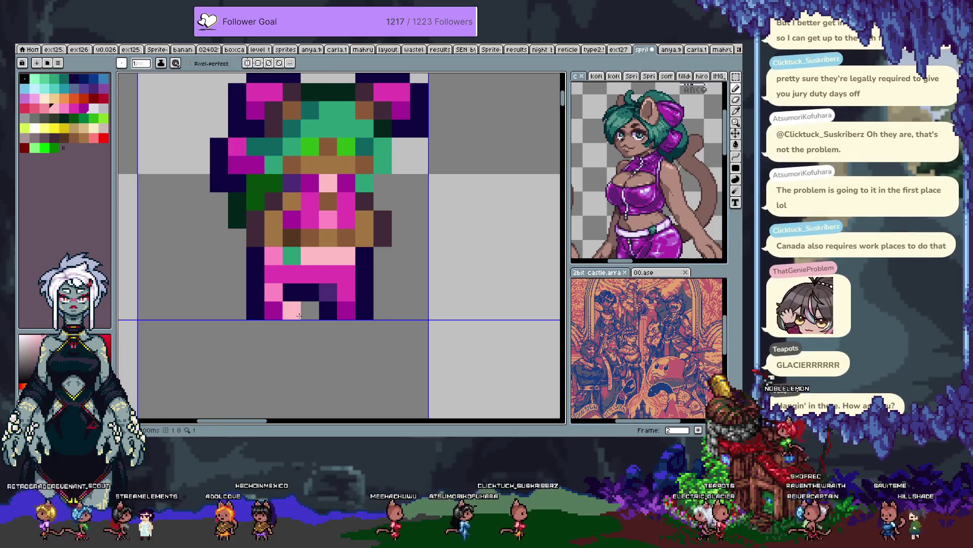
pyautogui.keyDown('alt'); pyautogui.click(292, 291); pyautogui.keyUp('alt')
pyautogui.click(292, 309)
pyautogui.keyDown('alt'); pyautogui.click(274, 256); pyautogui.keyUp('alt')
pyautogui.click(347, 256)
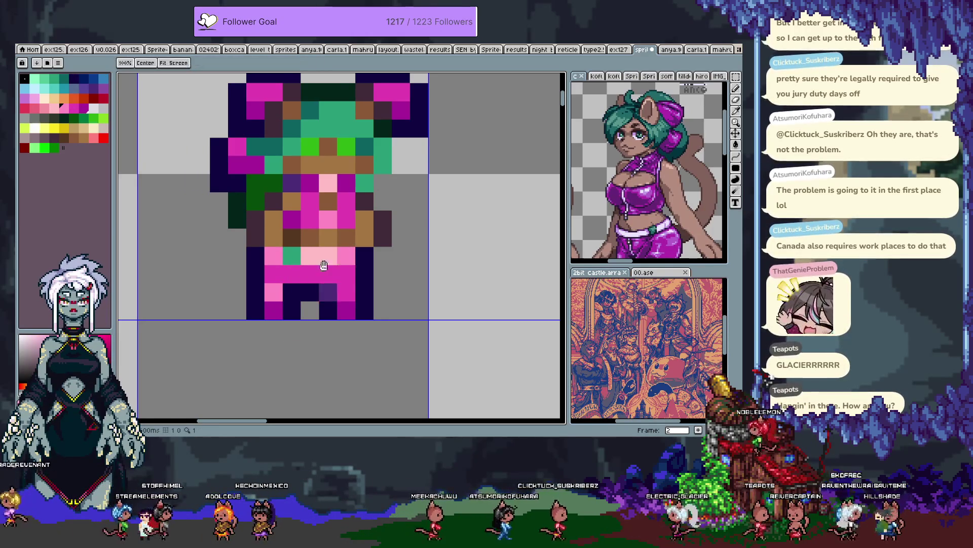
pyautogui.moveTo(322, 274); pyautogui.dragTo(311, 300)
pyautogui.click(389, 281)
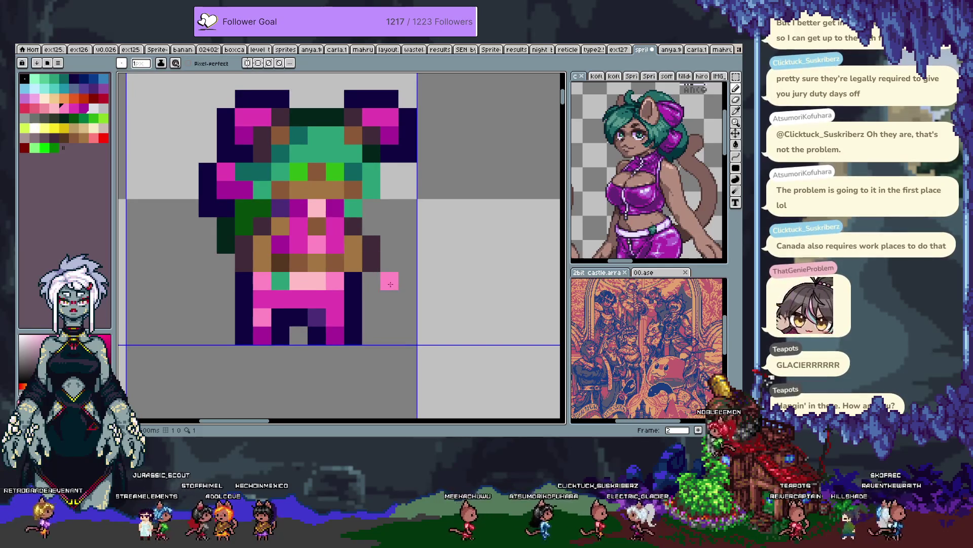
pyautogui.hotkey('ctrl', 'z')
# Step: Move the sprite's lower body one pixel to the right
pyautogui.press('m')
pyautogui.moveTo(361, 325)
pyautogui.mouseDown()
pyautogui.moveTo(382, 345)
pyautogui.moveTo(233, 324)
pyautogui.moveTo(234, 269)
pyautogui.mouseUp()
pyautogui.moveTo(303, 310); pyautogui.dragTo(321, 310)
pyautogui.press('Return')
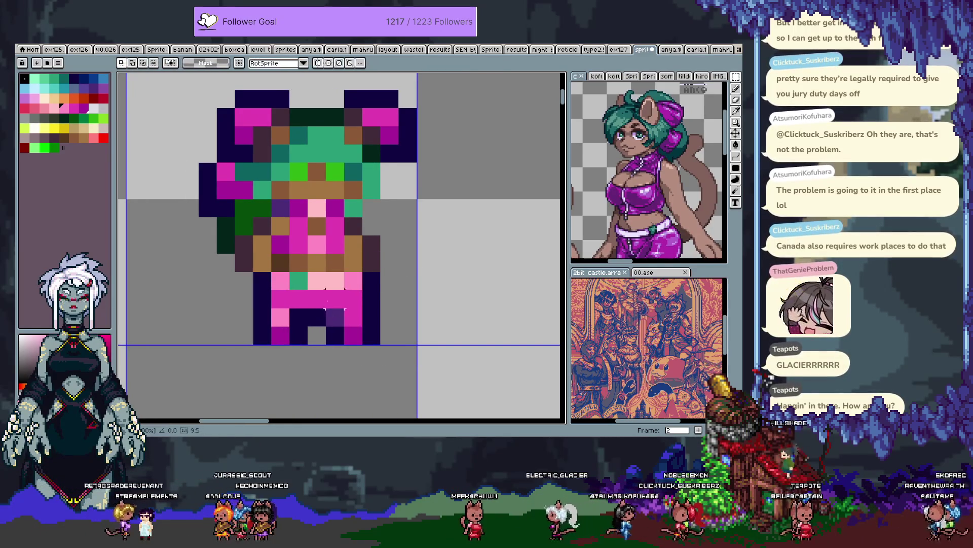
# Step: Nudge the torso's right-side pixels one cell right and repaint torso cells in dark and bright magenta
pyautogui.moveTo(344, 216); pyautogui.dragTo(382, 273)
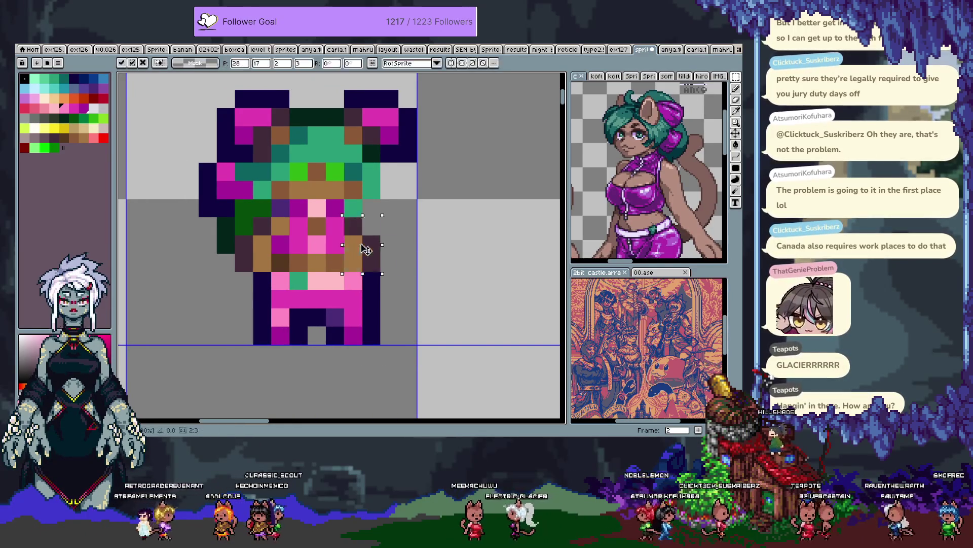
pyautogui.press('Right')
pyautogui.press('Return')
pyautogui.press('i')
pyautogui.scroll(1, 324, 254)
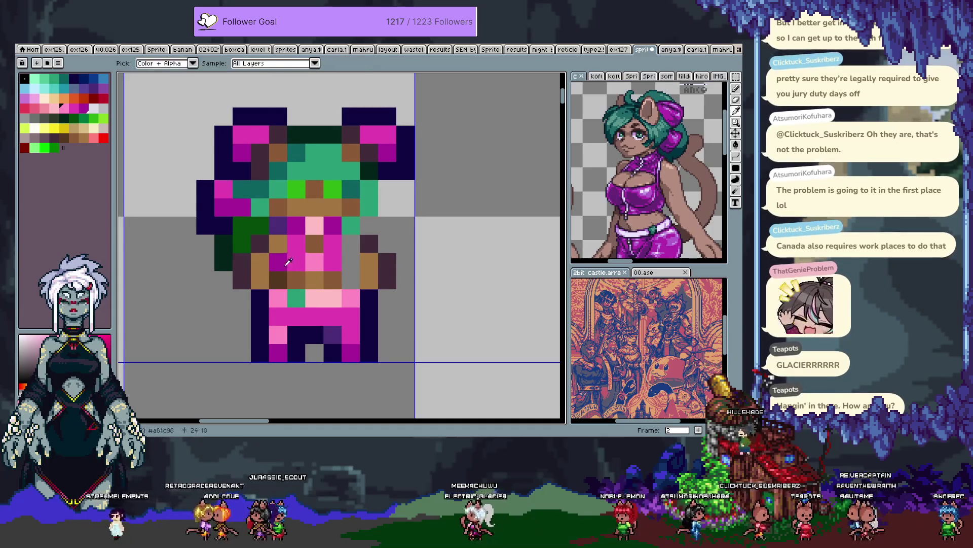
pyautogui.click(291, 263)
pyautogui.press('b')
pyautogui.click(277, 245)
pyautogui.keyDown('alt'); pyautogui.click(294, 243); pyautogui.keyUp('alt')
pyautogui.click(285, 245)
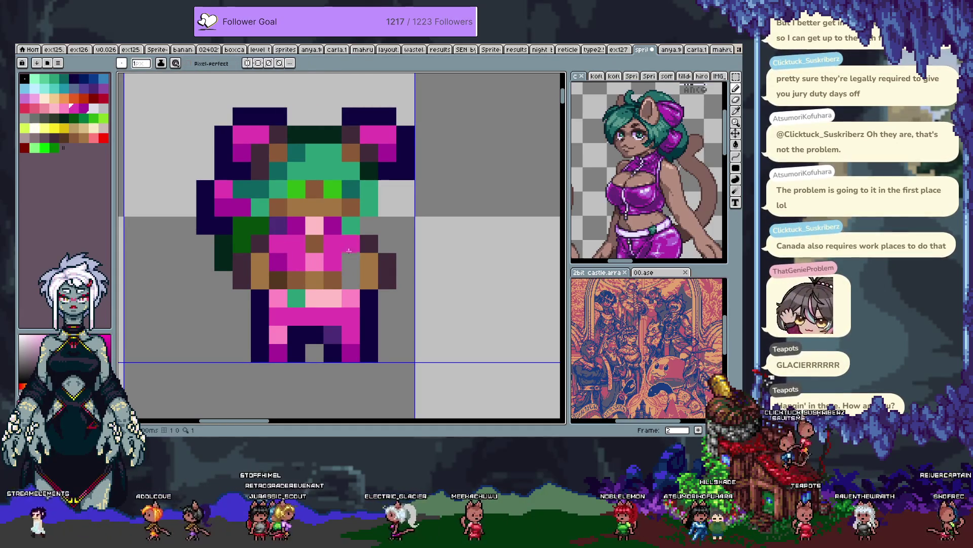
pyautogui.keyDown('alt'); pyautogui.click(278, 260); pyautogui.keyUp('alt')
# Step: Draw brown arm pixels across the waist row and turn the cell beside the head dark green
pyautogui.click(351, 262)
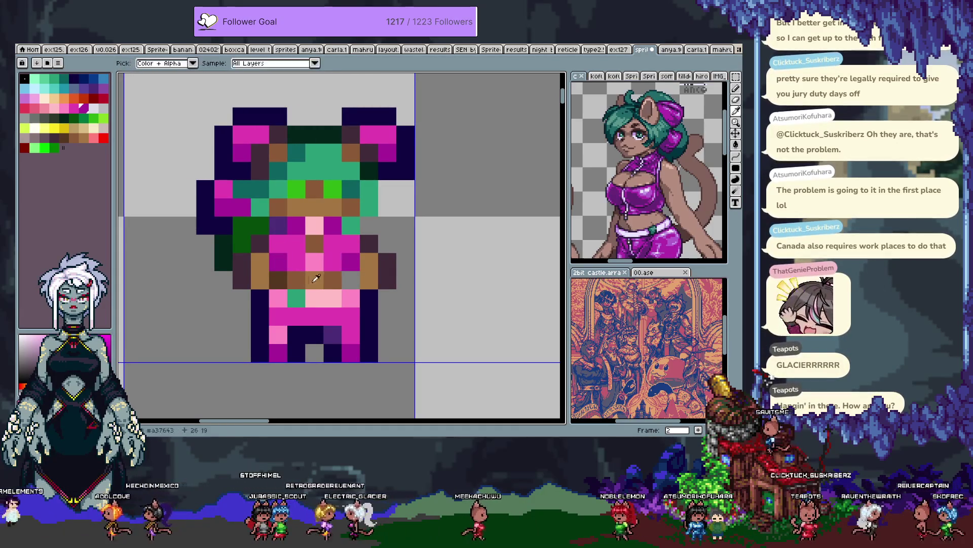
pyautogui.keyDown('alt'); pyautogui.click(314, 246); pyautogui.keyUp('alt')
pyautogui.moveTo(315, 243); pyautogui.dragTo(333, 243)
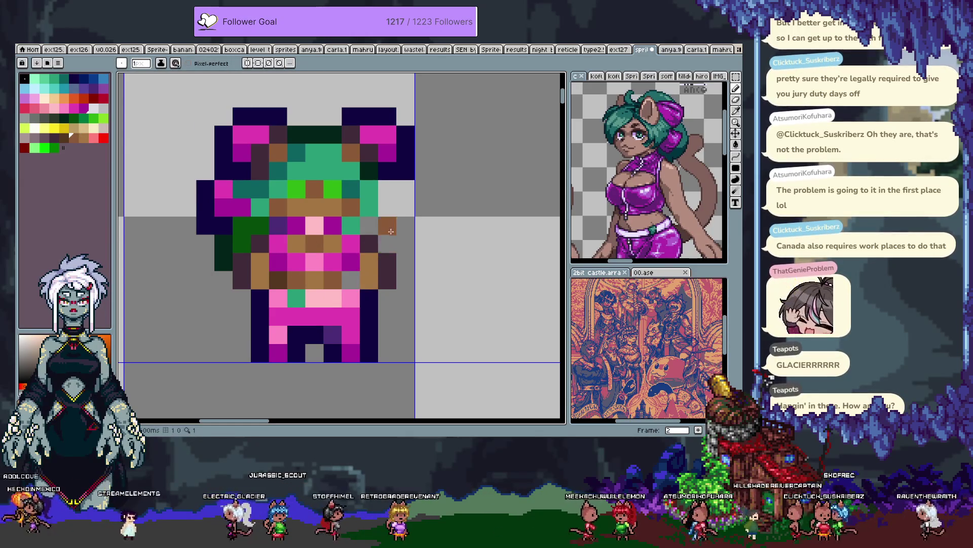
pyautogui.rightClick(351, 225)
pyautogui.keyDown('alt'); pyautogui.click(256, 218); pyautogui.keyUp('alt')
pyautogui.click(354, 225)
# Step: Clear stray dark green hair cells on the left and add a dark brown cell on the right arm
pyautogui.rightClick(242, 225)
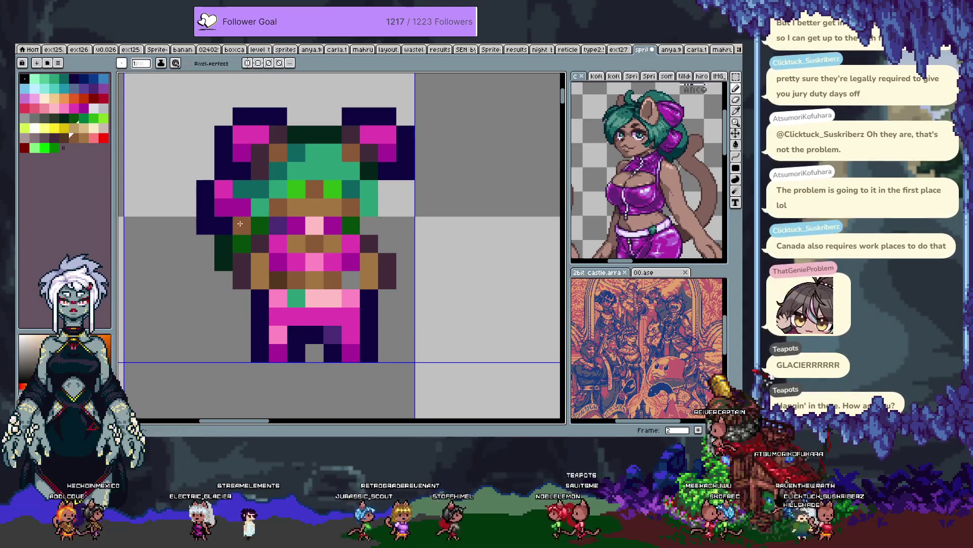
pyautogui.rightClick(242, 243)
pyautogui.keyDown('alt'); pyautogui.click(223, 248); pyautogui.keyUp('alt')
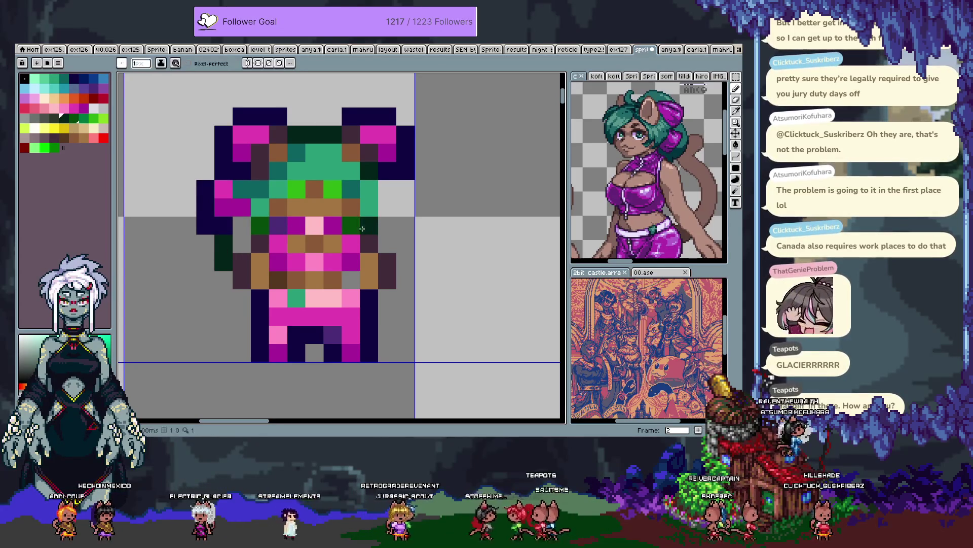
pyautogui.rightClick(219, 270)
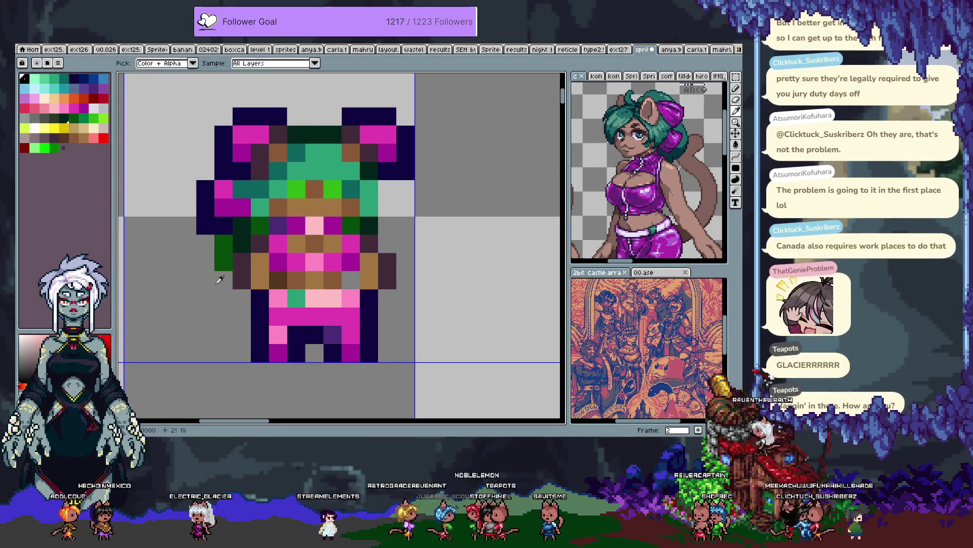
pyautogui.keyDown('alt'); pyautogui.click(250, 295); pyautogui.keyUp('alt')
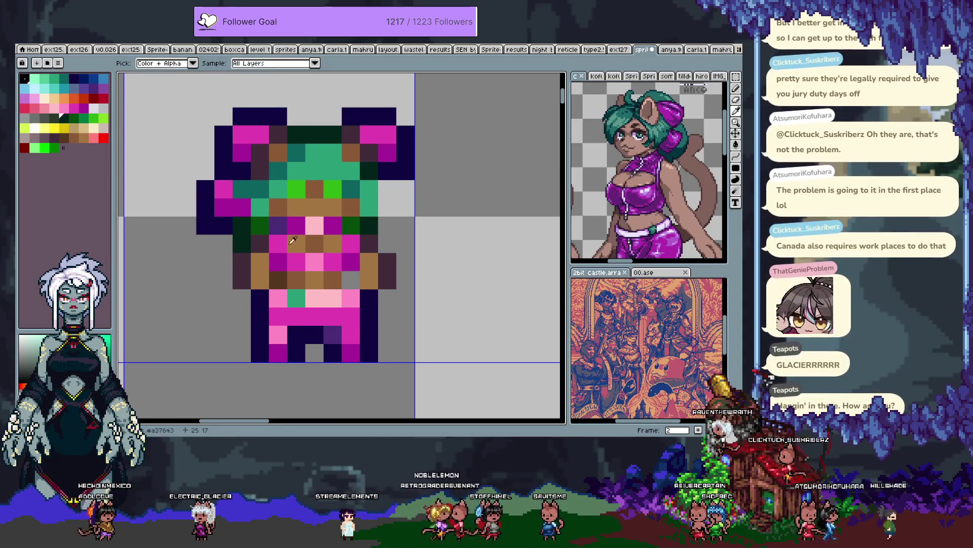
pyautogui.keyDown('alt'); pyautogui.click(284, 277); pyautogui.keyUp('alt')
pyautogui.click(356, 281)
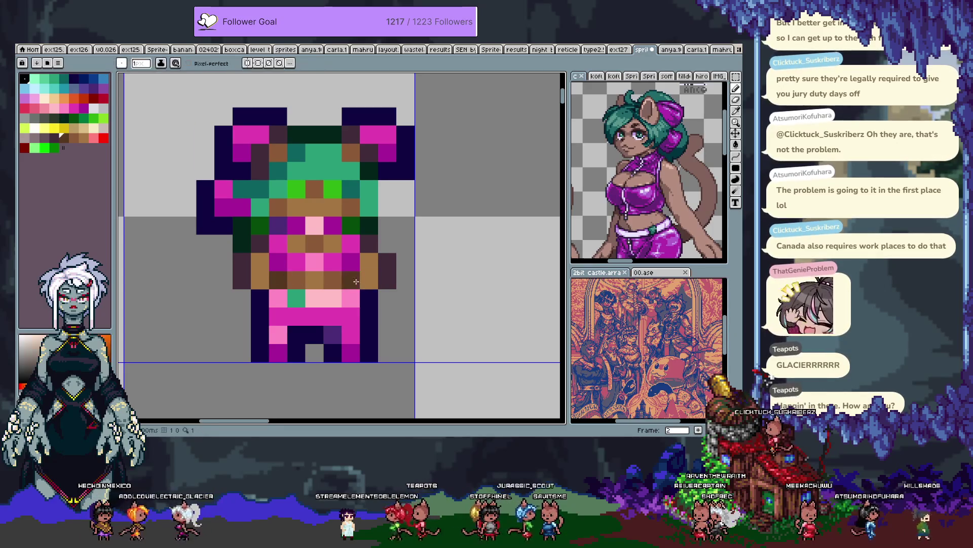
# Step: Add purple shading cells to both legs
pyautogui.click(344, 327)
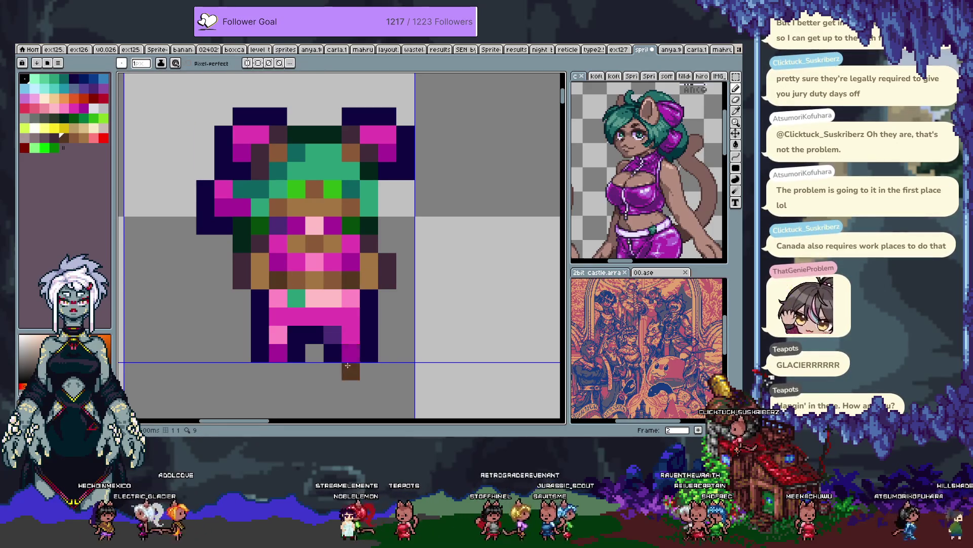
pyautogui.press('alt')
pyautogui.keyDown('alt'); pyautogui.click(338, 331); pyautogui.keyUp('alt')
pyautogui.click(293, 328)
pyautogui.hotkey('ctrl', 'z')
pyautogui.click(296, 316)
pyautogui.click(333, 319)
# Step: Rebalance the leg cells with magenta and purple, undoing the last inner-leg change
pyautogui.keyDown('alt'); pyautogui.click(314, 317); pyautogui.keyUp('alt')
pyautogui.click(332, 317)
pyautogui.click(296, 316)
pyautogui.keyDown('alt'); pyautogui.click(335, 331); pyautogui.keyUp('alt')
pyautogui.click(296, 332)
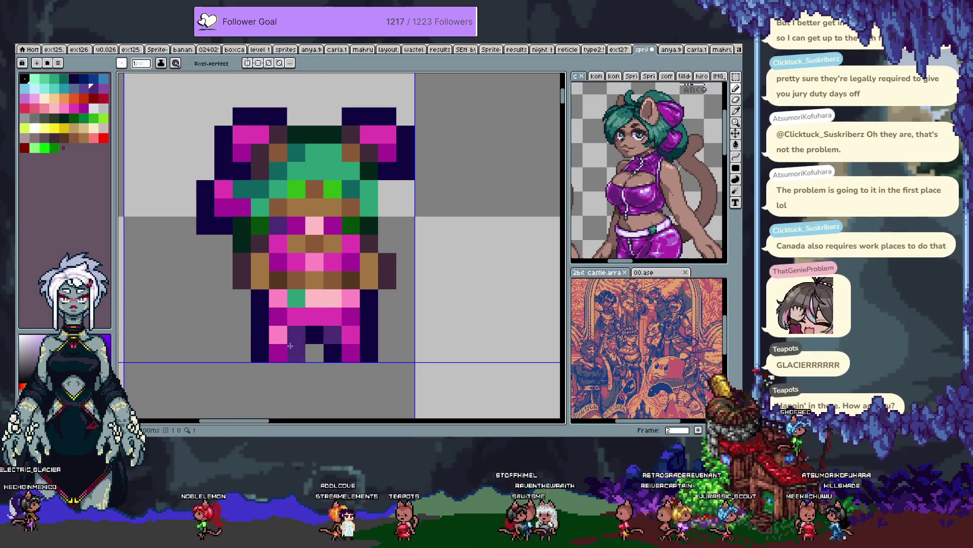
pyautogui.click(315, 317)
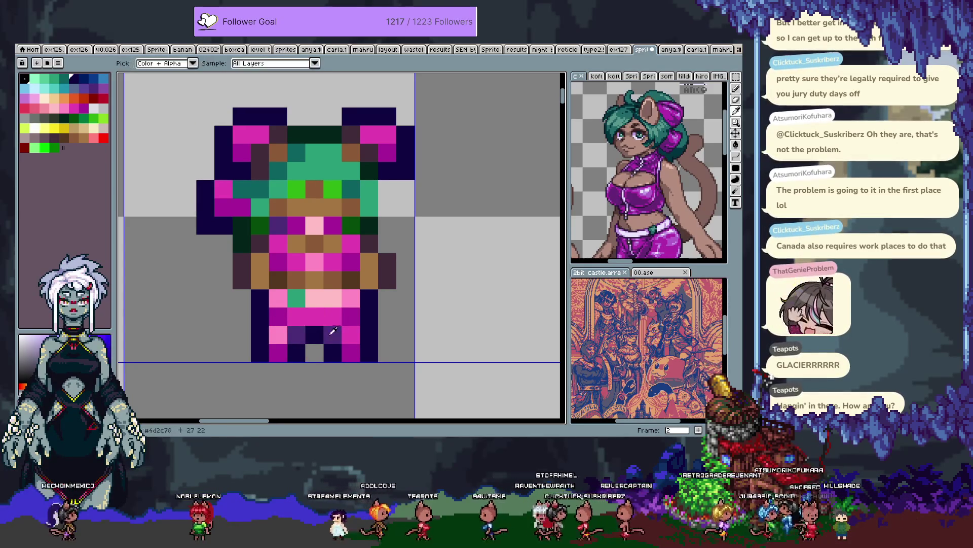
pyautogui.rightClick(314, 334)
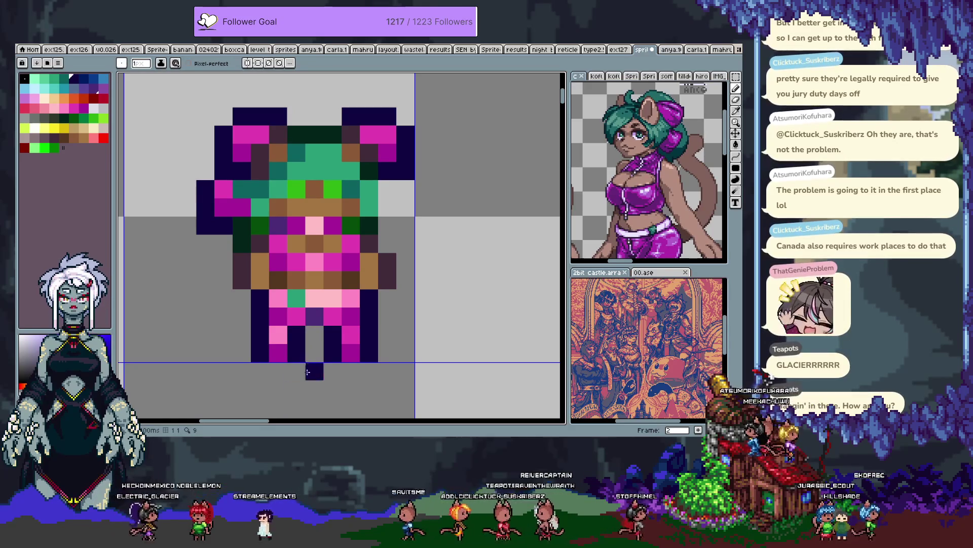
pyautogui.hotkey('ctrl', 'z')
pyautogui.hotkey('ctrl', 'z')
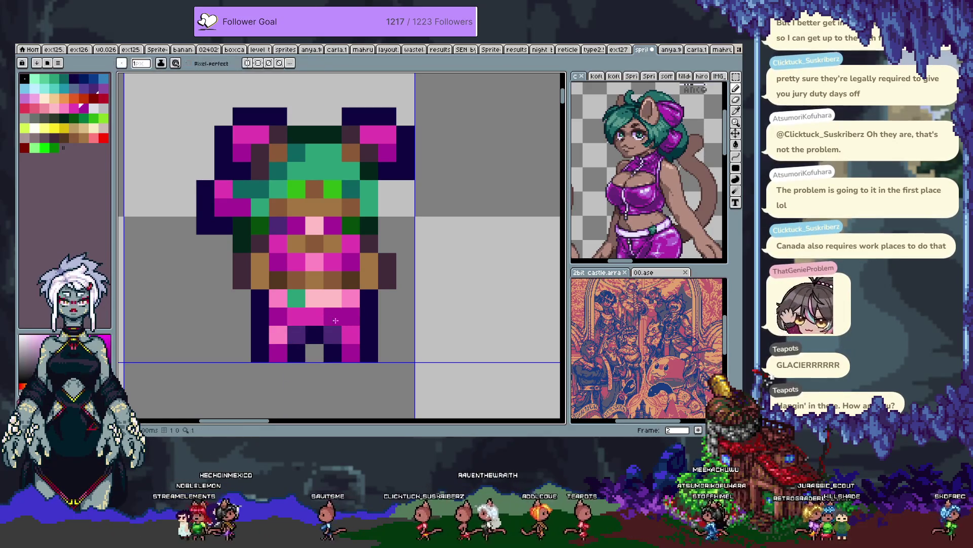
# Step: Tidy the hair strands with teal and dark green pixels on both sides
pyautogui.scroll(-5, 296, 318)
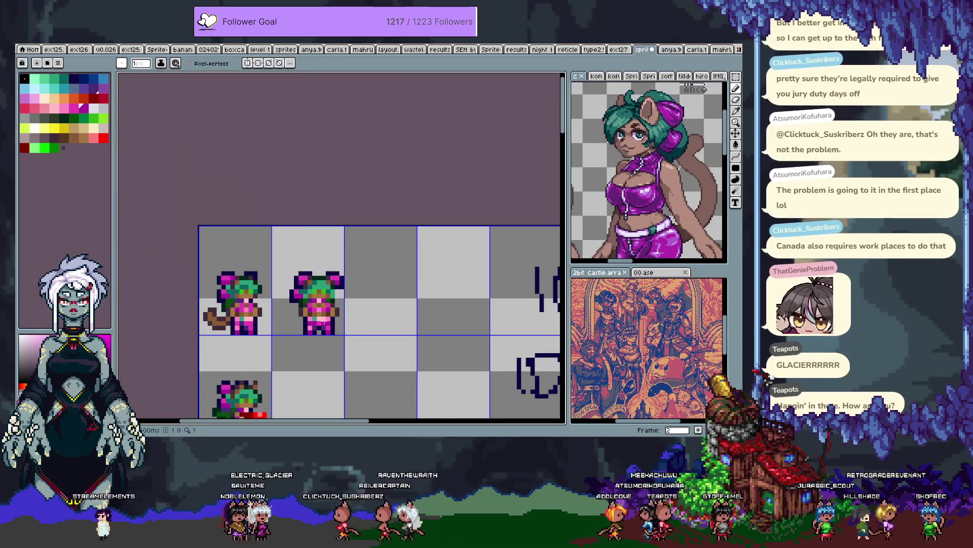
pyautogui.scroll(3, 318, 314)
pyautogui.scroll(1, 308, 237)
pyautogui.click(253, 267)
pyautogui.keyDown('alt'); pyautogui.click(240, 299); pyautogui.keyUp('alt')
pyautogui.click(237, 288)
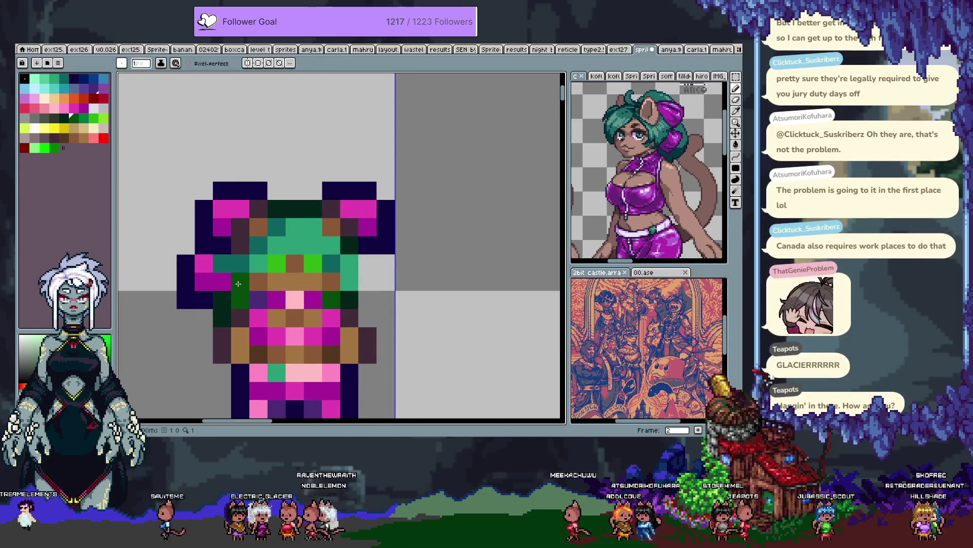
pyautogui.hotkey('ctrl', 'z')
pyautogui.click(342, 286)
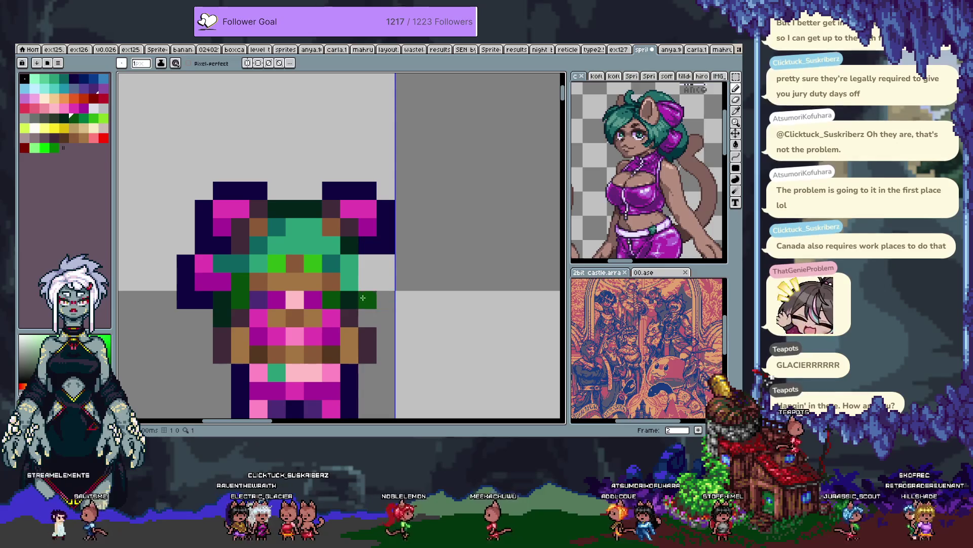
pyautogui.hotkey('ctrl', 'z')
pyautogui.click(299, 299)
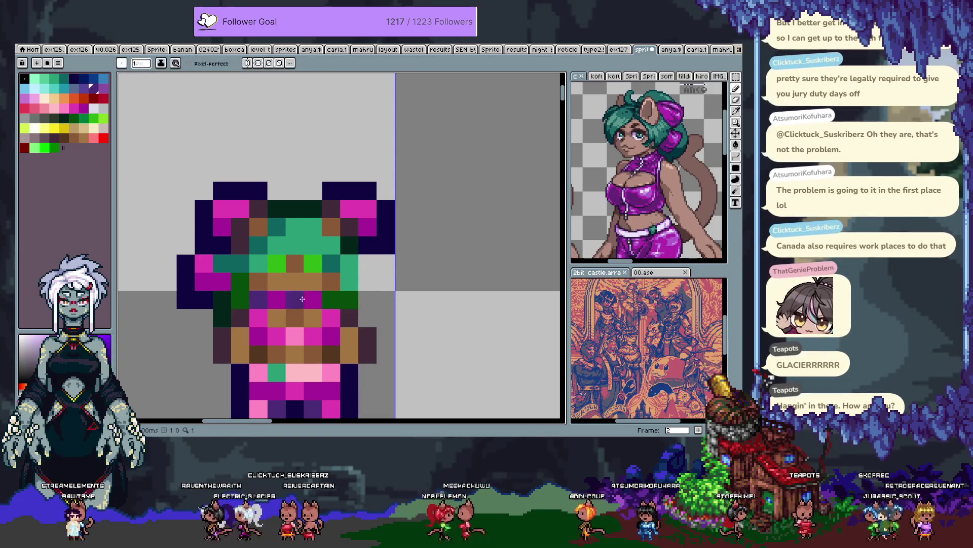
pyautogui.keyDown('alt'); pyautogui.click(349, 300); pyautogui.keyUp('alt')
pyautogui.click(370, 295)
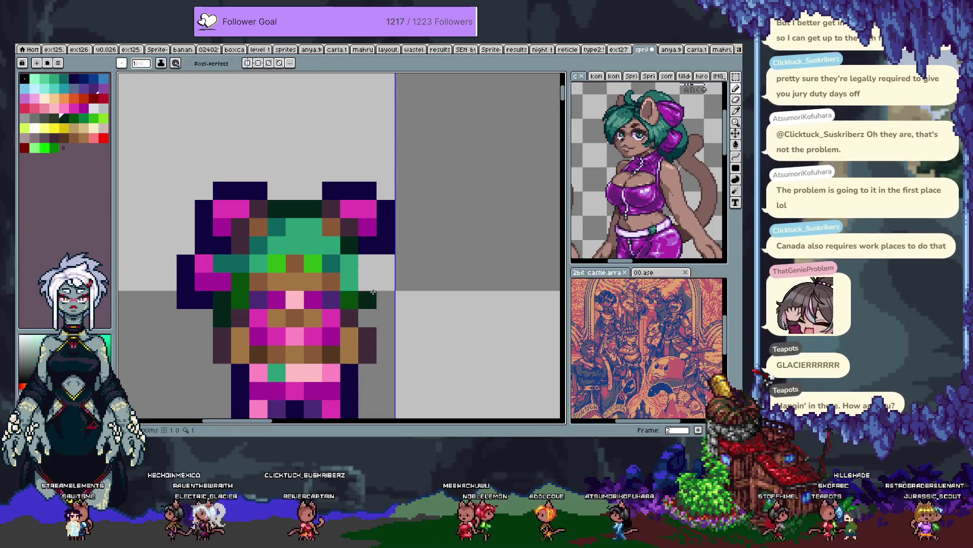
# Step: Add magenta tuft pixels beside both sides of the head
pyautogui.keyDown('alt'); pyautogui.click(222, 281); pyautogui.keyUp('alt')
pyautogui.click(203, 282)
pyautogui.click(385, 281)
pyautogui.keyDown('alt'); pyautogui.click(203, 264); pyautogui.keyUp('alt')
pyautogui.click(368, 263)
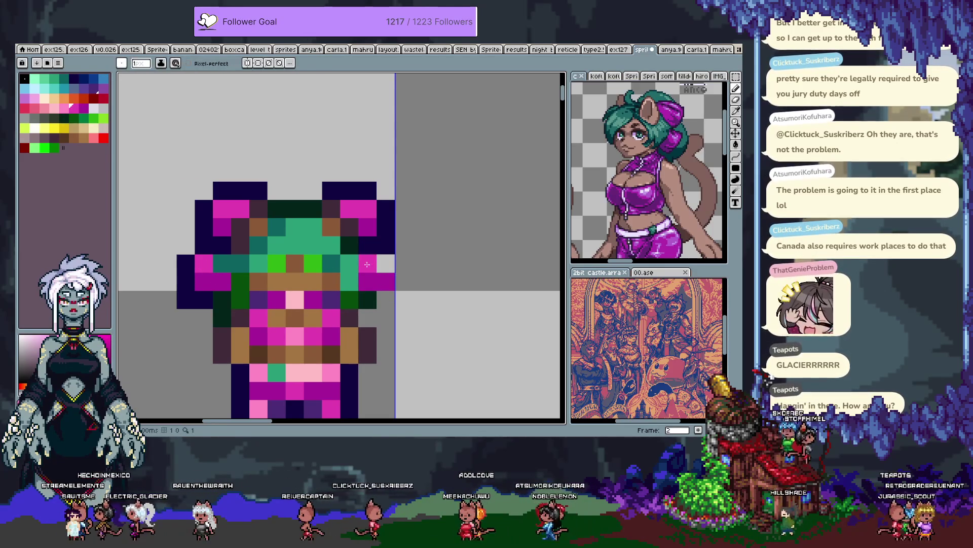
pyautogui.keyDown('alt'); pyautogui.click(385, 238); pyautogui.keyUp('alt')
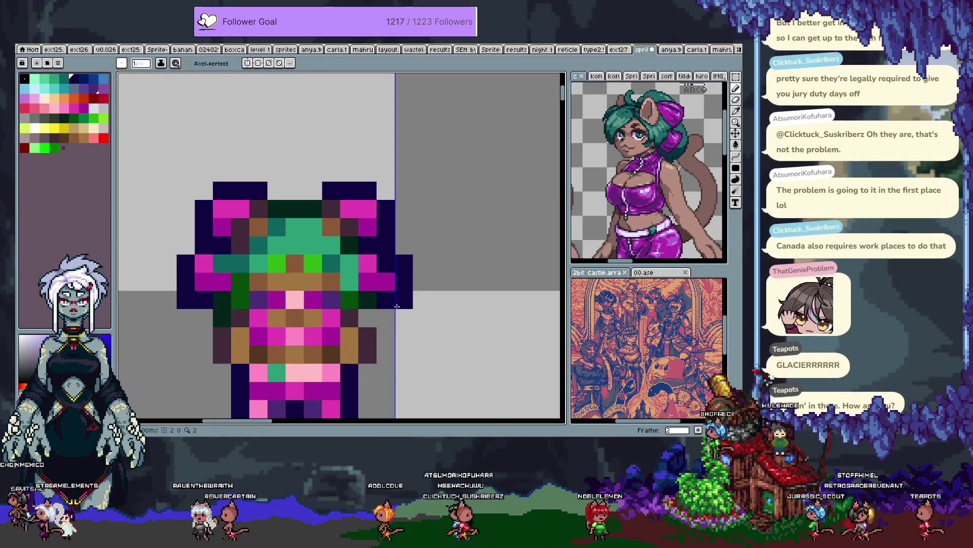
pyautogui.scroll(-2, 385, 304)
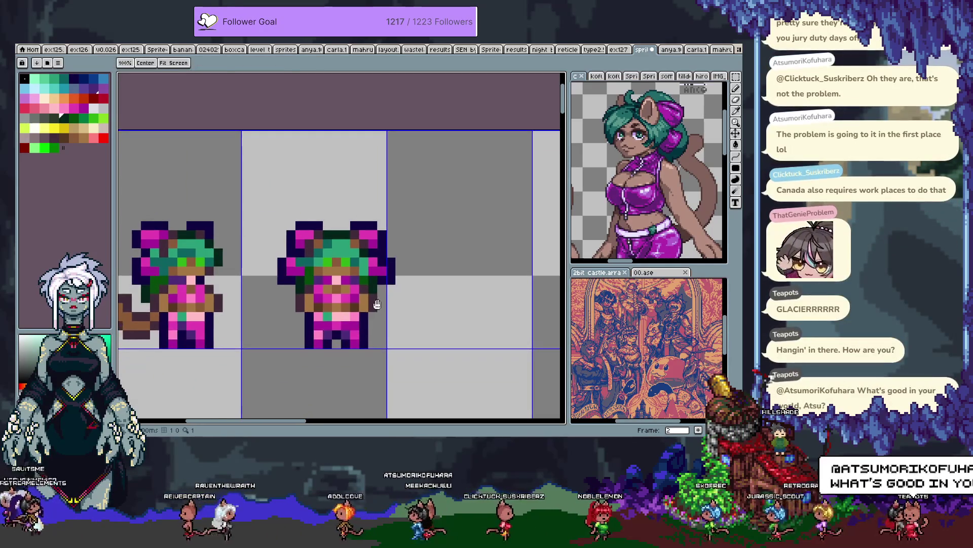
# Step: Select the second sprite and shift it one pixel left
pyautogui.press('space')
pyautogui.scroll(1, 358, 289)
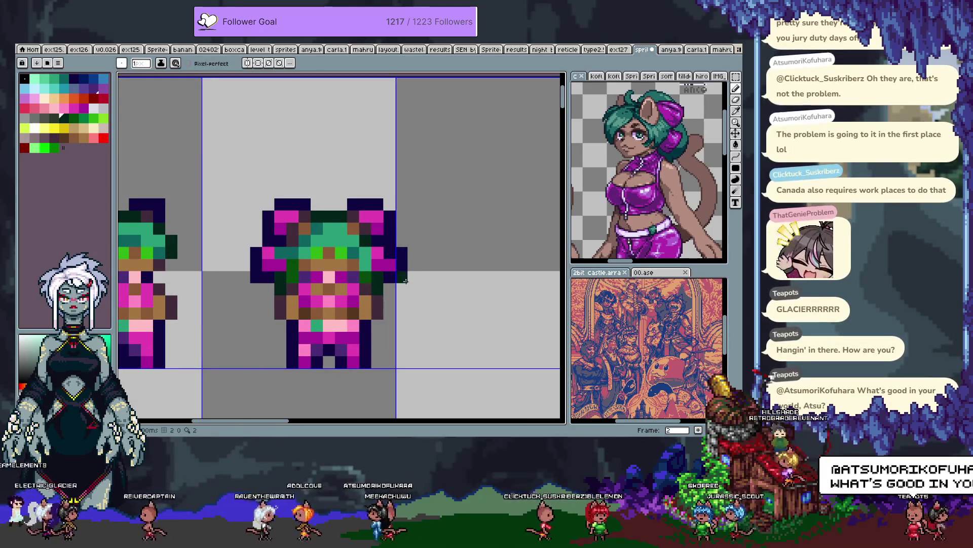
pyautogui.press('m')
pyautogui.moveTo(458, 394); pyautogui.dragTo(224, 184)
pyautogui.moveTo(329, 256); pyautogui.dragTo(310, 257)
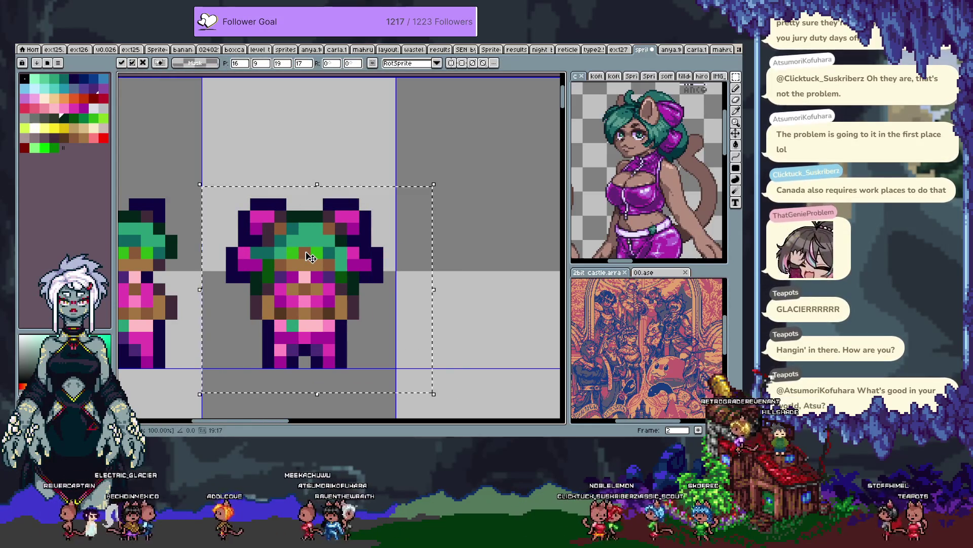
pyautogui.press('Return')
# Step: Try magenta and navy pixels on the ear, then undo them
pyautogui.press('b')
pyautogui.scroll(1, 355, 259)
pyautogui.click(384, 254)
pyautogui.press('alt')
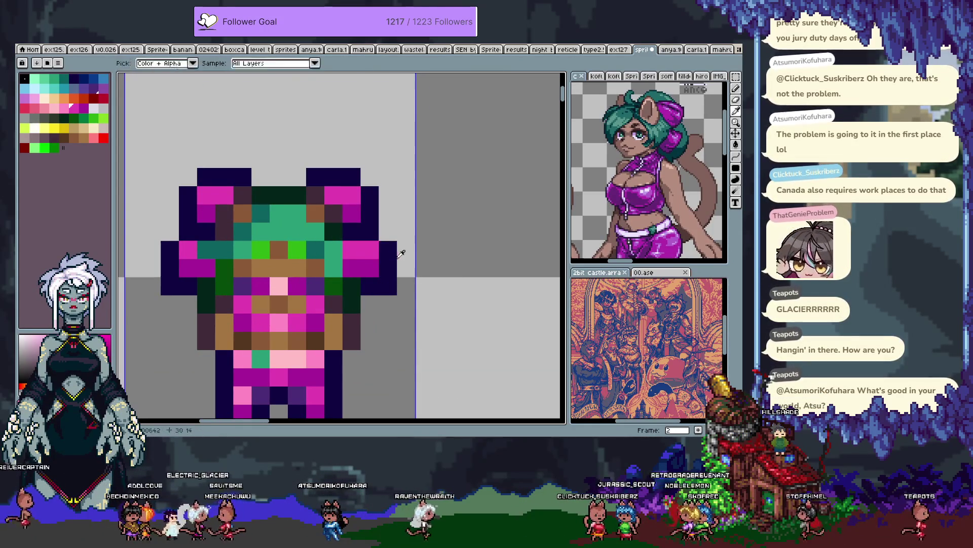
pyautogui.keyDown('alt'); pyautogui.click(390, 274); pyautogui.keyUp('alt')
pyautogui.click(346, 272)
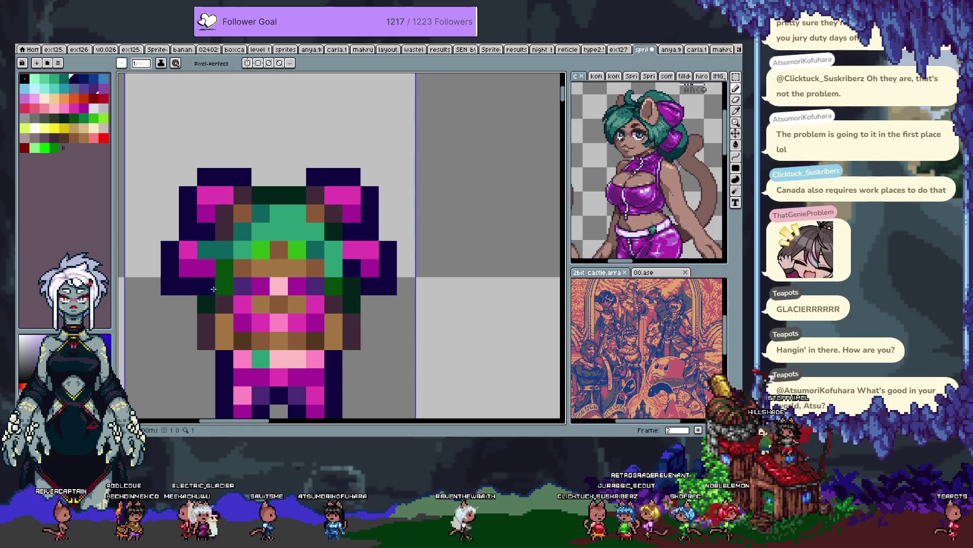
pyautogui.hotkey('ctrl', 'z')
# Step: Shade the inner edges of both ears with dark purple
pyautogui.press('alt')
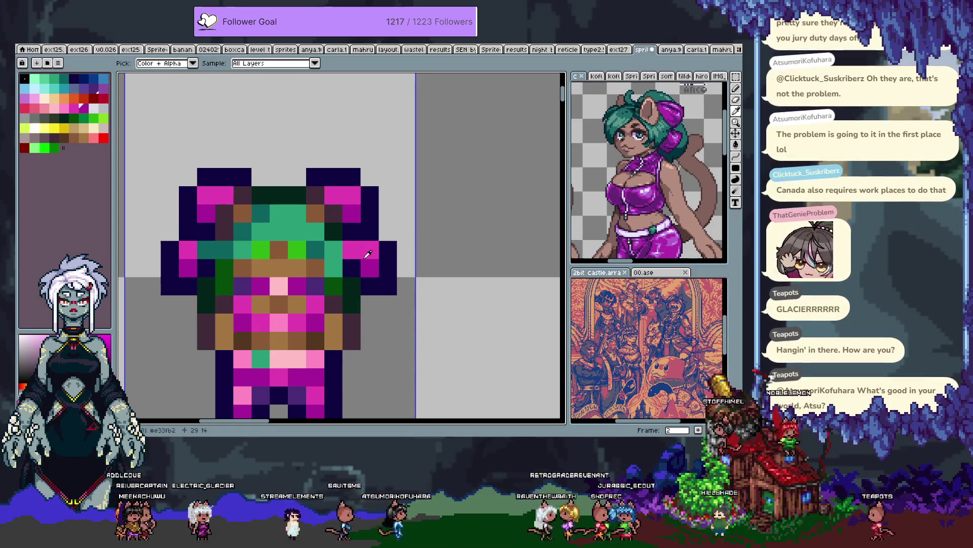
pyautogui.keyDown('alt'); pyautogui.click(311, 287); pyautogui.keyUp('alt')
pyautogui.click(352, 231)
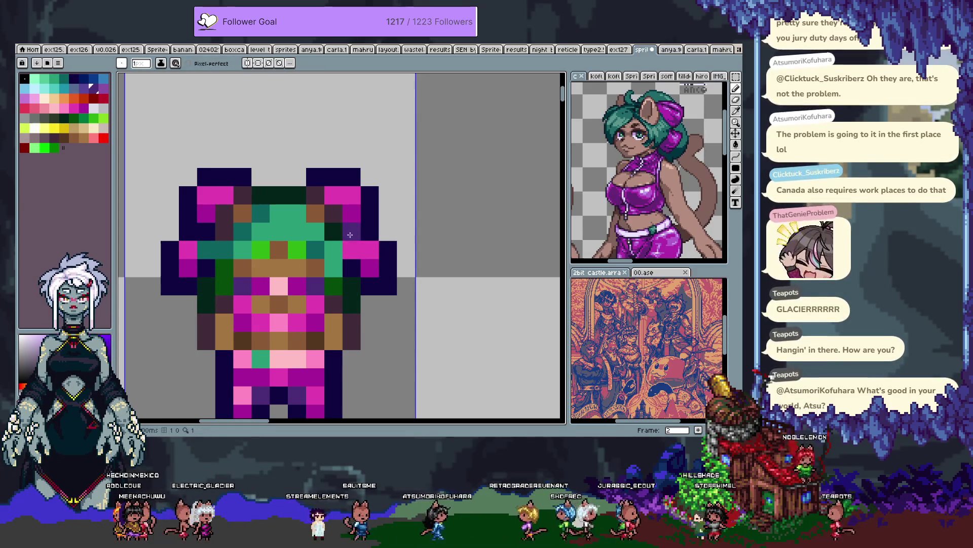
pyautogui.click(205, 230)
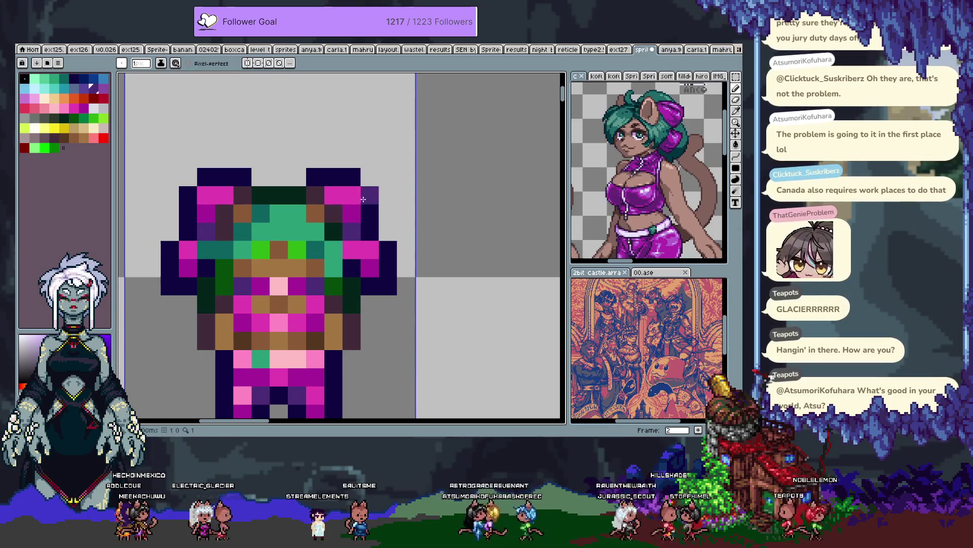
pyautogui.keyDown('alt'); pyautogui.click(313, 213); pyautogui.keyUp('alt')
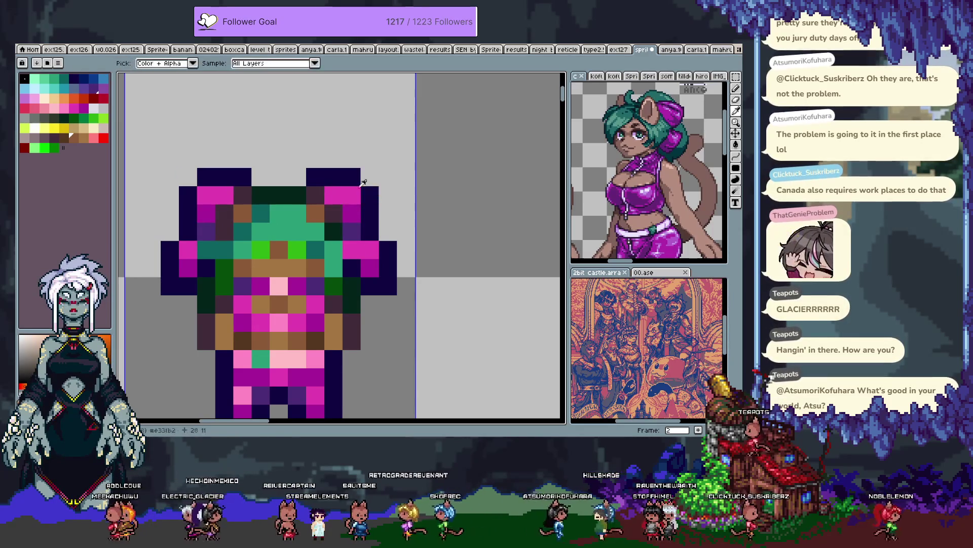
pyautogui.keyDown('alt'); pyautogui.click(315, 195); pyautogui.keyUp('alt')
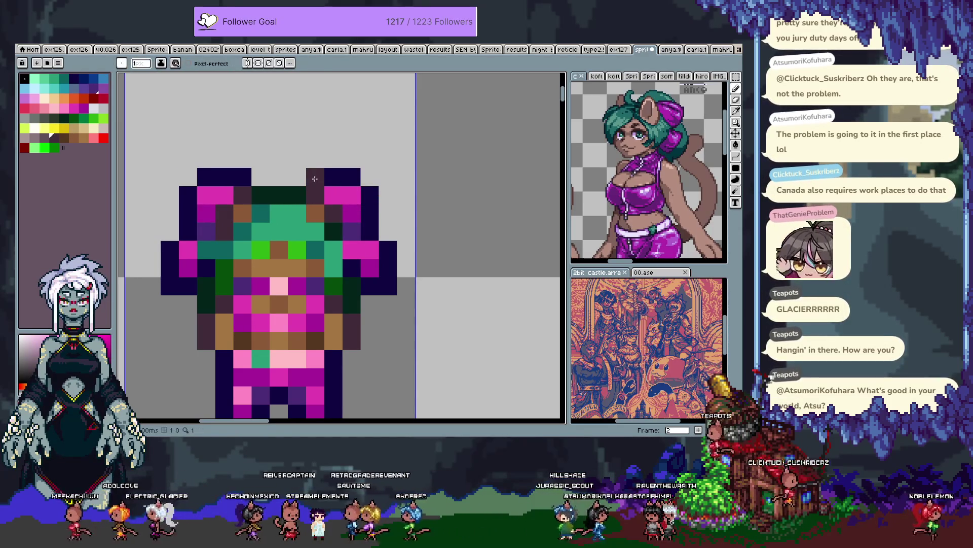
pyautogui.scroll(-3, 312, 211)
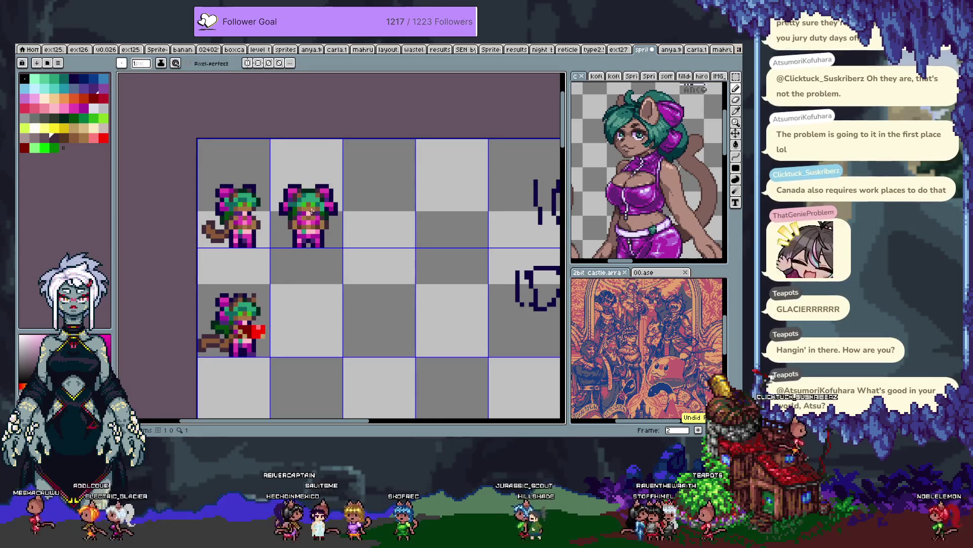
# Step: Recentre the second sprite and paint a dark purple pixel beside the hip
pyautogui.scroll(3, 319, 199)
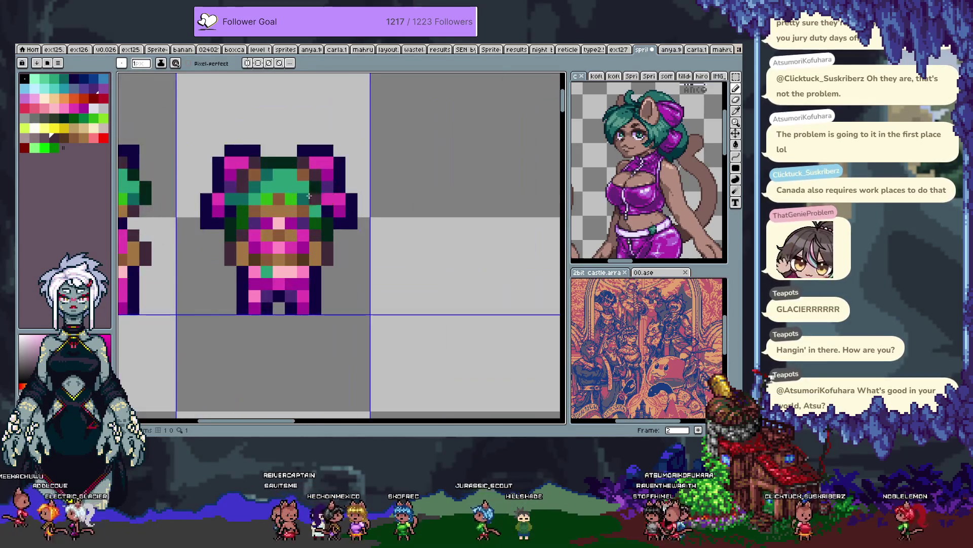
pyautogui.moveTo(253, 138); pyautogui.dragTo(294, 149)
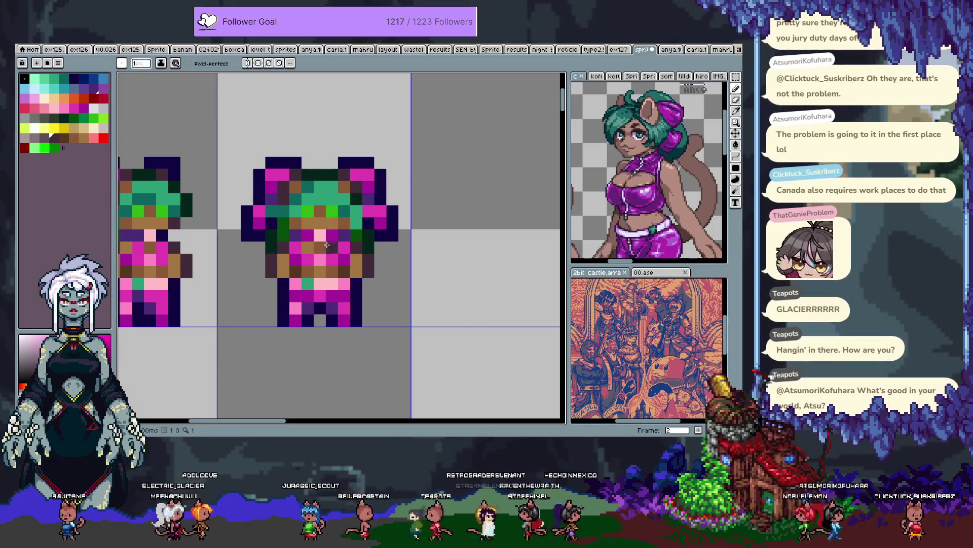
pyautogui.scroll(2, 331, 234)
pyautogui.press('i')
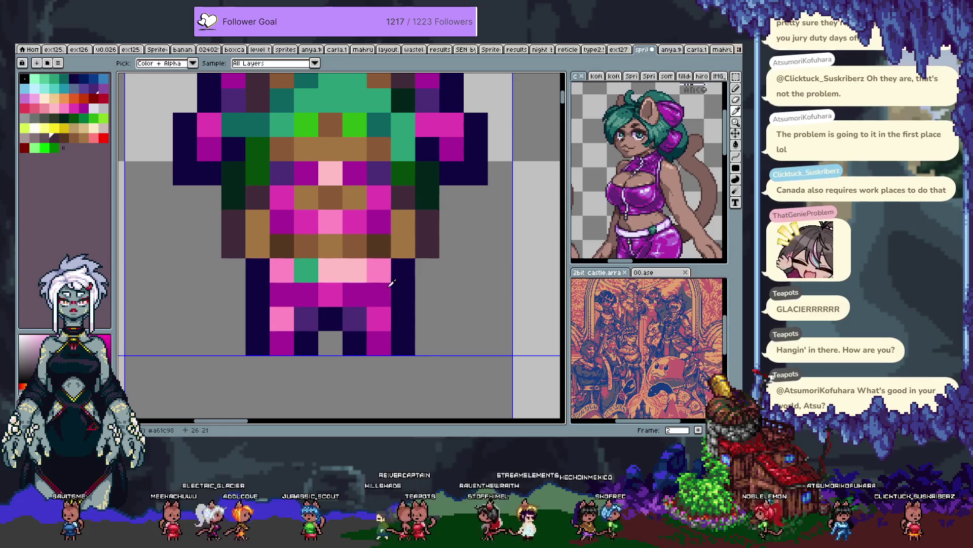
pyautogui.click(306, 318)
pyautogui.press('b')
pyautogui.click(257, 270)
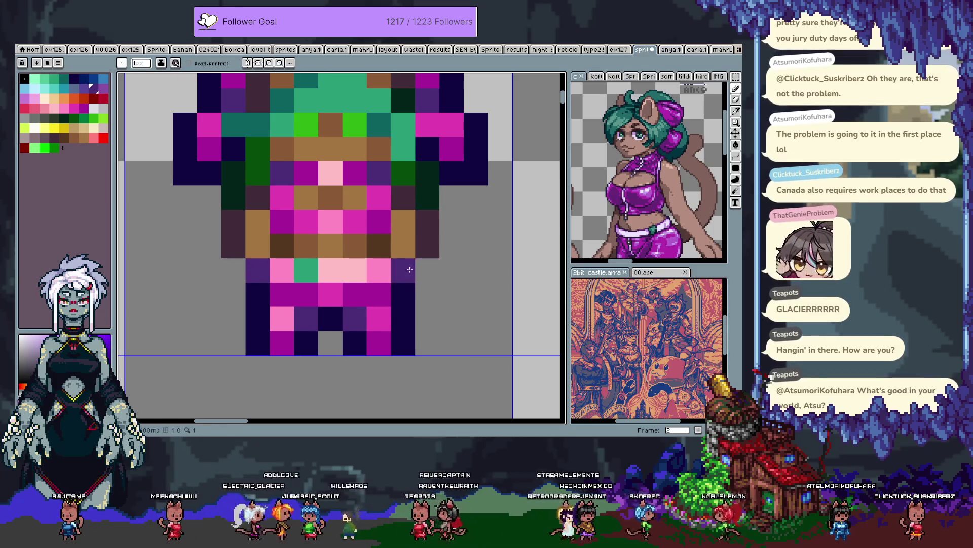
# Step: Draw a teal hair tuft on top of the head, comparing it with undo and redo
pyautogui.scroll(-3, 478, 269)
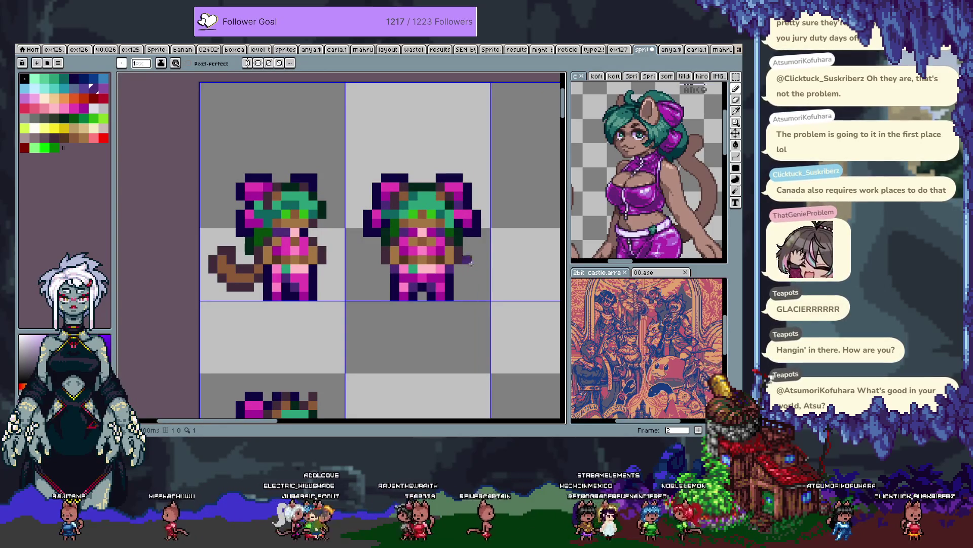
pyautogui.scroll(3, 436, 184)
pyautogui.keyDown('alt'); pyautogui.click(356, 201); pyautogui.keyUp('alt')
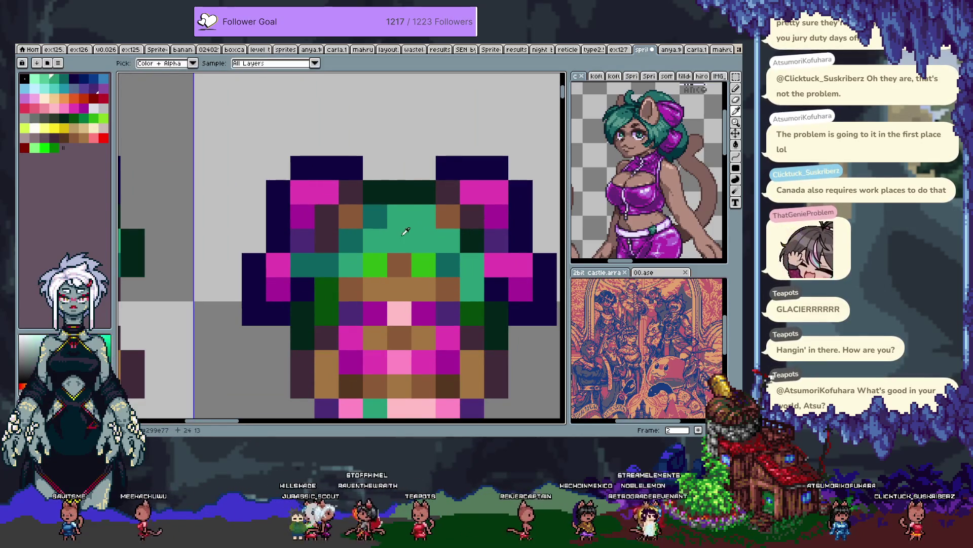
pyautogui.moveTo(375, 192); pyautogui.dragTo(375, 167)
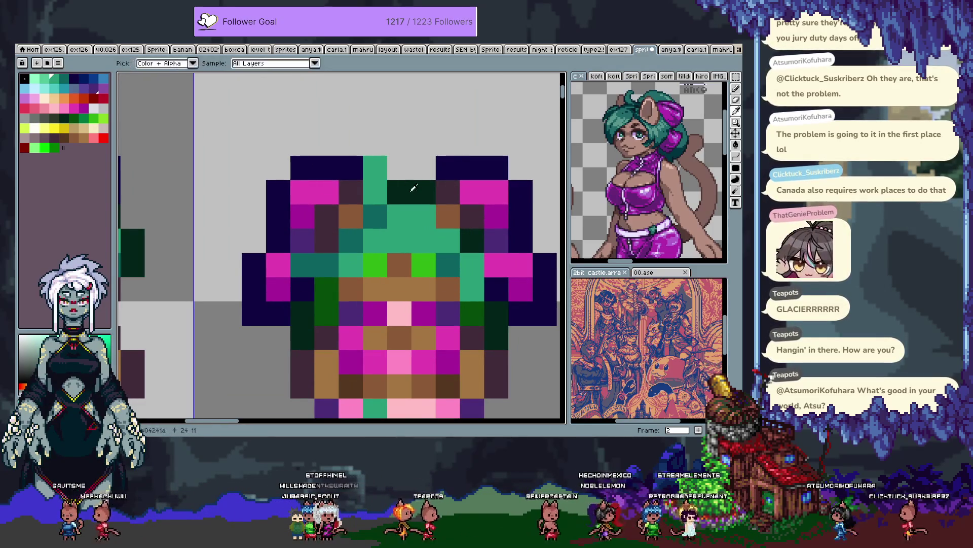
pyautogui.keyDown('alt'); pyautogui.click(397, 165); pyautogui.keyUp('alt')
pyautogui.click(397, 160)
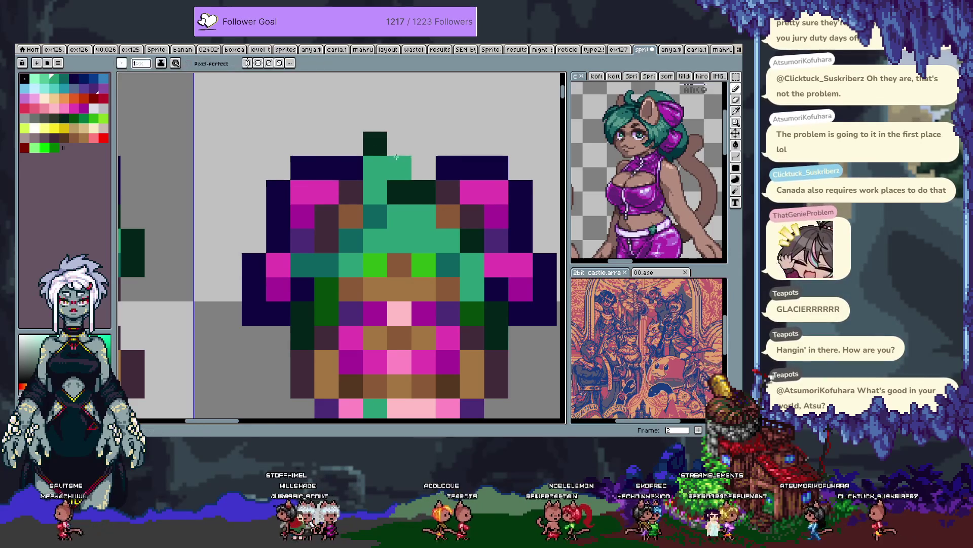
pyautogui.scroll(-2, 394, 157)
pyautogui.hotkey('ctrl', 'z')
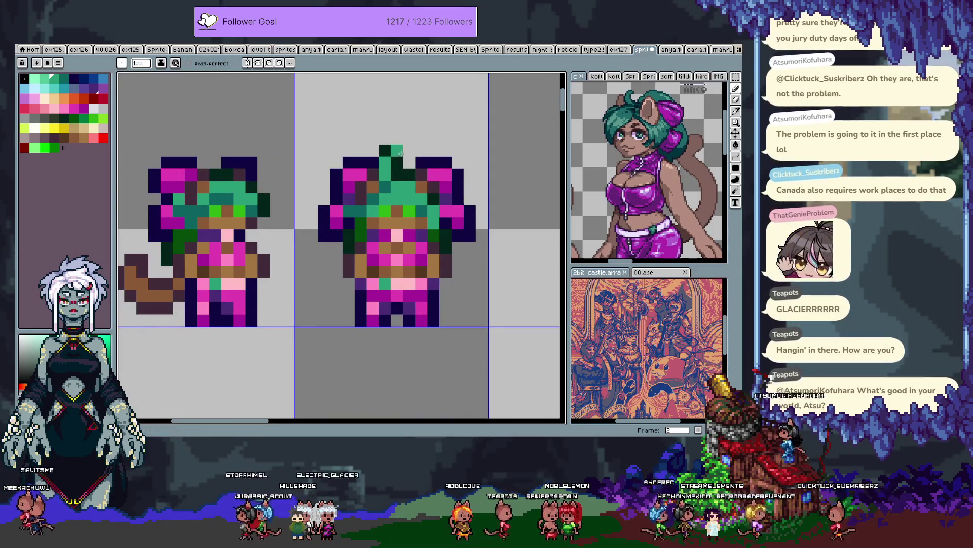
pyautogui.hotkey('ctrl', 'z')
pyautogui.hotkey('ctrl', 'y')
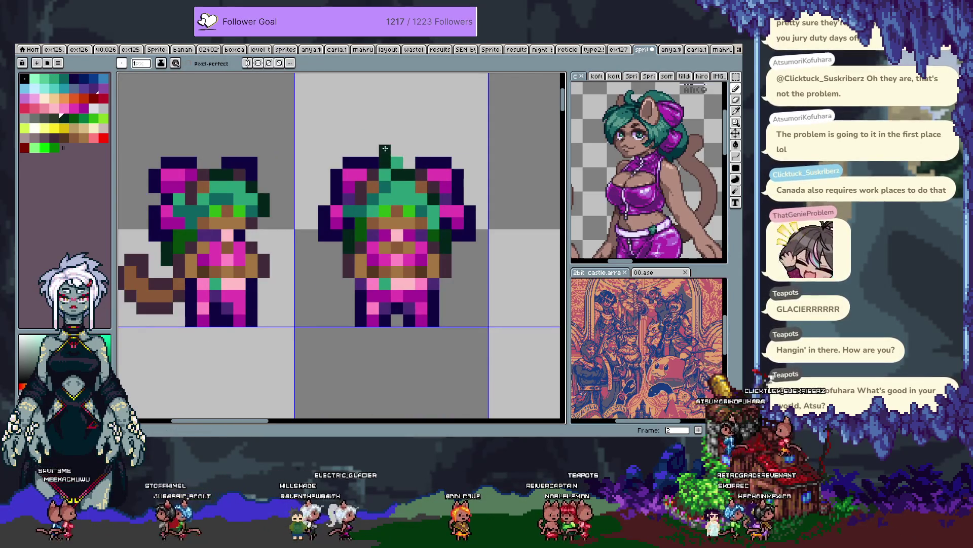
# Step: Sample dark and light teal from the hair and undo the last few hair pixels
pyautogui.scroll(-3, 407, 161)
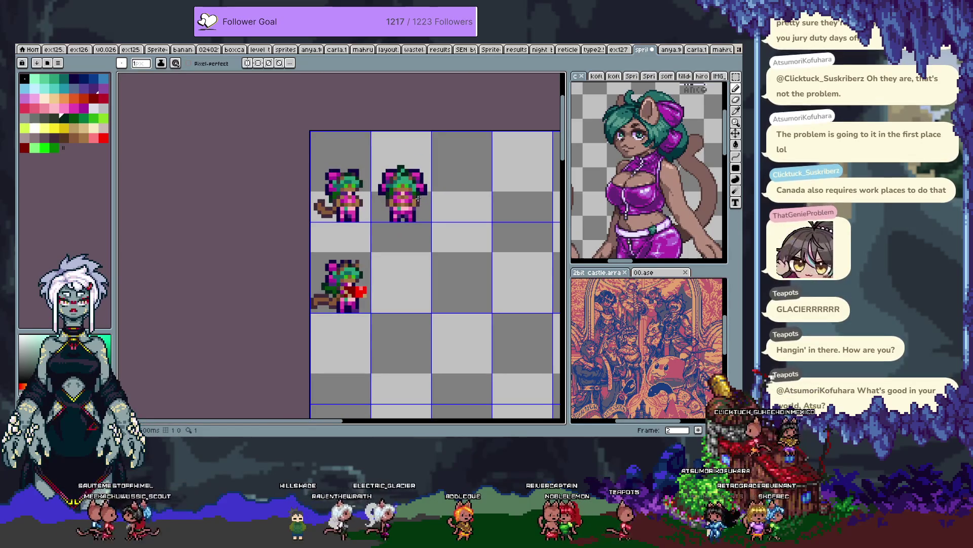
pyautogui.scroll(3, 419, 201)
pyautogui.press('b')
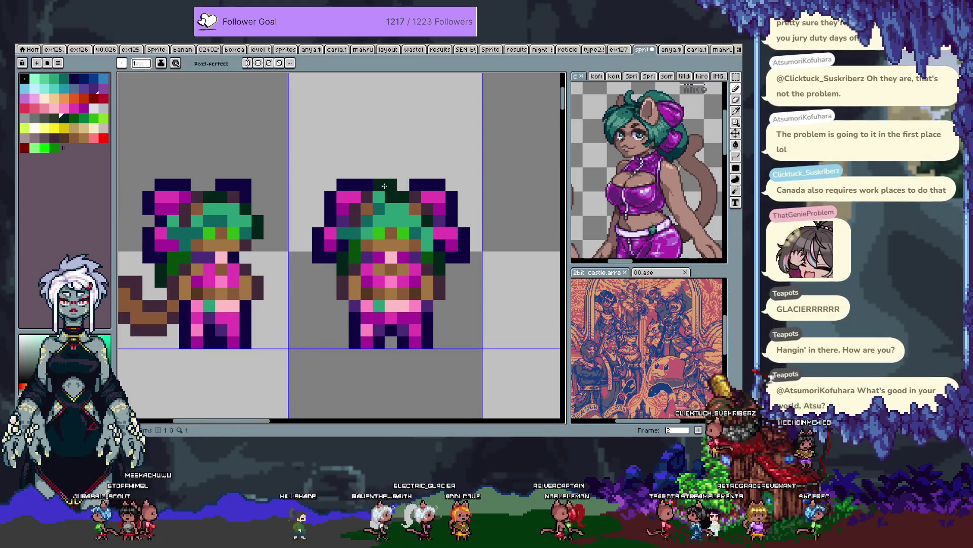
pyautogui.scroll(-3, 432, 196)
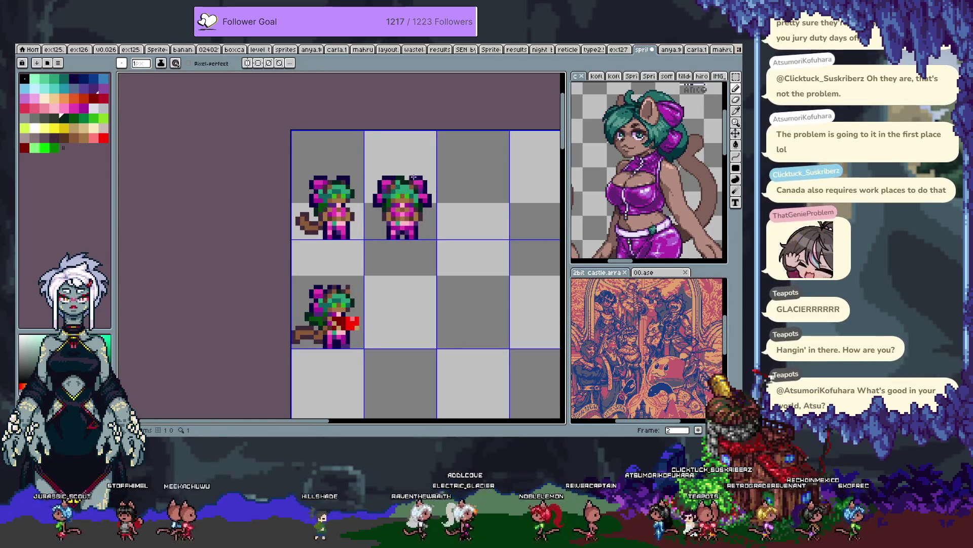
pyautogui.scroll(3, 415, 188)
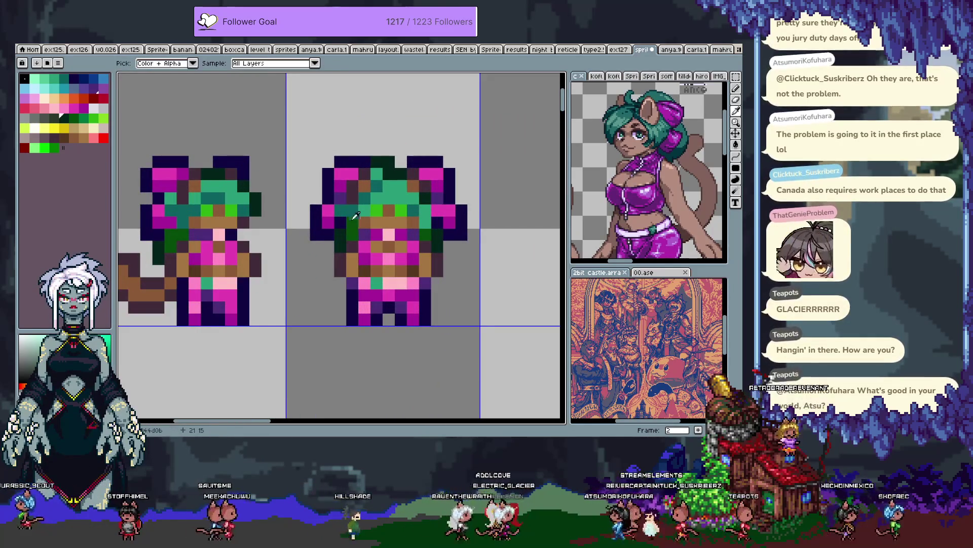
pyautogui.keyDown('alt'); pyautogui.click(381, 197); pyautogui.keyUp('alt')
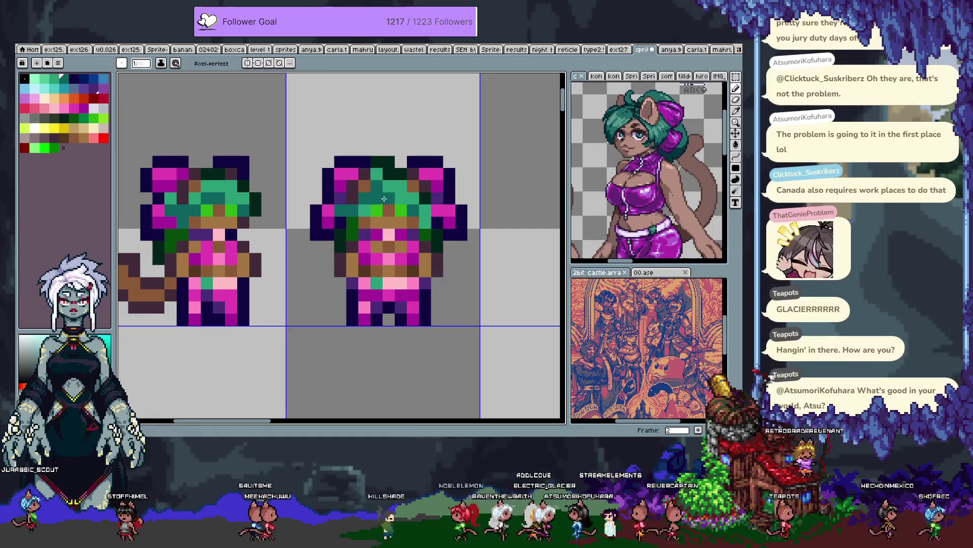
pyautogui.keyDown('alt'); pyautogui.click(367, 196); pyautogui.keyUp('alt')
pyautogui.hotkey('ctrl', 'z')
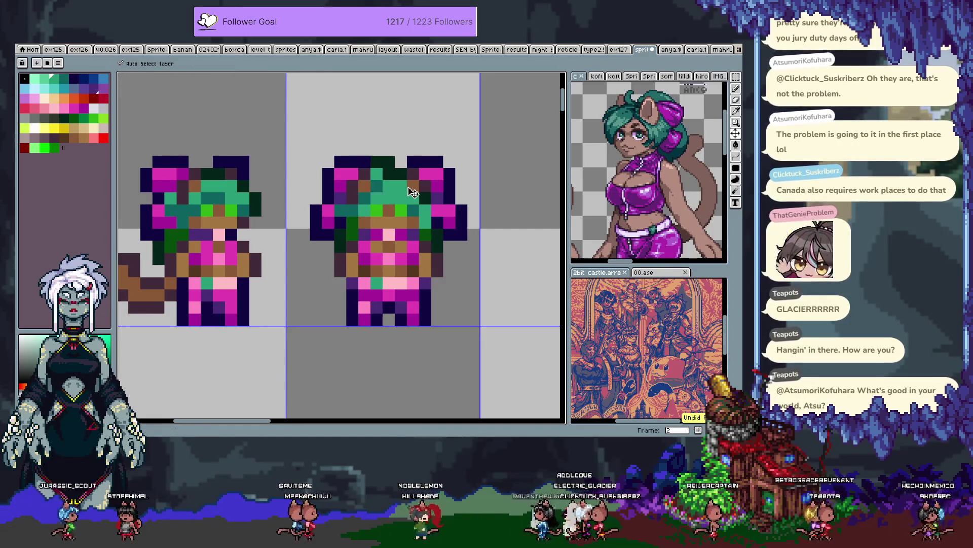
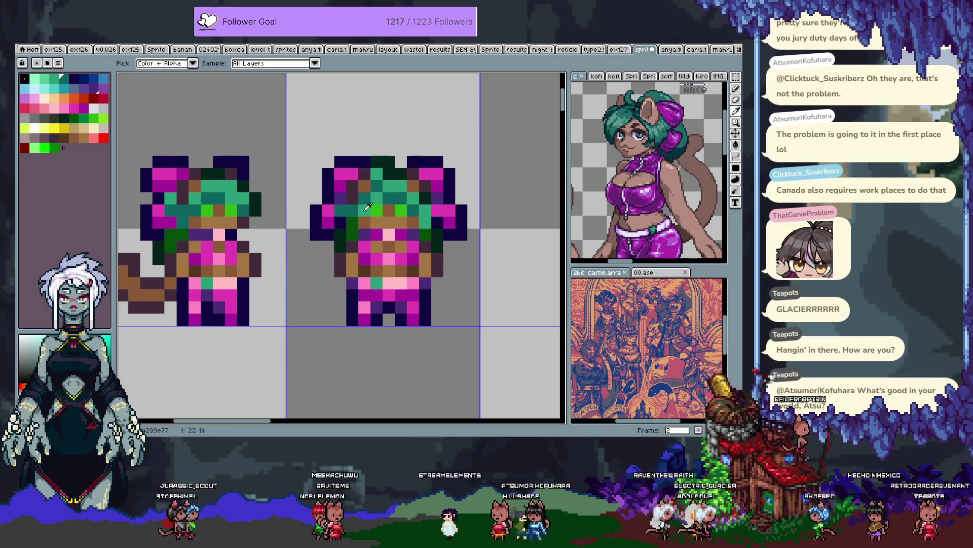
# Step: Sample the teal hair colour, then paint magenta pixels onto the green-haired sprite
pyautogui.keyDown('alt'); pyautogui.click(350, 210); pyautogui.keyUp('alt')
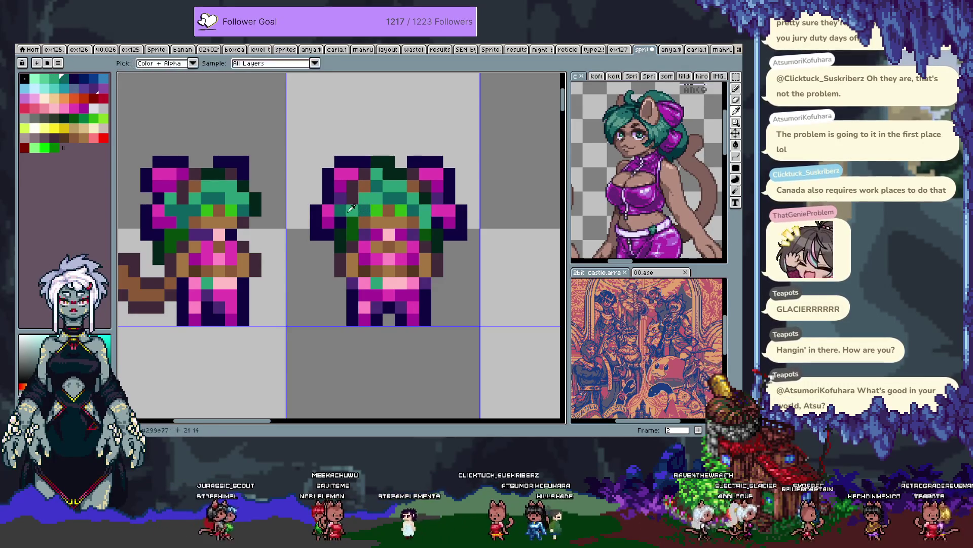
pyautogui.scroll(-3, 407, 245)
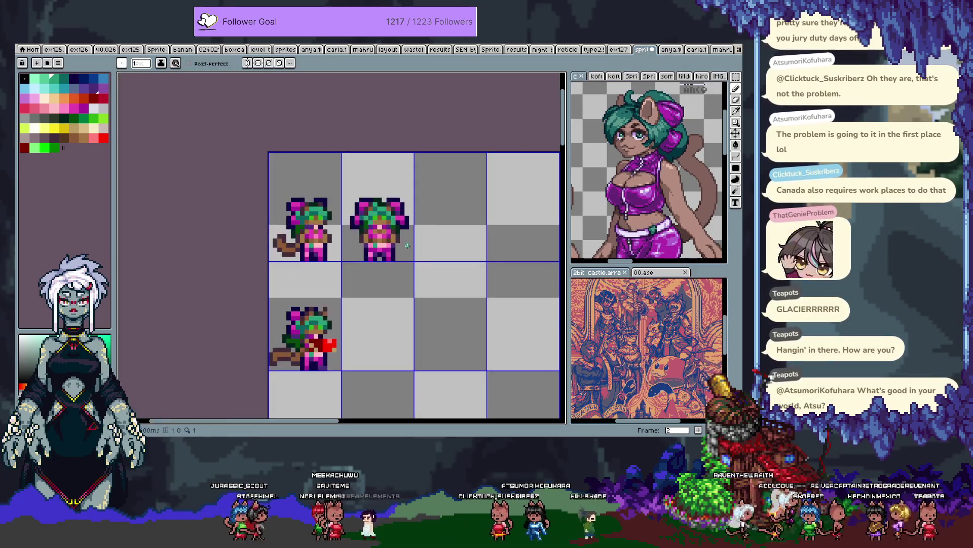
pyautogui.press('ctrl')
pyautogui.scroll(3, 401, 224)
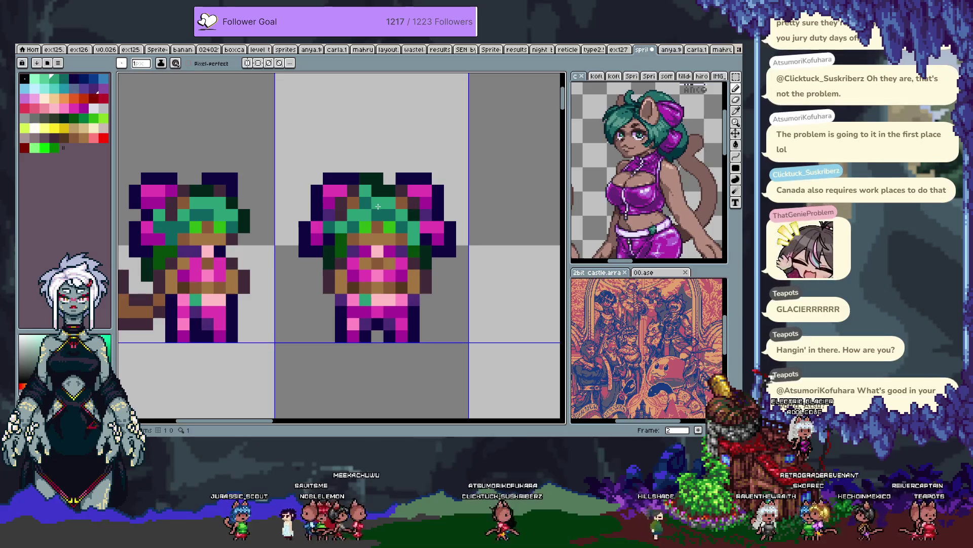
pyautogui.scroll(-3, 378, 210)
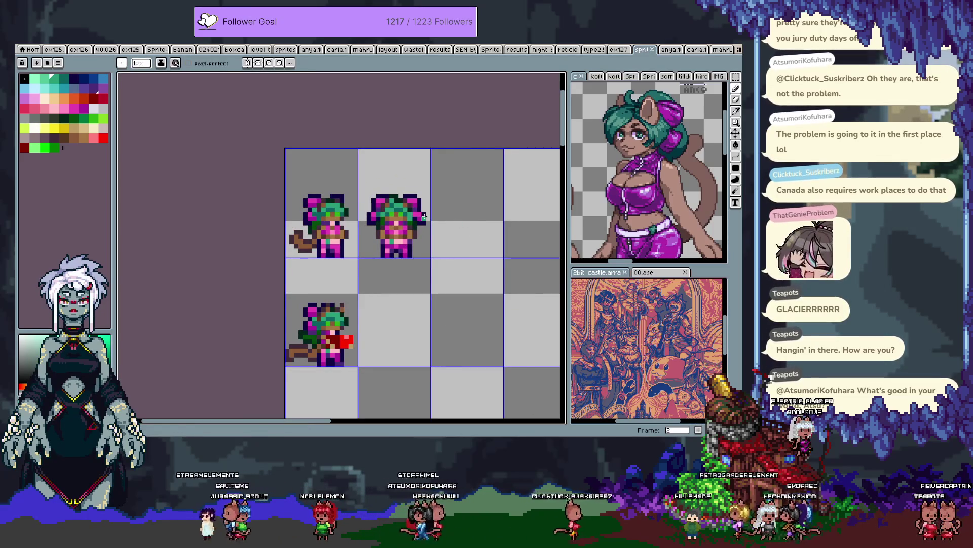
pyautogui.scroll(3, 378, 228)
pyautogui.keyDown('alt'); pyautogui.click(380, 226); pyautogui.keyUp('alt')
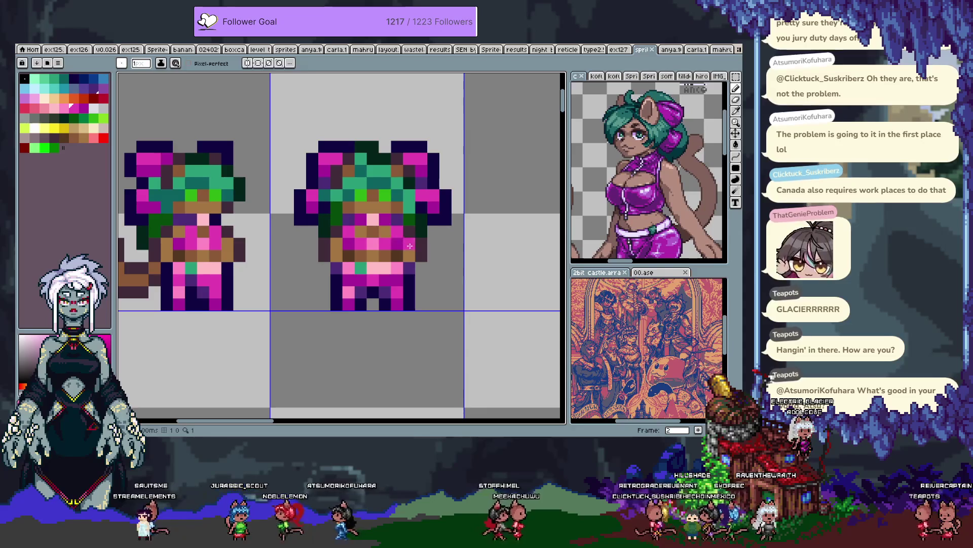
pyautogui.press('alt')
pyautogui.keyDown('alt'); pyautogui.click(353, 265); pyautogui.keyUp('alt')
pyautogui.click(361, 219)
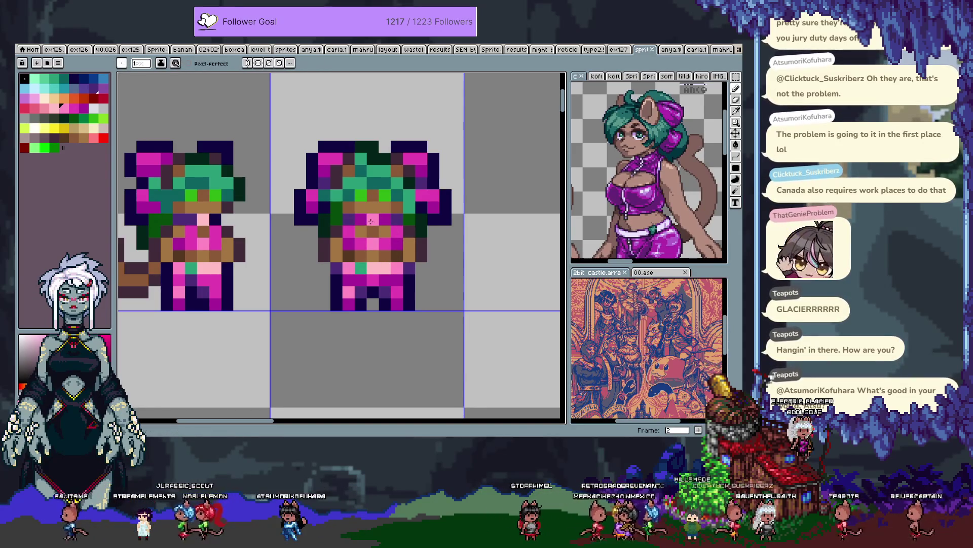
# Step: Pick a different magenta shade, pan across the sheet and advance to frame 3
pyautogui.keyDown('alt'); pyautogui.click(351, 220); pyautogui.keyUp('alt')
pyautogui.scroll(-3, 471, 217)
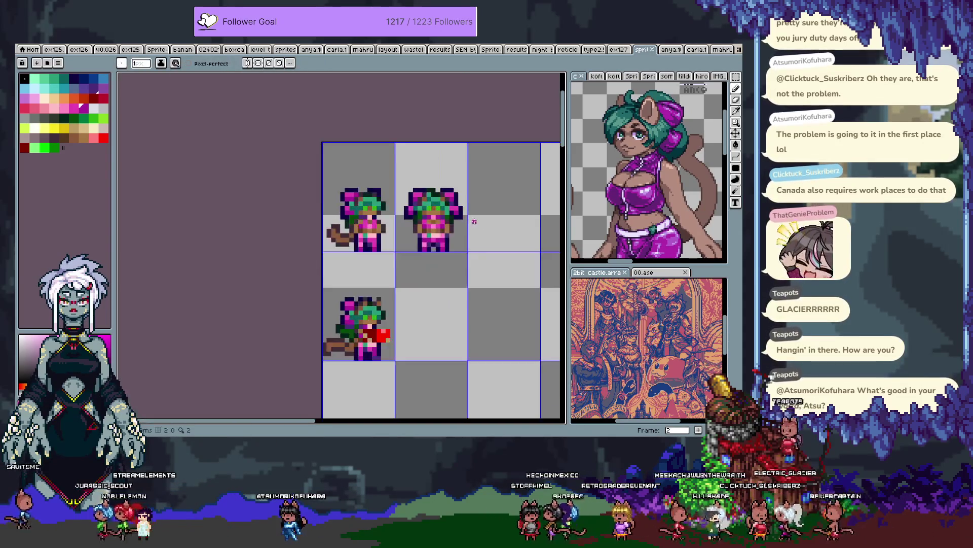
pyautogui.moveTo(461, 218)
pyautogui.mouseDown()
pyautogui.moveTo(484, 230)
pyautogui.moveTo(367, 220)
pyautogui.mouseUp()
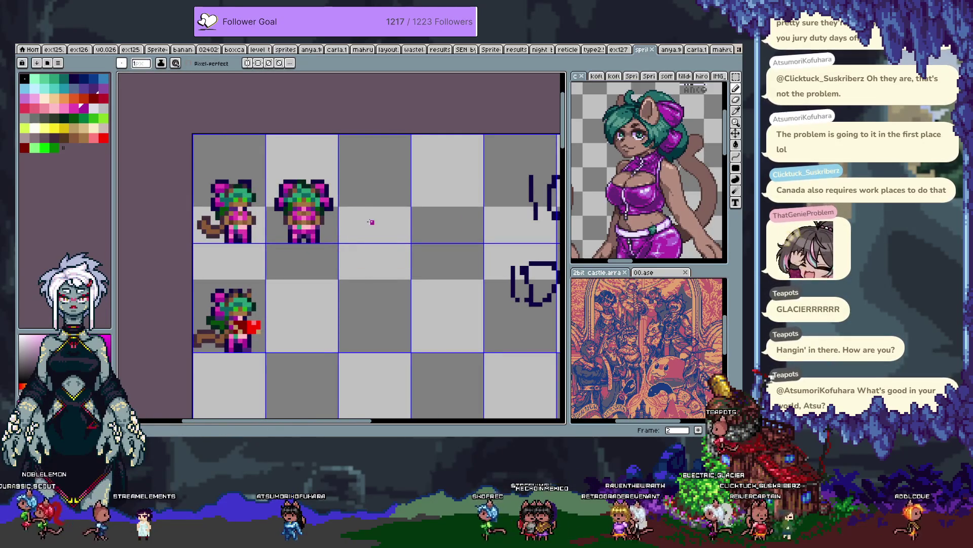
pyautogui.scroll(-1, 371, 222)
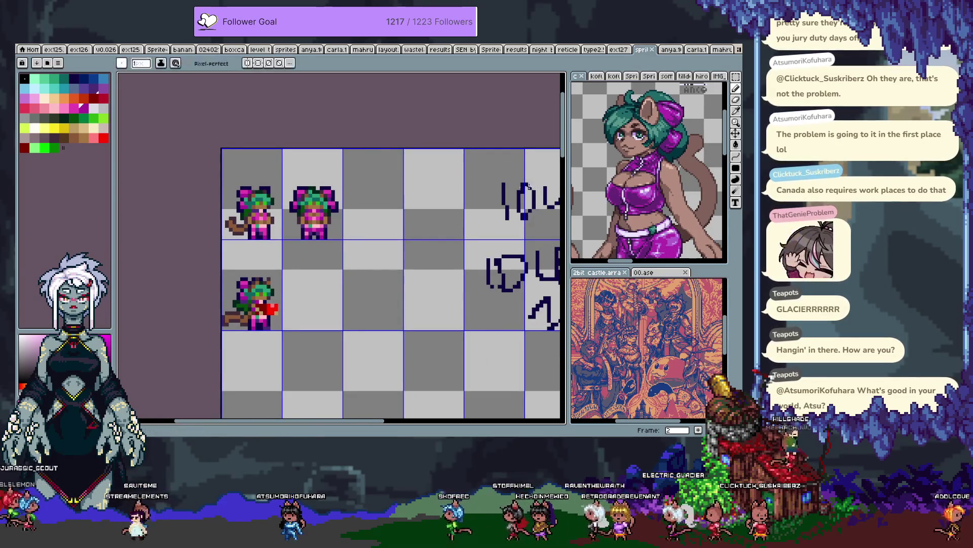
pyautogui.press('Right')
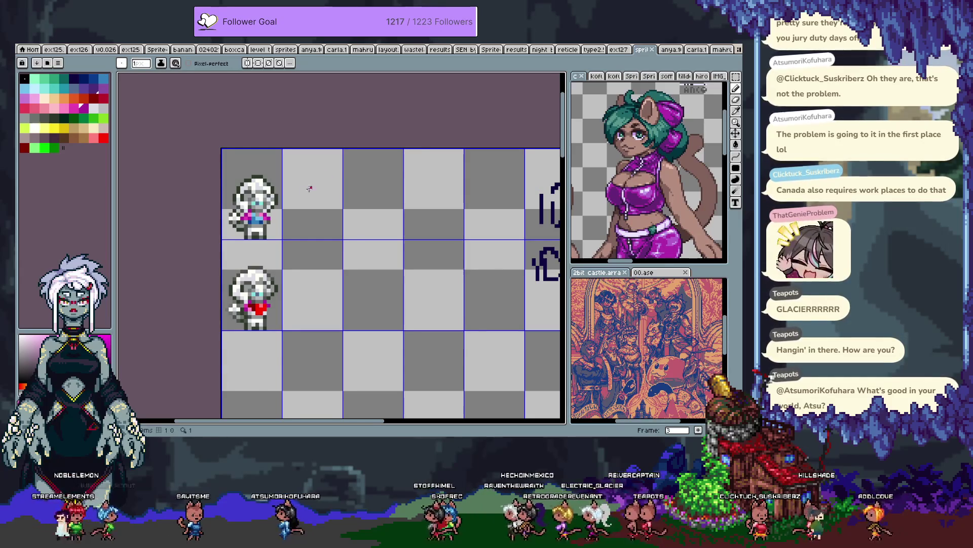
# Step: Browse the reference sheet to find the white-haired sprite artwork
pyautogui.scroll(1, 278, 198)
pyautogui.click(608, 95)
pyautogui.scroll(-3, 608, 95)
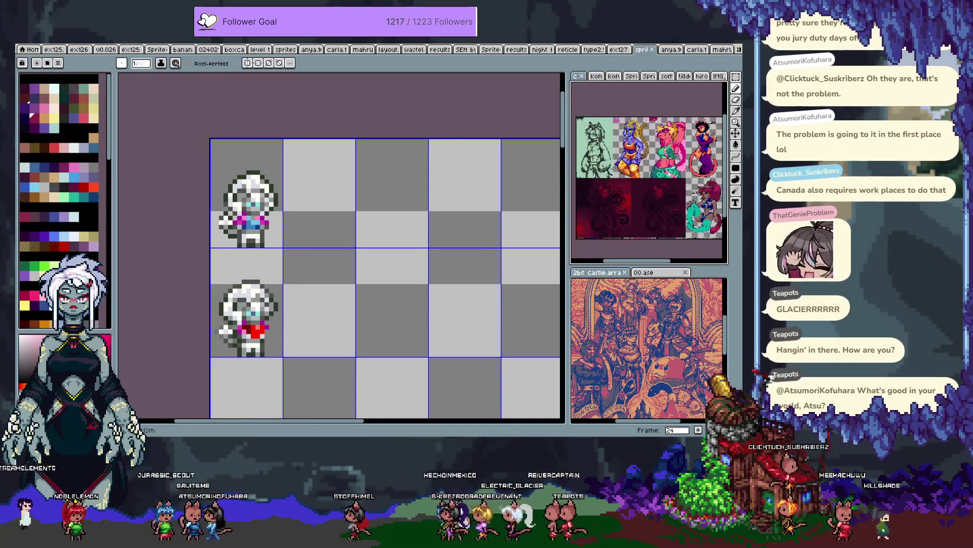
pyautogui.scroll(3, 666, 195)
pyautogui.moveTo(666, 195)
pyautogui.mouseDown()
pyautogui.moveTo(657, 163)
pyautogui.moveTo(670, 171)
pyautogui.mouseUp()
pyautogui.scroll(3, 664, 173)
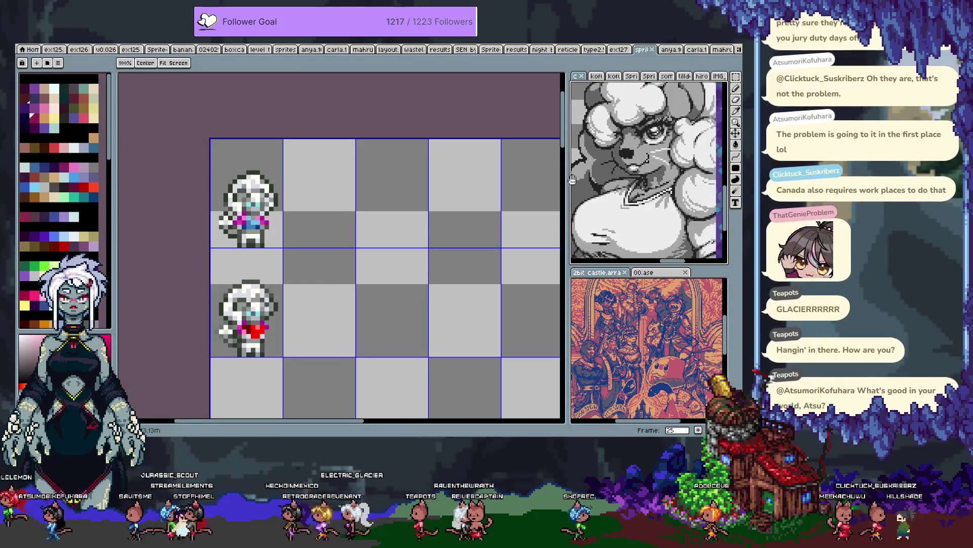
pyautogui.scroll(1, 299, 197)
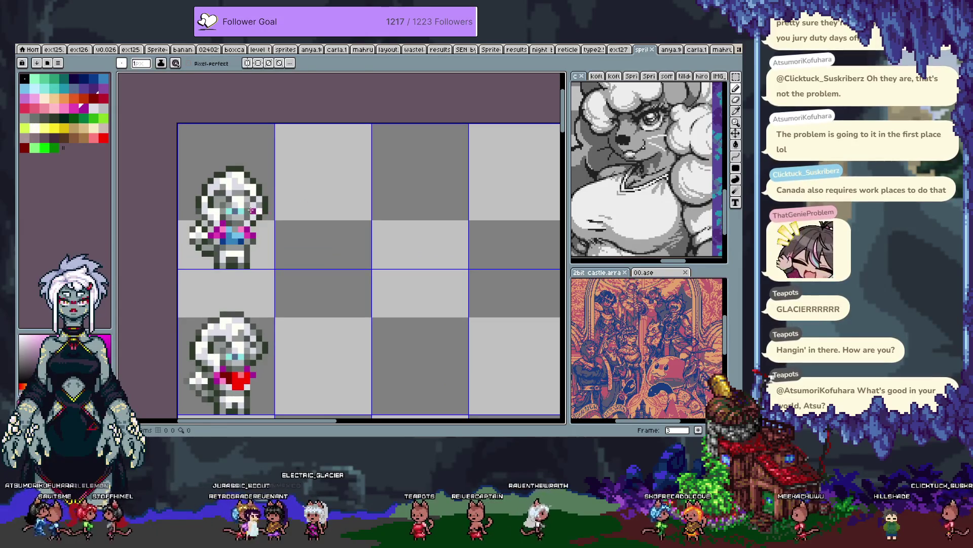
# Step: Paste the white-haired sprite copy into the top row's second cell and commit it
pyautogui.hotkey('ctrl', 'v')
pyautogui.click(337, 205)
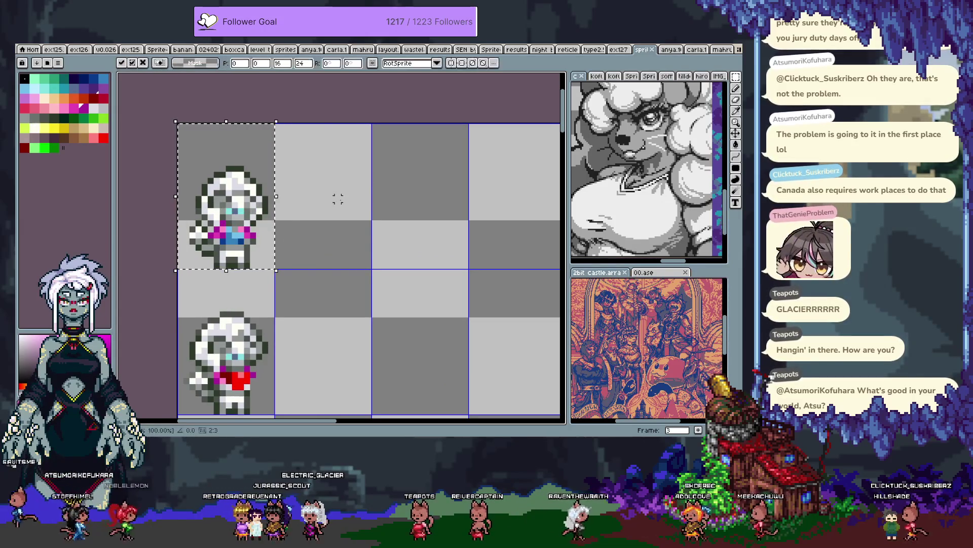
pyautogui.hotkey('ctrl', 'v')
pyautogui.scroll(1, 350, 206)
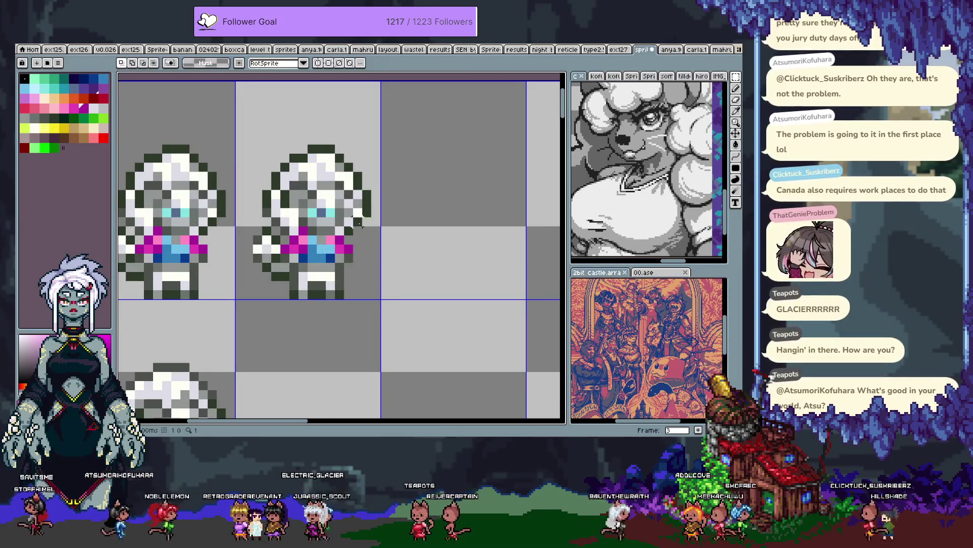
pyautogui.scroll(1, 357, 222)
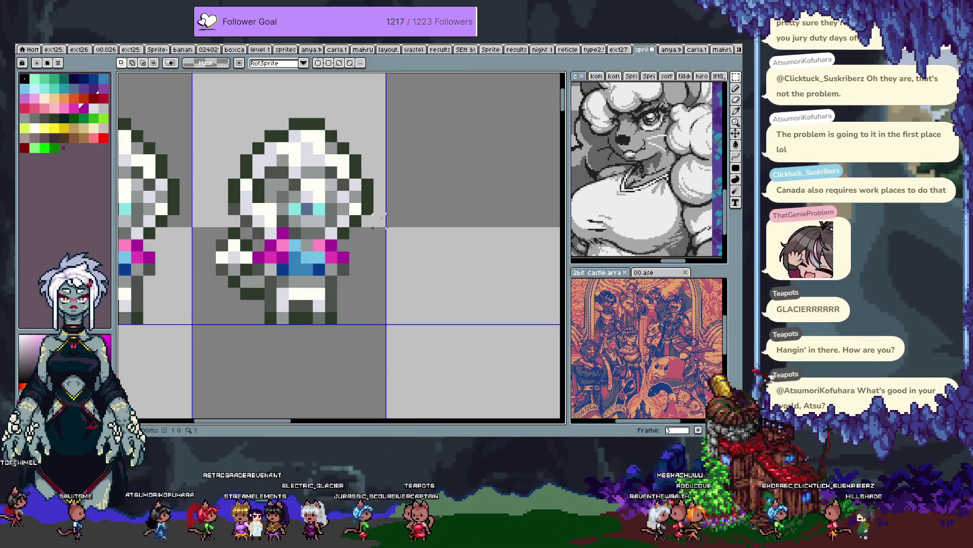
# Step: Choose dark grey as the pencil colour for further edits
pyautogui.press('b')
pyautogui.keyDown('alt'); pyautogui.click(333, 298); pyautogui.keyUp('alt')
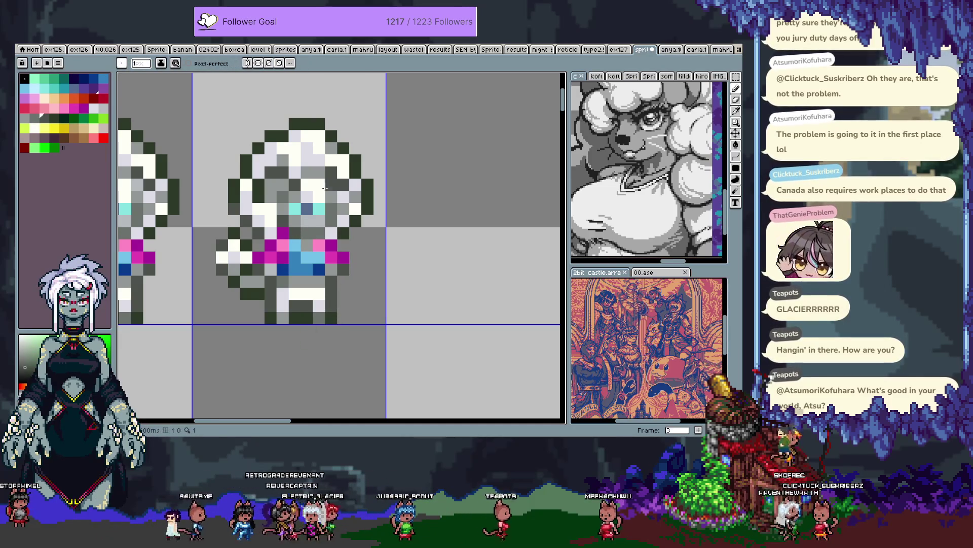
pyautogui.press('m')
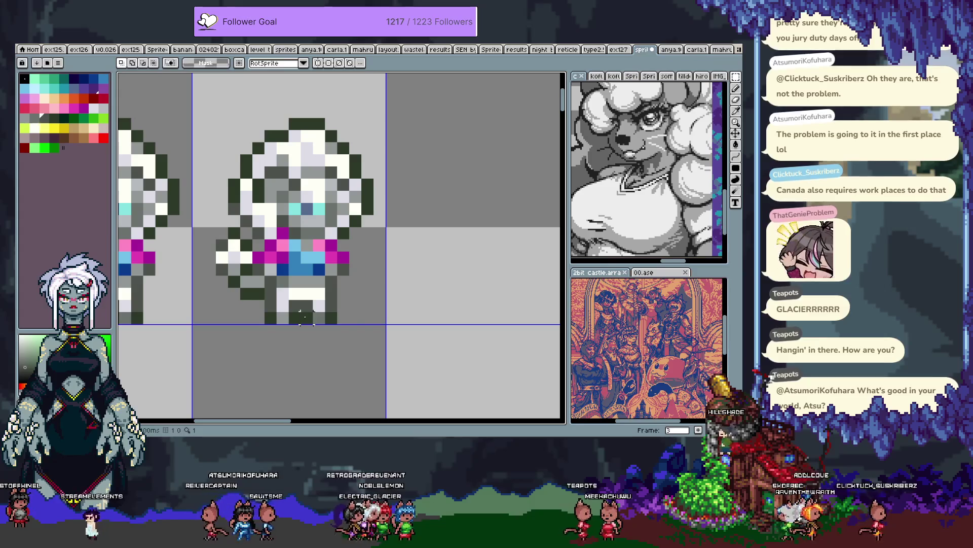
# Step: Select the copy's lower right leg and move it one pixel right
pyautogui.moveTo(343, 245)
pyautogui.mouseDown()
pyautogui.moveTo(304, 319)
pyautogui.moveTo(334, 279)
pyautogui.mouseUp()
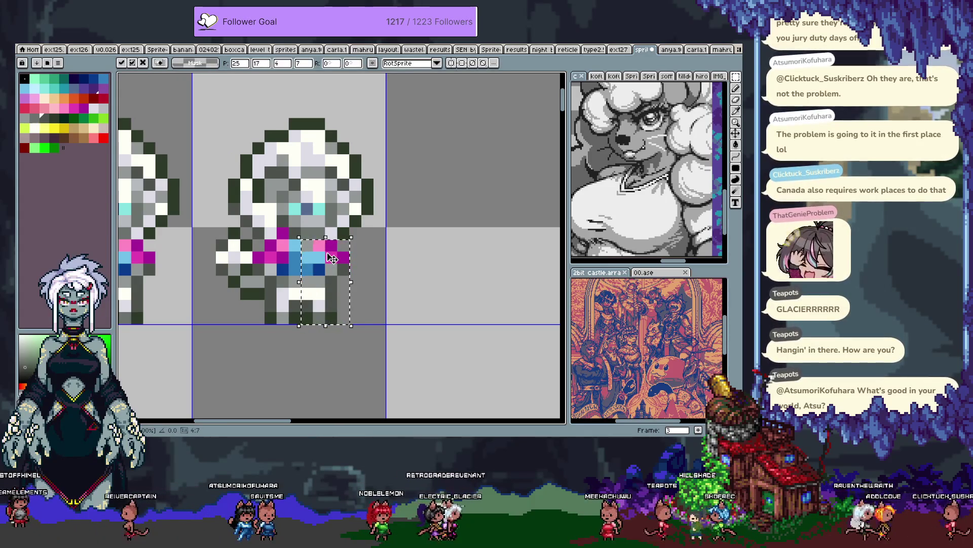
pyautogui.moveTo(351, 274); pyautogui.dragTo(300, 325)
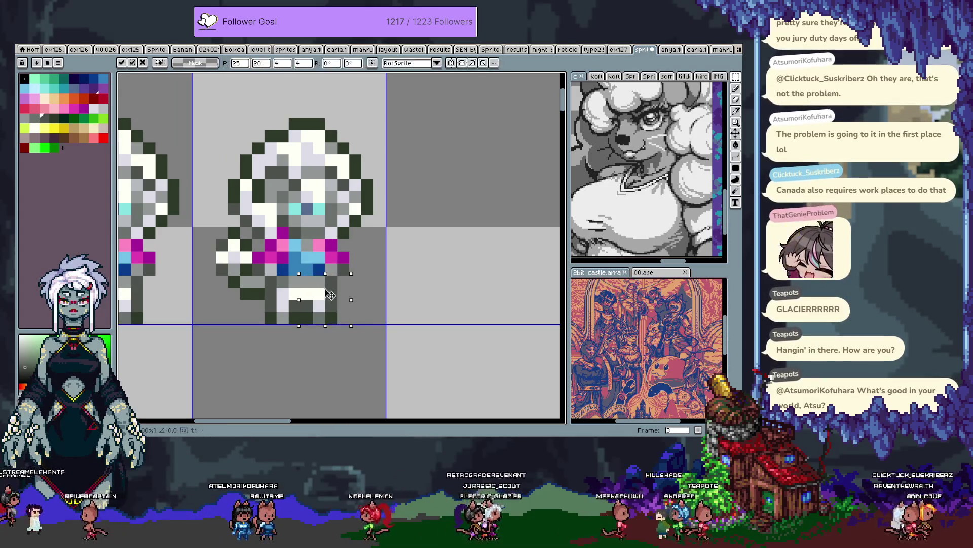
pyautogui.moveTo(333, 290); pyautogui.dragTo(345, 290)
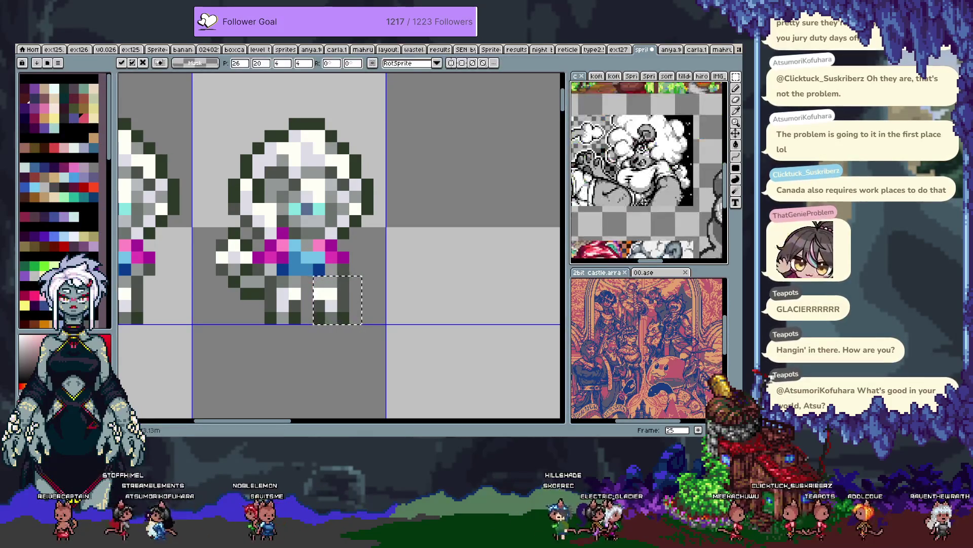
pyautogui.scroll(2, 359, 274)
pyautogui.hotkey('ctrl', 'd')
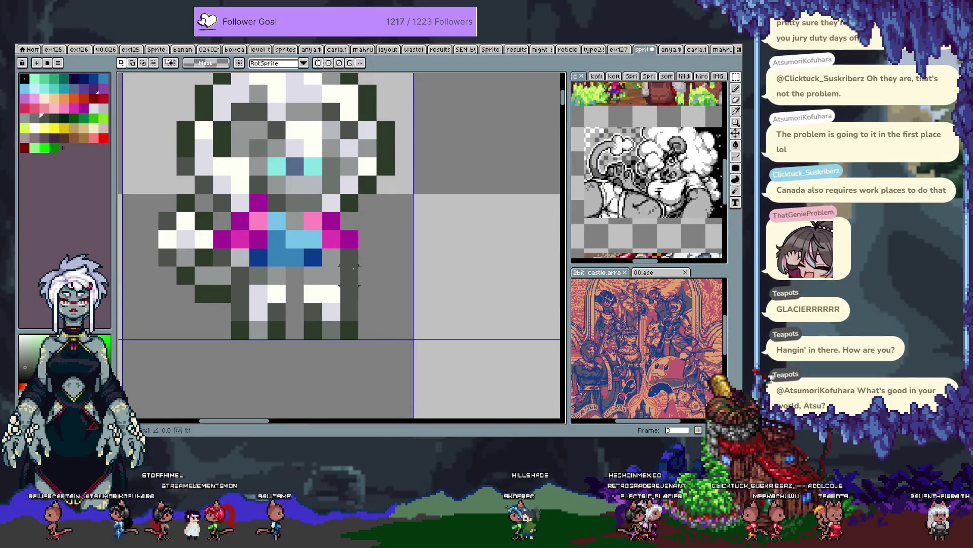
# Step: Paint a white pixel between the legs, undoing a stray grey pixel
pyautogui.press('i')
pyautogui.press('b')
pyautogui.click(314, 276)
pyautogui.rightClick(332, 278)
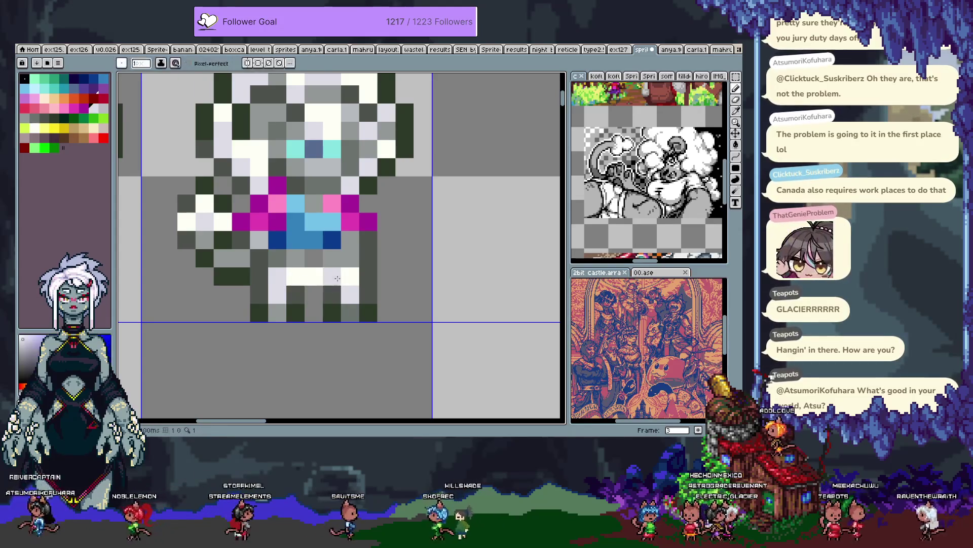
pyautogui.hotkey('ctrl', 'z')
pyautogui.press('i')
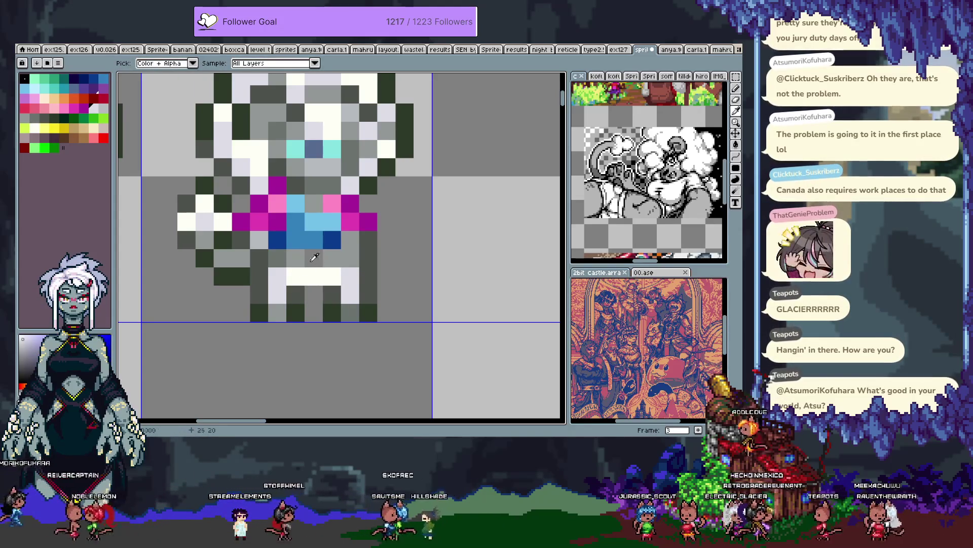
# Step: Paint magenta pixels on the copy's chest, undoing a stray one
pyautogui.press('b')
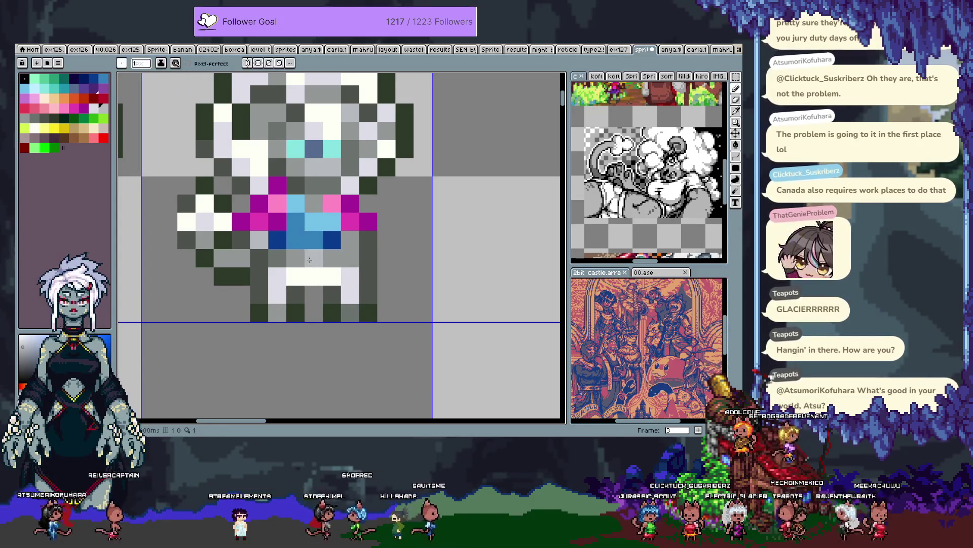
pyautogui.press('i')
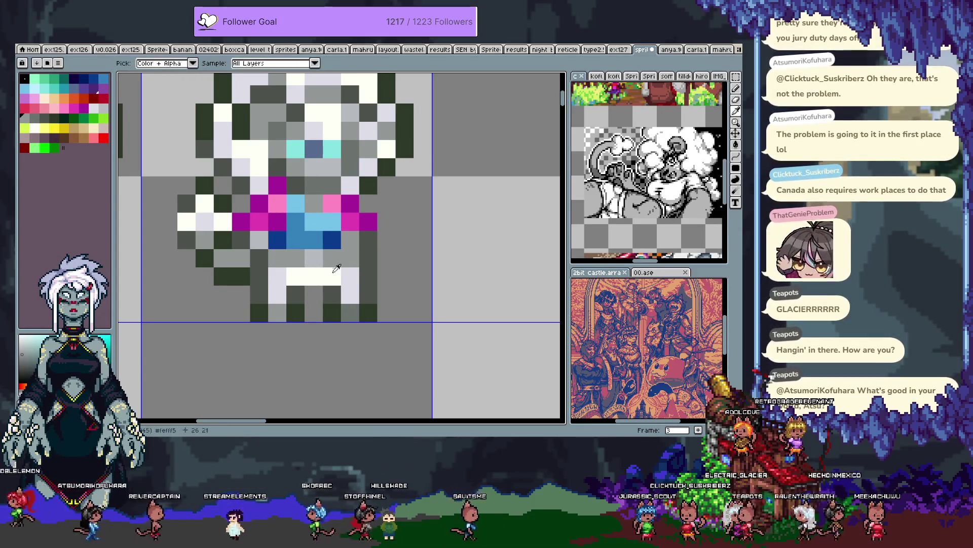
pyautogui.press('b')
pyautogui.scroll(1, 365, 259)
pyautogui.press('i')
pyautogui.scroll(1, 365, 243)
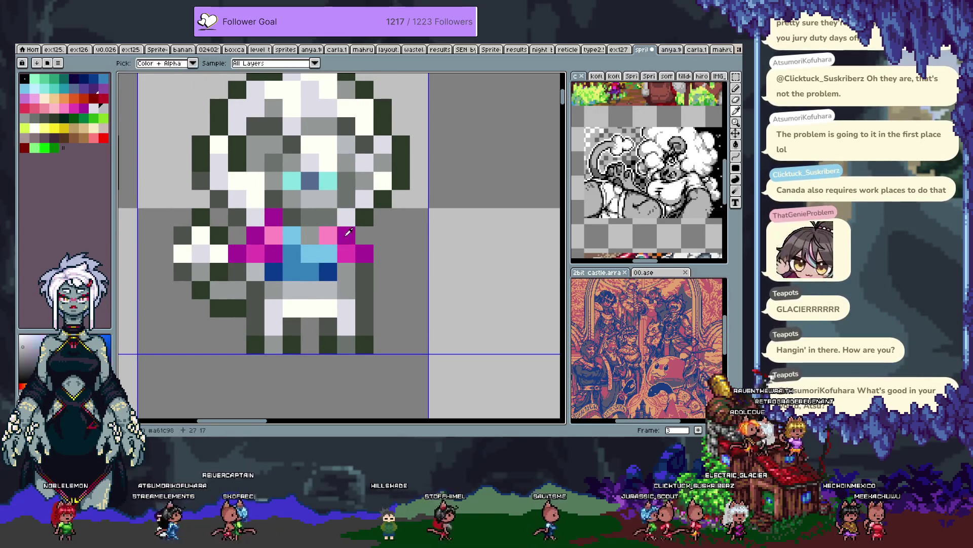
pyautogui.click(348, 231)
pyautogui.press('b')
pyautogui.click(372, 224)
pyautogui.hotkey('ctrl', 'z')
# Step: Sample grey to lighten dark pixels and add a dark blue body pixel
pyautogui.press('i')
pyautogui.click(334, 213)
pyautogui.press('b')
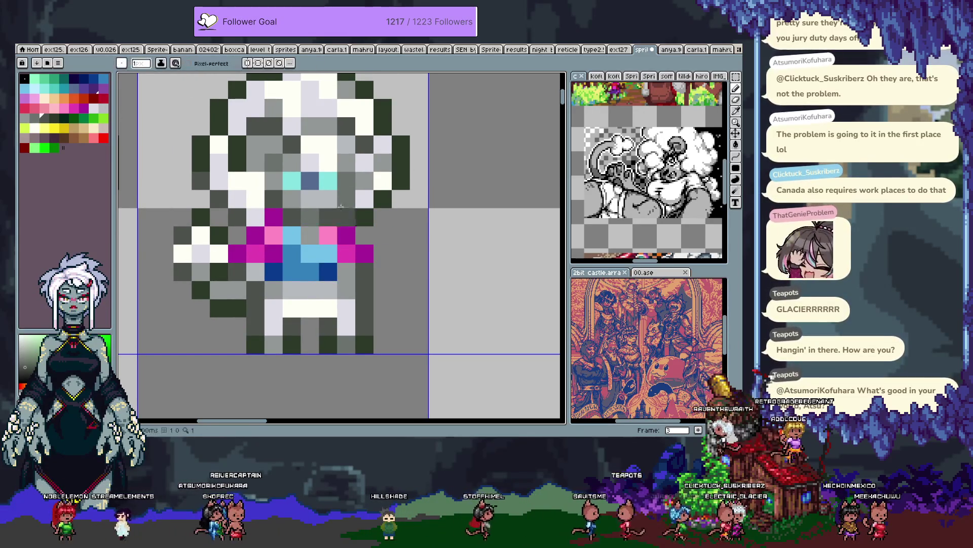
pyautogui.click(309, 204)
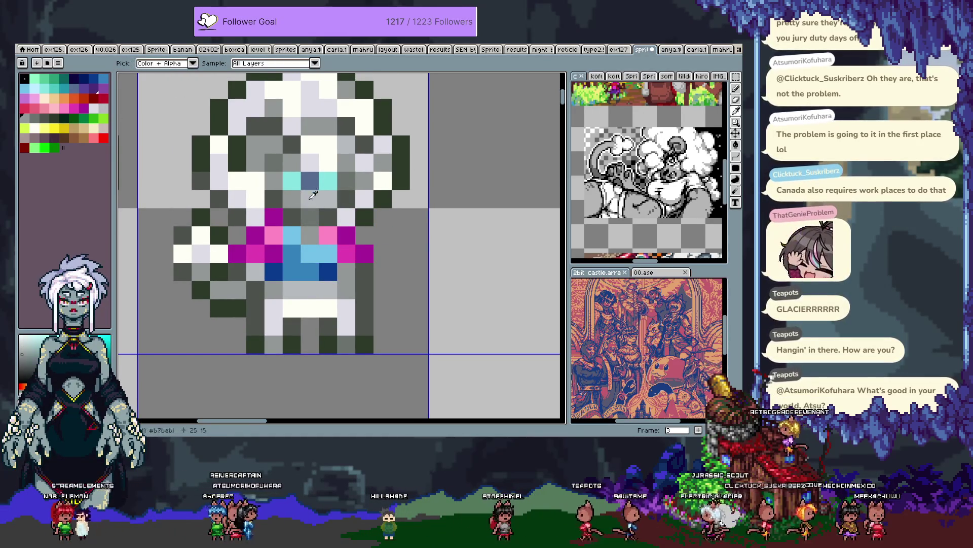
pyautogui.click(327, 272)
pyautogui.rightClick(310, 235)
pyautogui.press('i')
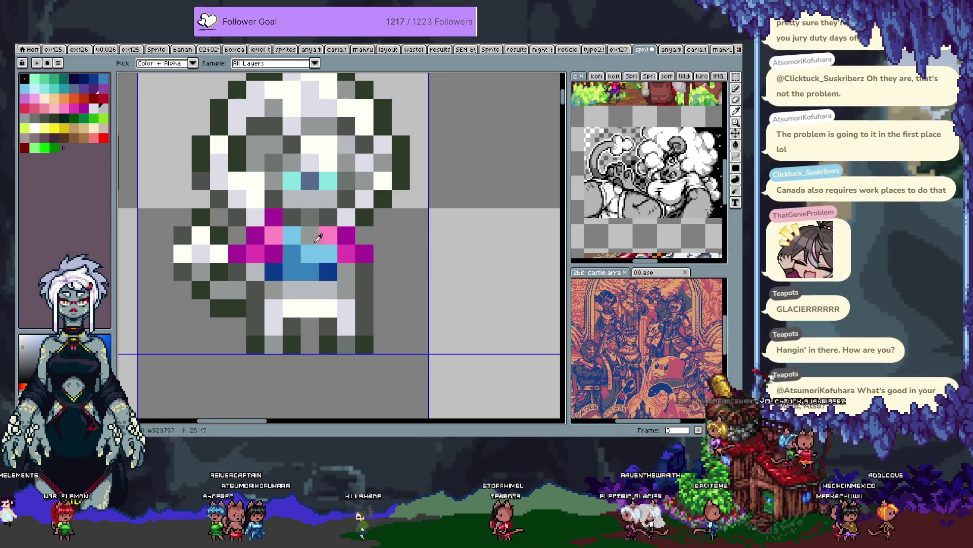
pyautogui.press('b')
# Step: Compare with the previous frame, then paint torso pixels light blue and dark blue
pyautogui.scroll(-1, 308, 223)
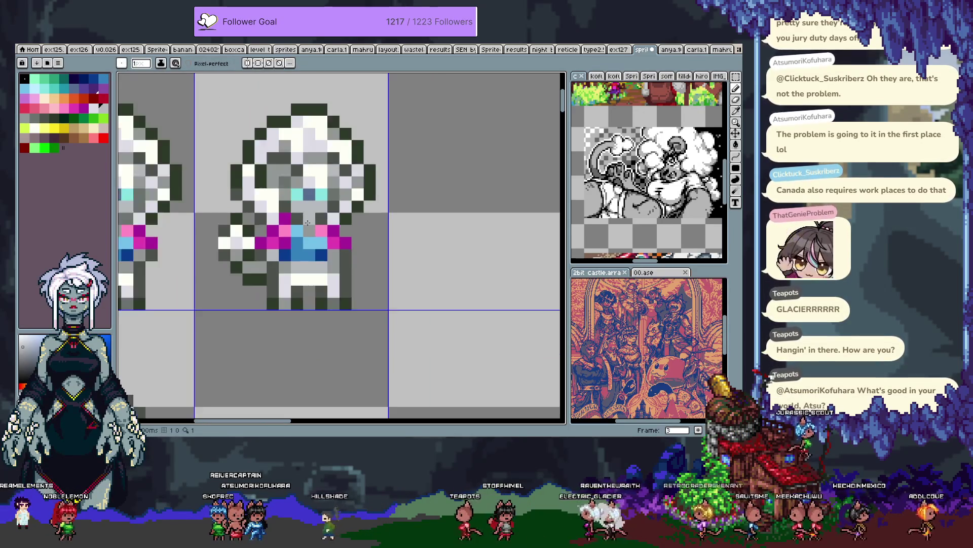
pyautogui.press(',')
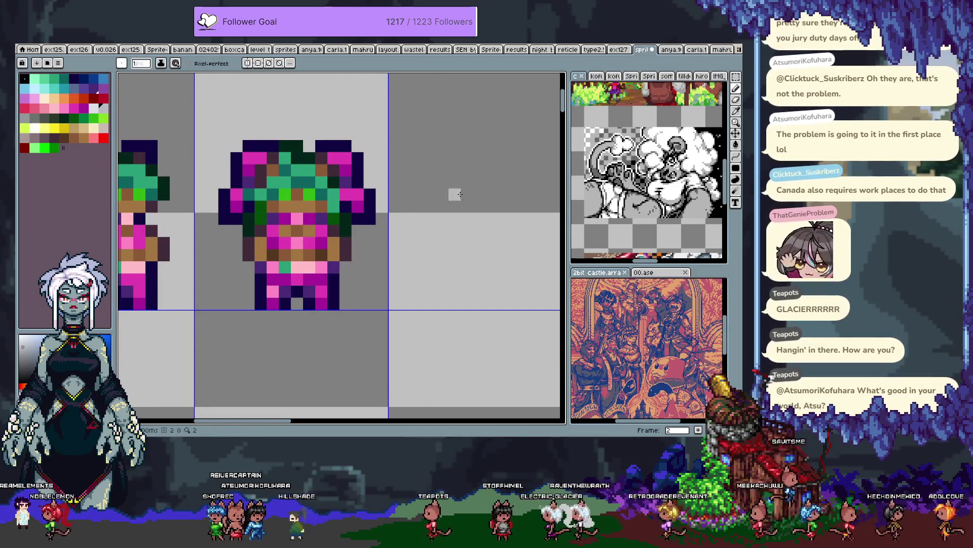
pyautogui.press('.')
pyautogui.scroll(1, 336, 239)
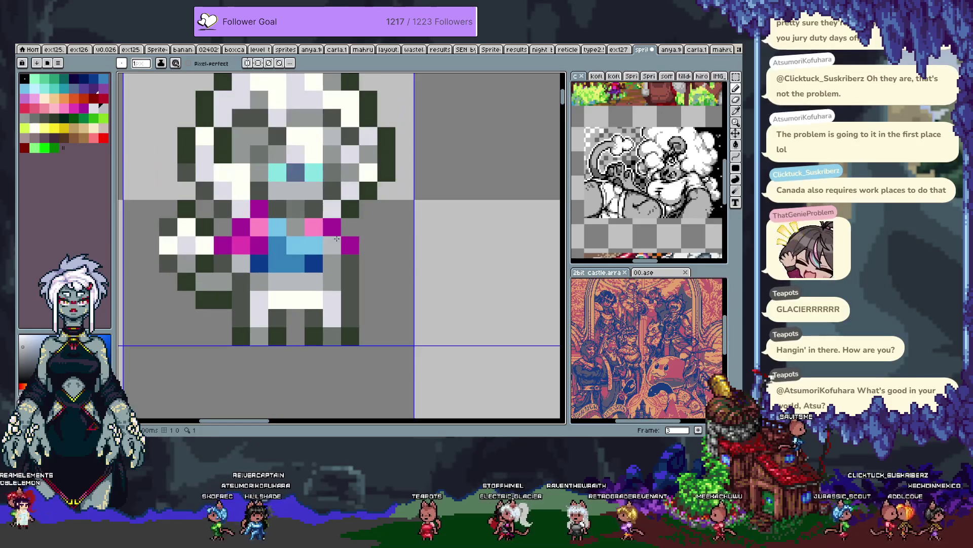
pyautogui.press('space')
pyautogui.moveTo(315, 224); pyautogui.dragTo(284, 246)
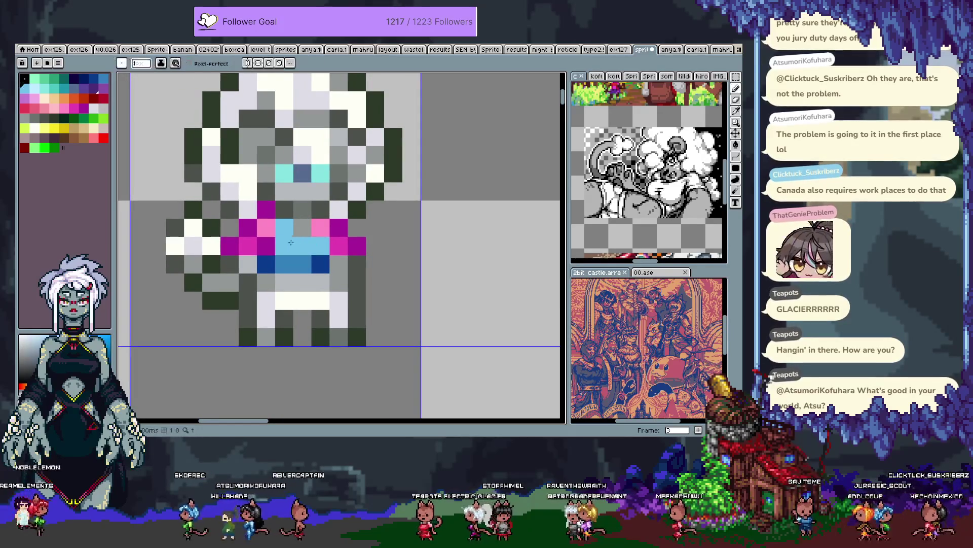
pyautogui.click(339, 263)
# Step: Recolour the shoulder pixels magenta and light pink
pyautogui.keyDown('alt'); pyautogui.click(343, 227); pyautogui.keyUp('alt')
pyautogui.click(362, 212)
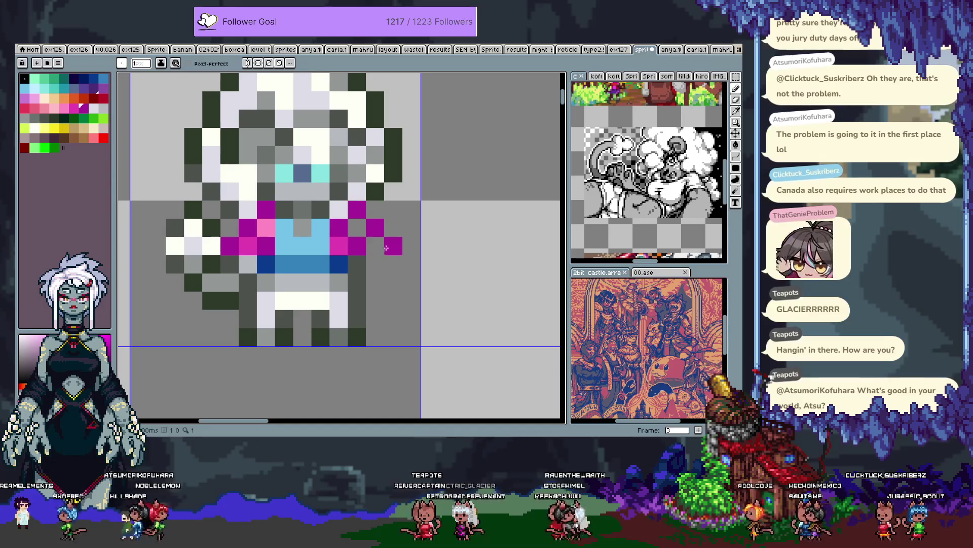
pyautogui.press('alt')
pyautogui.keyDown('alt'); pyautogui.click(273, 243); pyautogui.keyUp('alt')
pyautogui.click(341, 246)
pyautogui.keyDown('alt'); pyautogui.click(269, 228); pyautogui.keyUp('alt')
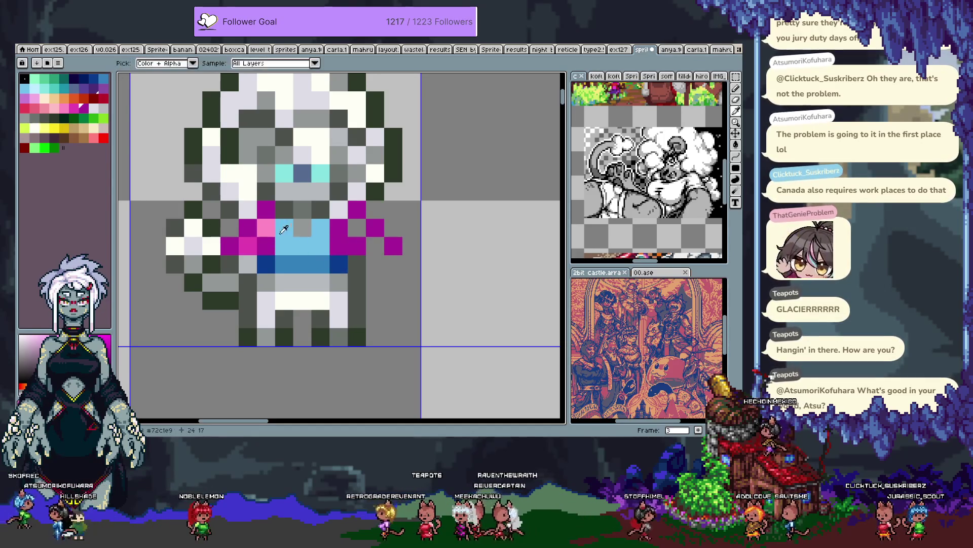
pyautogui.click(336, 224)
# Step: Paint the outer arm pixels in alternating pink and magenta
pyautogui.click(357, 227)
pyautogui.keyDown('alt'); pyautogui.click(248, 246); pyautogui.keyUp('alt')
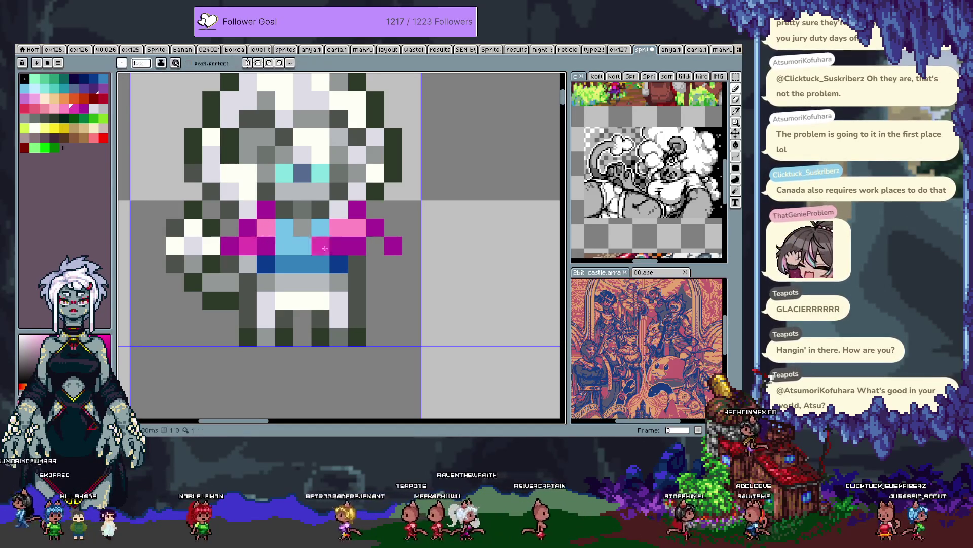
pyautogui.click(376, 246)
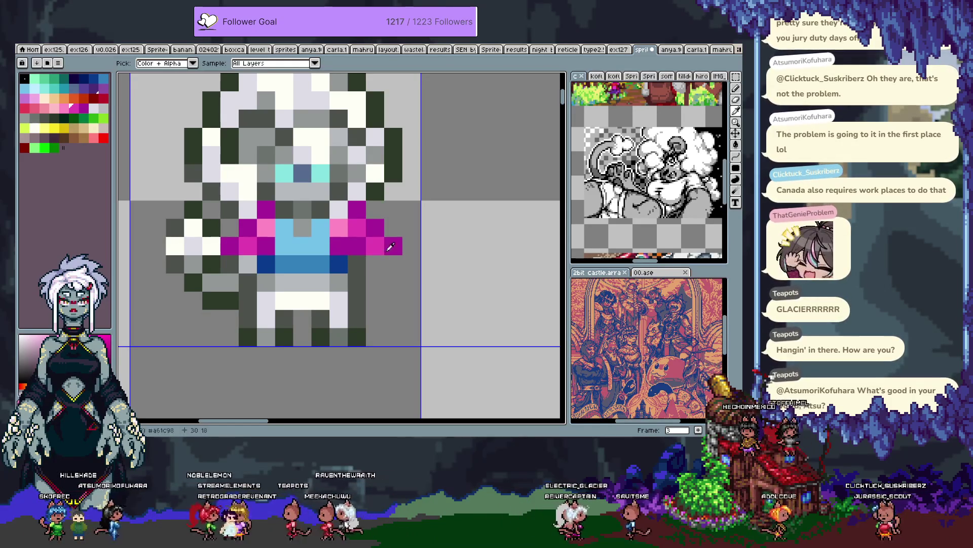
pyautogui.keyDown('alt'); pyautogui.click(360, 260); pyautogui.keyUp('alt')
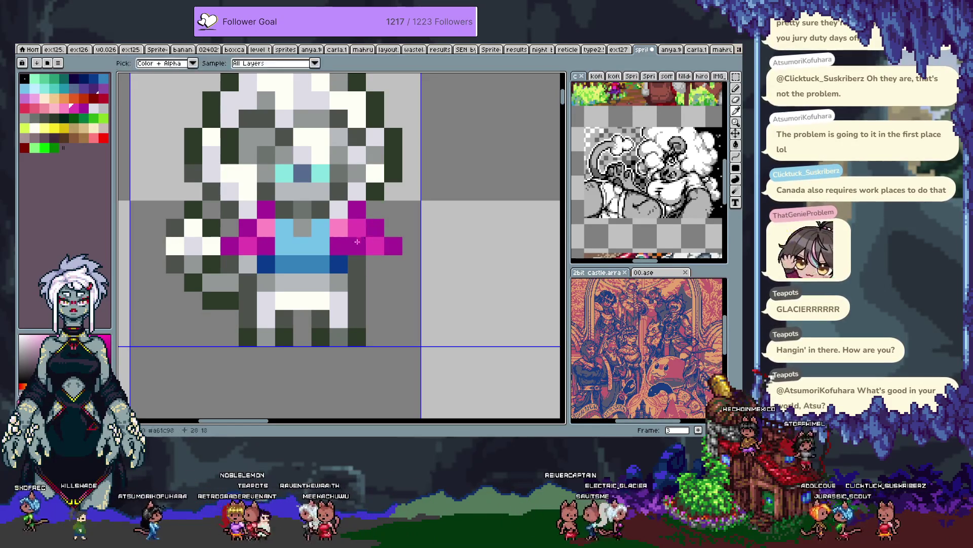
pyautogui.click(357, 246)
pyautogui.keyDown('alt'); pyautogui.click(393, 246); pyautogui.keyUp('alt')
pyautogui.click(375, 246)
# Step: Erase stray right-arm pixels and the old outstretched left arm, adding a dark-green shoulder pixel
pyautogui.press('e')
pyautogui.moveTo(356, 209)
pyautogui.mouseDown()
pyautogui.moveTo(394, 245)
pyautogui.moveTo(372, 258)
pyautogui.mouseUp()
pyautogui.press('b')
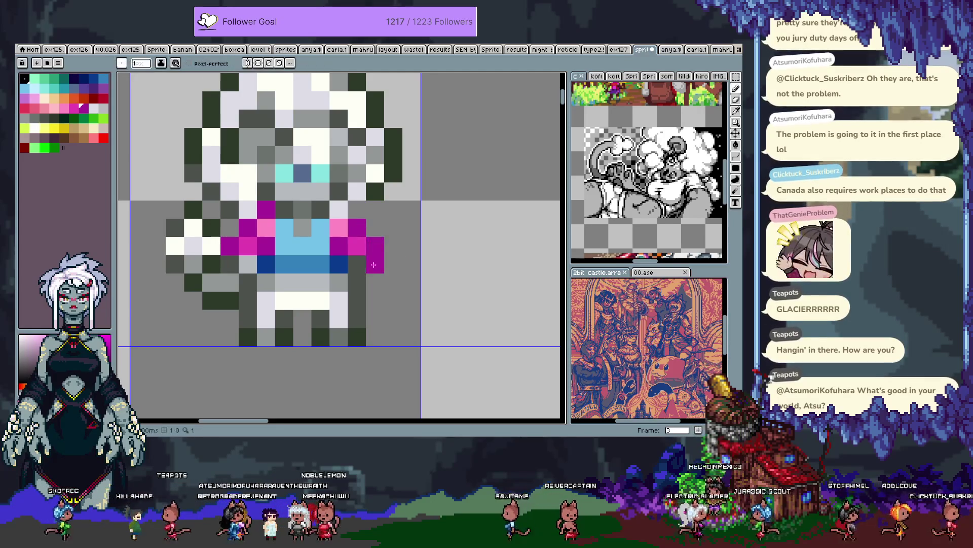
pyautogui.keyDown('alt'); pyautogui.click(376, 191); pyautogui.keyUp('alt')
pyautogui.click(357, 210)
pyautogui.rightClick(376, 209)
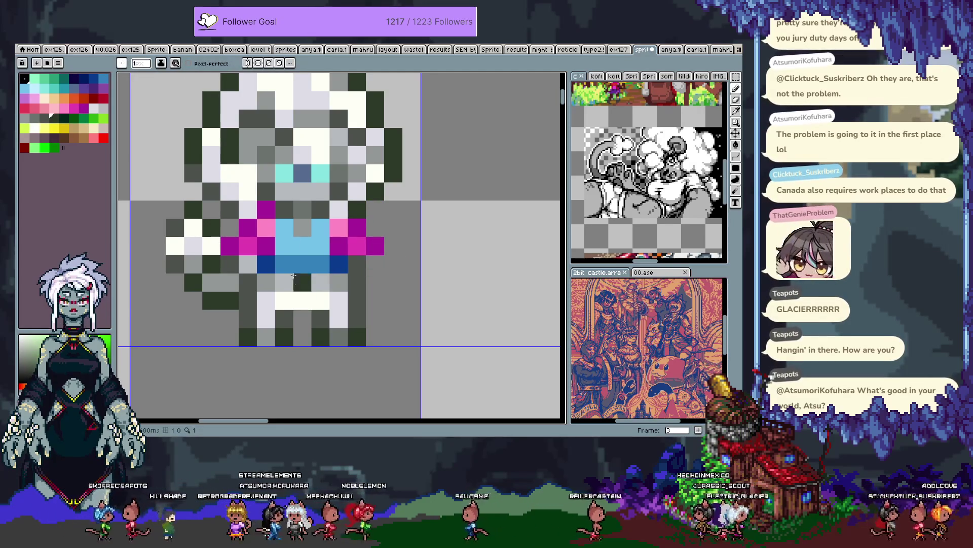
pyautogui.moveTo(175, 209)
pyautogui.mouseDown()
pyautogui.moveTo(211, 298)
pyautogui.moveTo(248, 283)
pyautogui.mouseUp()
# Step: Redraw the left arm hanging down in light grey with a dark-green hand
pyautogui.keyDown('alt'); pyautogui.click(248, 264); pyautogui.keyUp('alt')
pyautogui.click(230, 264)
pyautogui.click(248, 264)
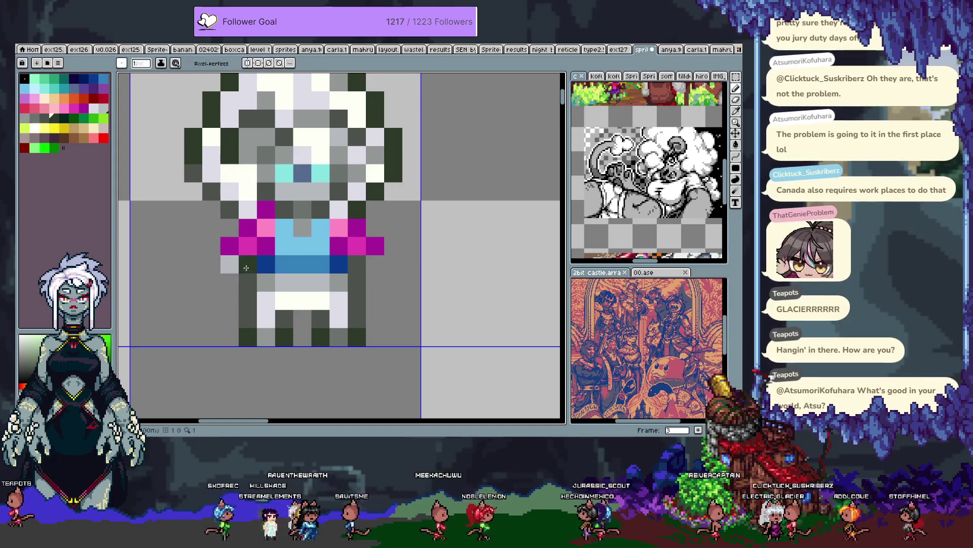
pyautogui.click(211, 265)
pyautogui.click(211, 283)
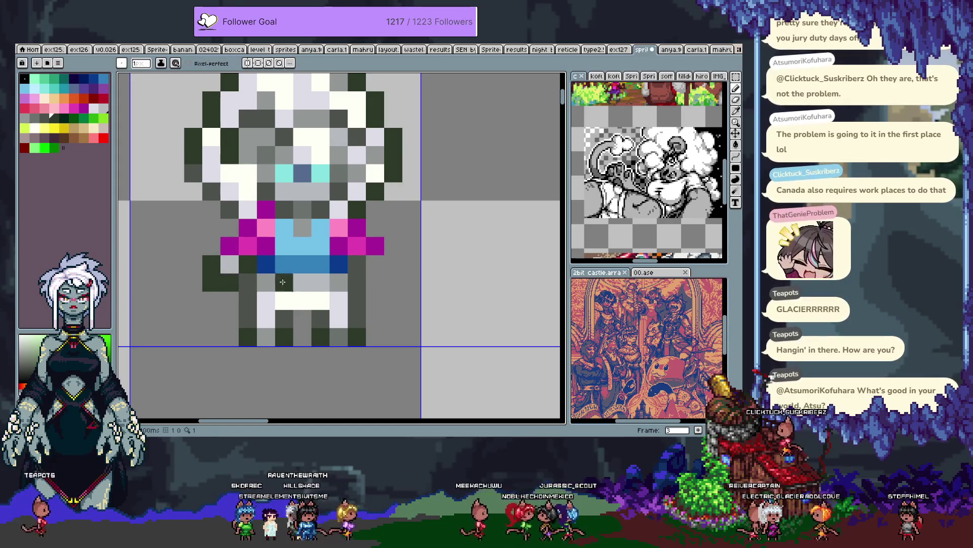
# Step: Redraw the right arm in light grey with a dark-green hand pixel
pyautogui.click(394, 264)
pyautogui.keyDown('alt'); pyautogui.click(284, 282); pyautogui.keyUp('alt')
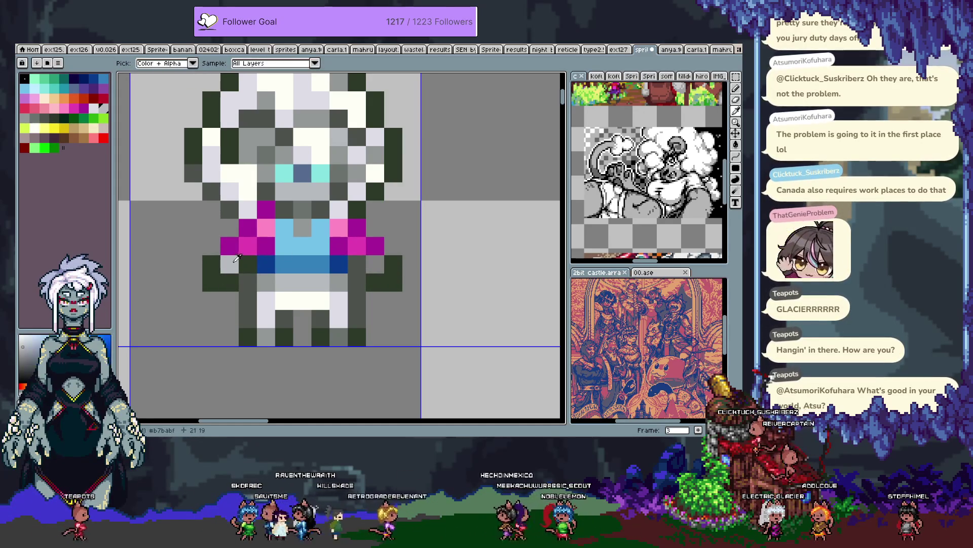
pyautogui.click(375, 265)
pyautogui.click(357, 283)
pyautogui.keyDown('alt'); pyautogui.click(375, 282); pyautogui.keyUp('alt')
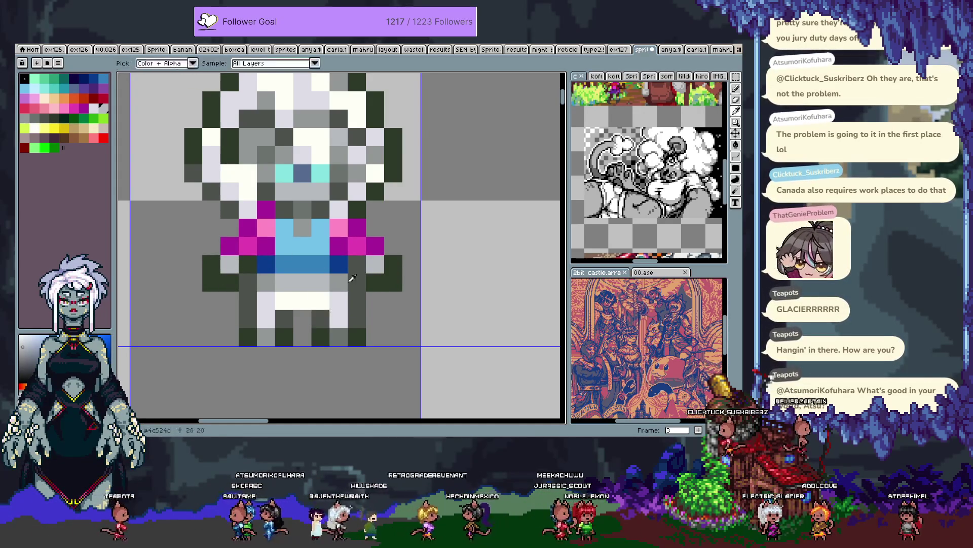
# Step: Make the lower right-arm pixel dark green and a left-hand pixel mid grey
pyautogui.click(359, 280)
pyautogui.keyDown('alt'); pyautogui.click(266, 283); pyautogui.keyUp('alt')
pyautogui.click(248, 282)
pyautogui.keyDown('alt'); pyautogui.click(357, 282); pyautogui.keyUp('alt')
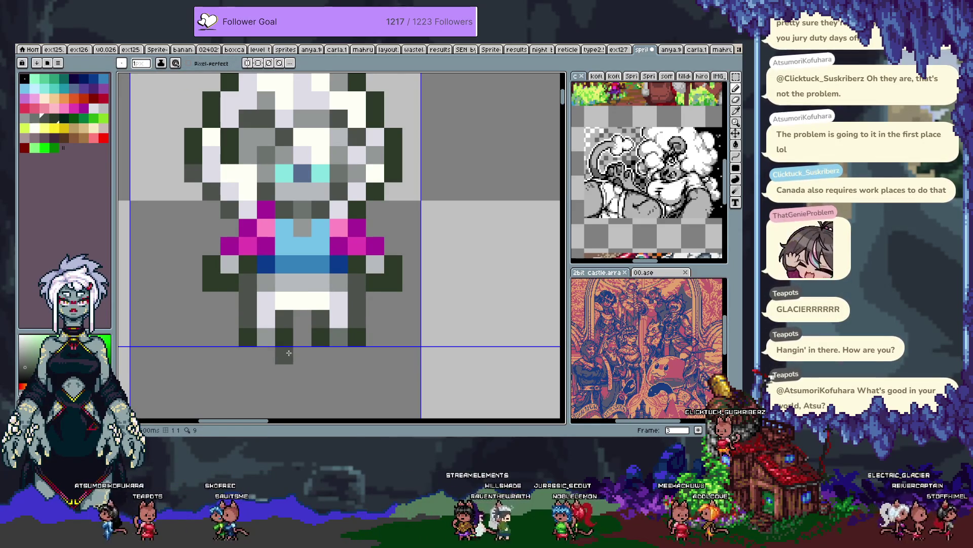
pyautogui.keyDown('alt'); pyautogui.click(289, 303); pyautogui.keyUp('alt')
pyautogui.keyDown('alt'); pyautogui.click(278, 308); pyautogui.keyUp('alt')
# Step: Paint a dark leg pixel in grey #929797 after undoing a light grey attempt
pyautogui.press('alt')
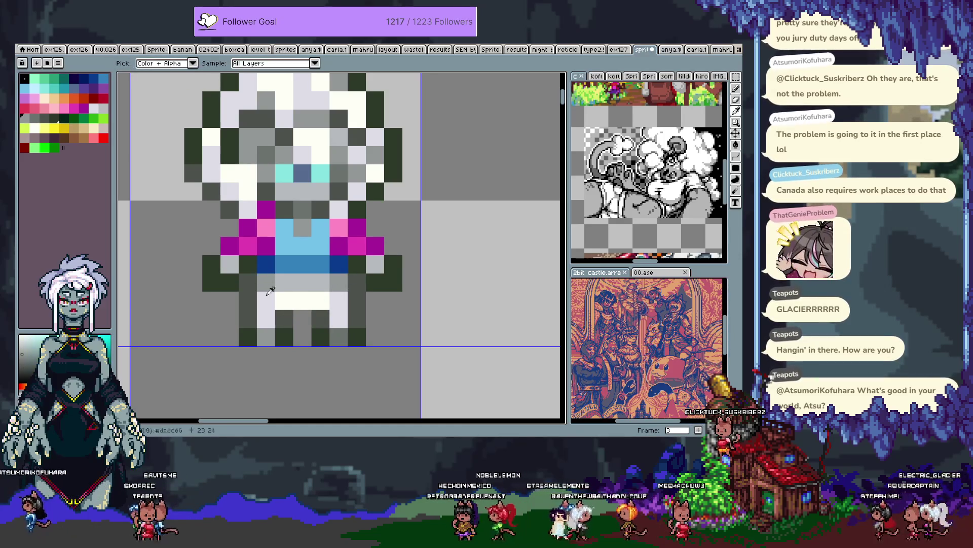
pyautogui.hotkey('ctrl', 'z')
pyautogui.press('alt')
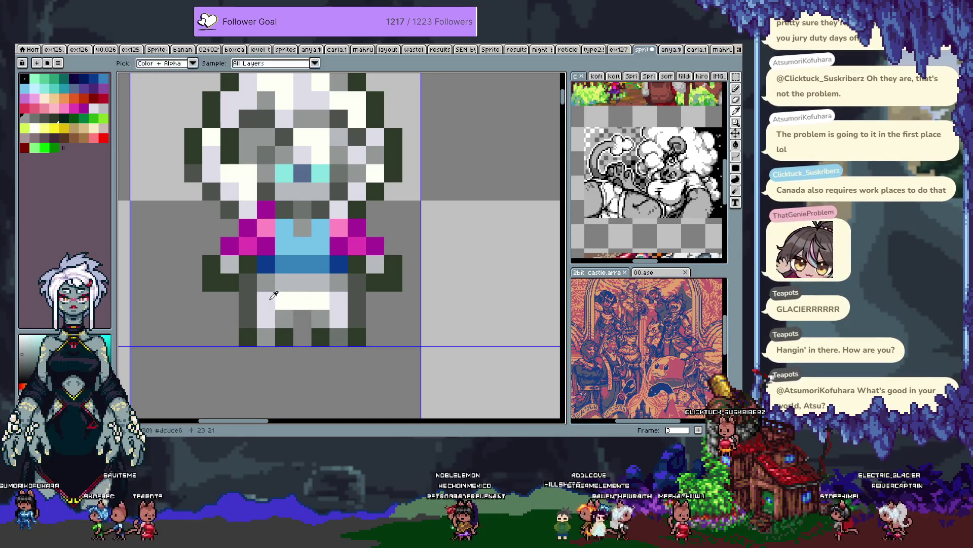
pyautogui.keyDown('alt'); pyautogui.click(270, 301); pyautogui.keyUp('alt')
pyautogui.click(256, 289)
pyautogui.hotkey('ctrl', 'z')
pyautogui.press('alt')
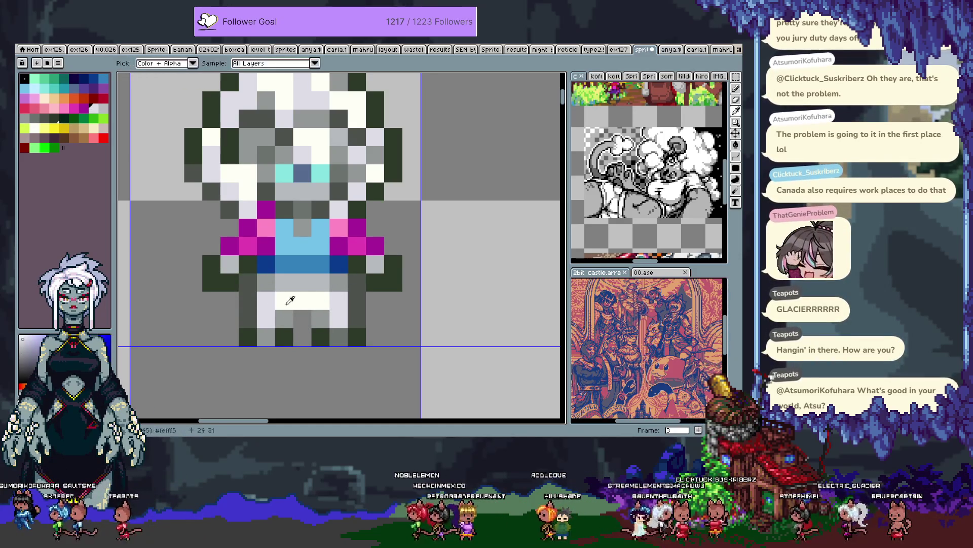
pyautogui.keyDown('alt'); pyautogui.click(321, 316); pyautogui.keyUp('alt')
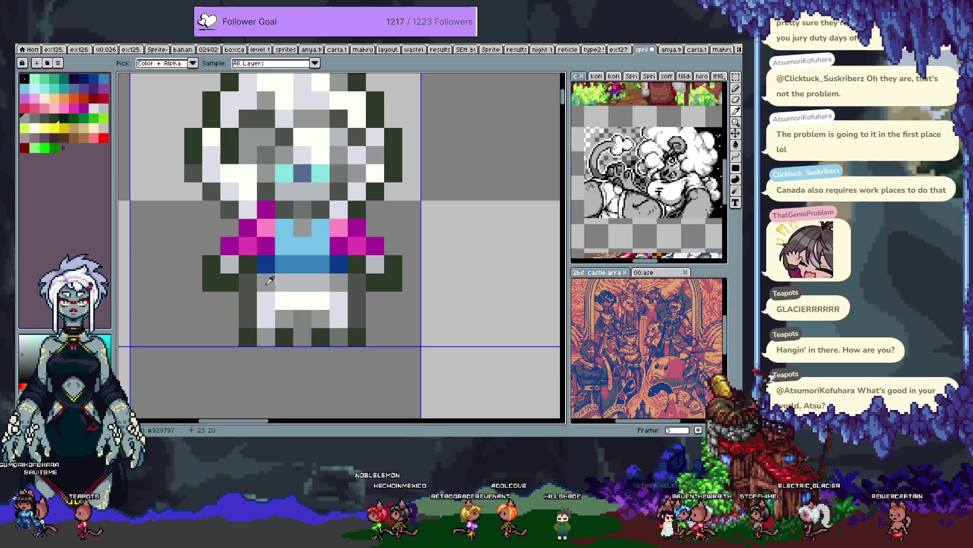
pyautogui.click(248, 283)
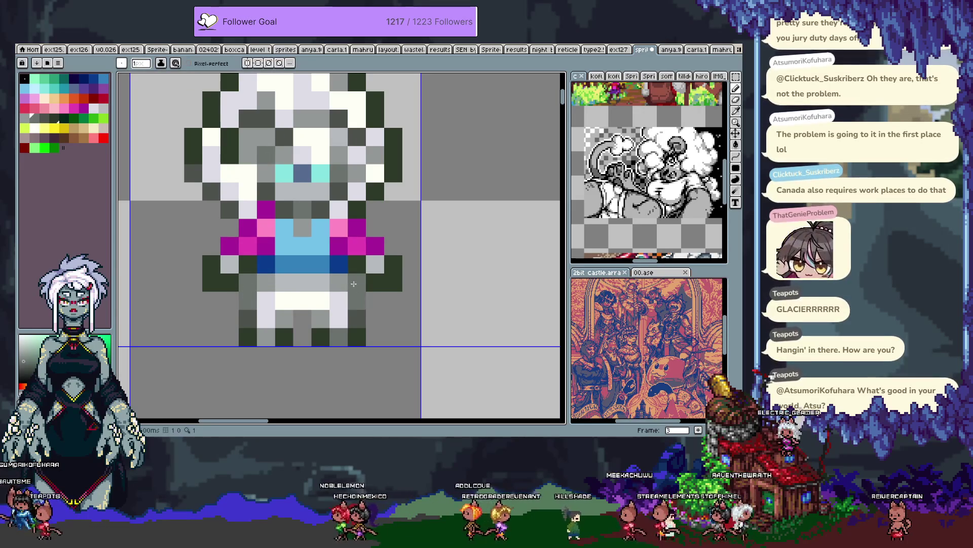
# Step: Try darker grey leg pixels, undo them, and turn a lavender leg pixel grey
pyautogui.keyDown('alt'); pyautogui.click(259, 305); pyautogui.keyUp('alt')
pyautogui.click(339, 319)
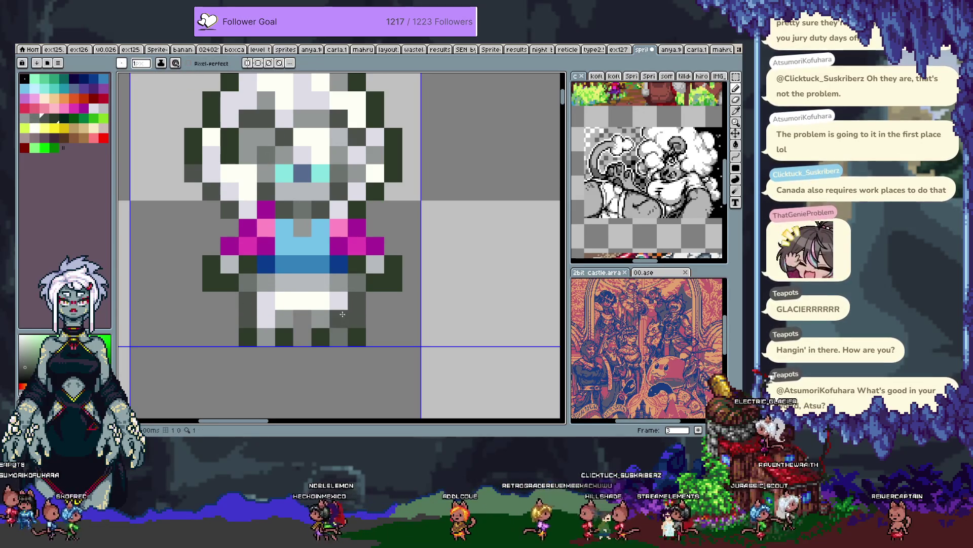
pyautogui.hotkey('ctrl', 'z')
pyautogui.click(267, 317)
pyautogui.hotkey('ctrl', 'z')
pyautogui.keyDown('alt'); pyautogui.click(329, 308); pyautogui.keyUp('alt')
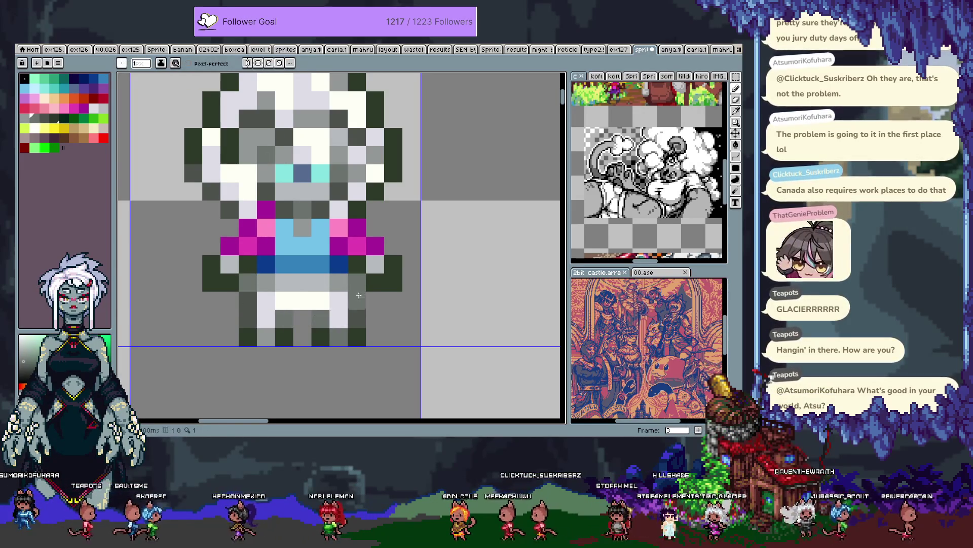
pyautogui.scroll(-3, 328, 308)
pyautogui.scroll(3, 315, 285)
pyautogui.click(315, 285)
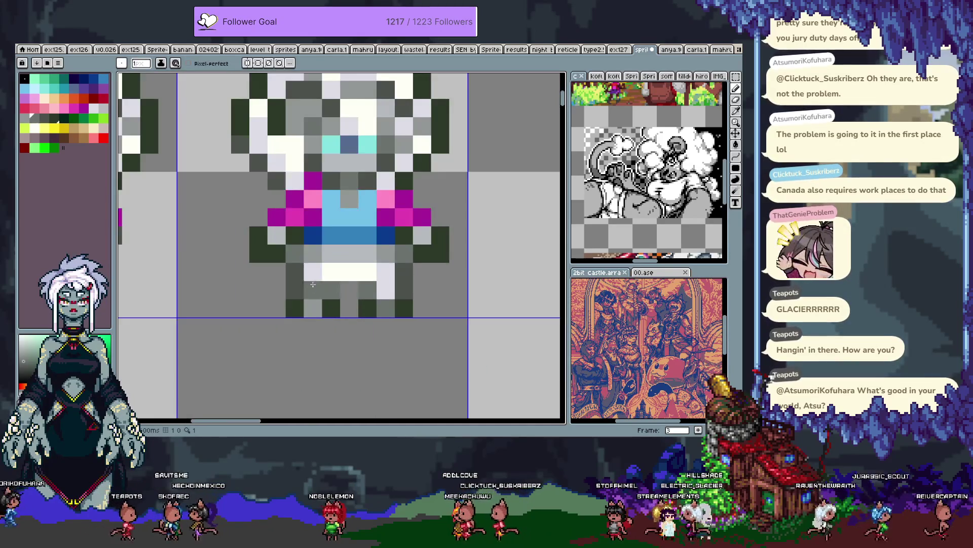
# Step: Adjust dark-green outline pixels beside the left and right hands
pyautogui.click(290, 256)
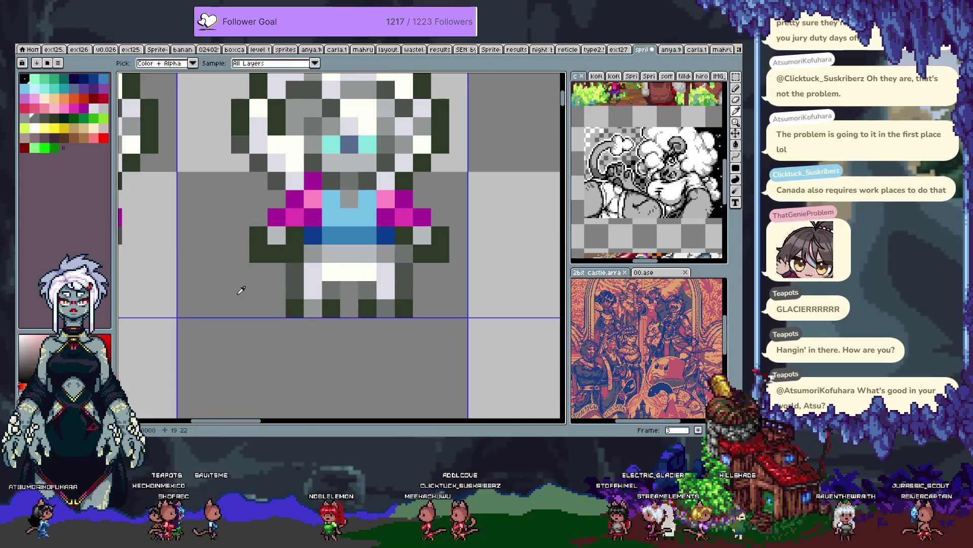
pyautogui.hotkey('ctrl', 'z')
pyautogui.click(408, 260)
pyautogui.click(394, 255)
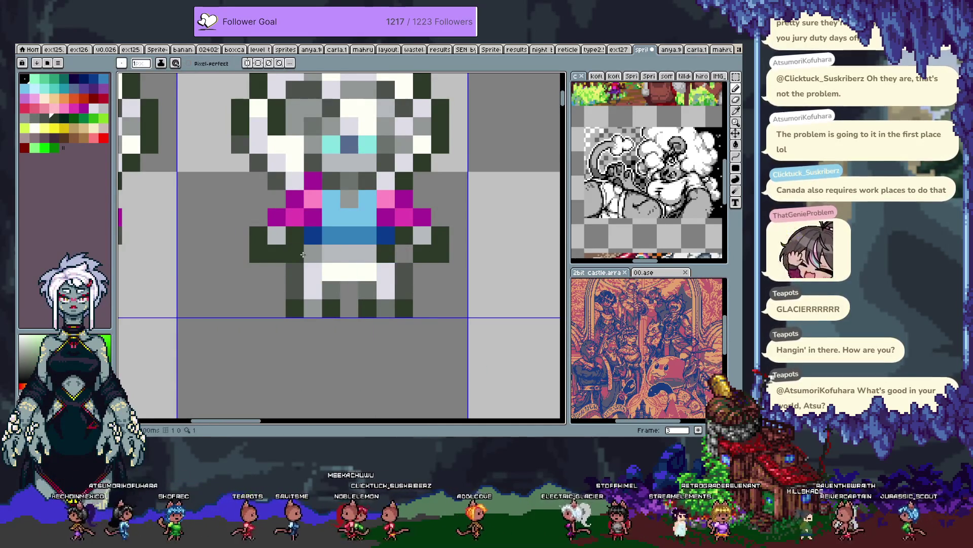
pyautogui.scroll(-3, 307, 298)
pyautogui.scroll(3, 315, 274)
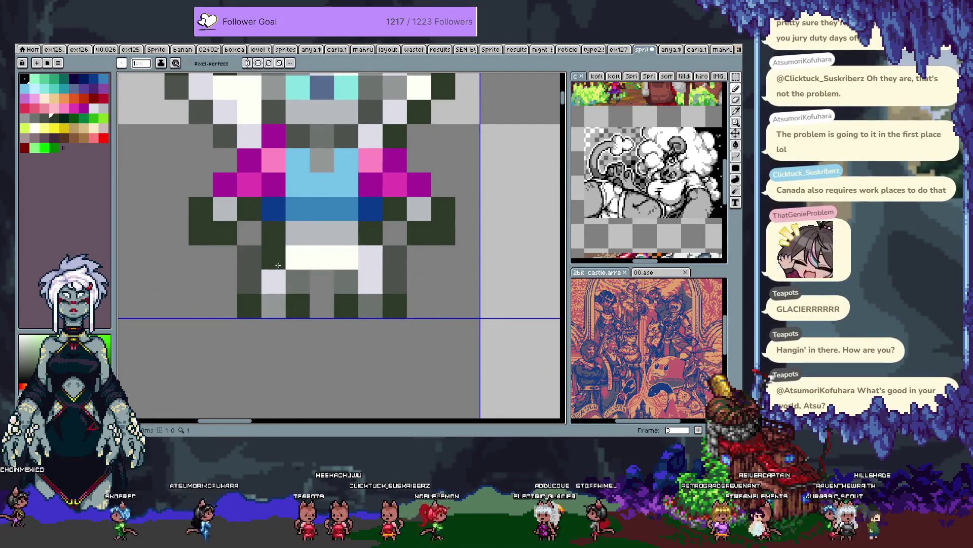
# Step: Paint leg pixels light lavender and white across the hips
pyautogui.keyDown('alt'); pyautogui.click(274, 281); pyautogui.keyUp('alt')
pyautogui.moveTo(274, 257); pyautogui.dragTo(298, 281)
pyautogui.click(298, 281)
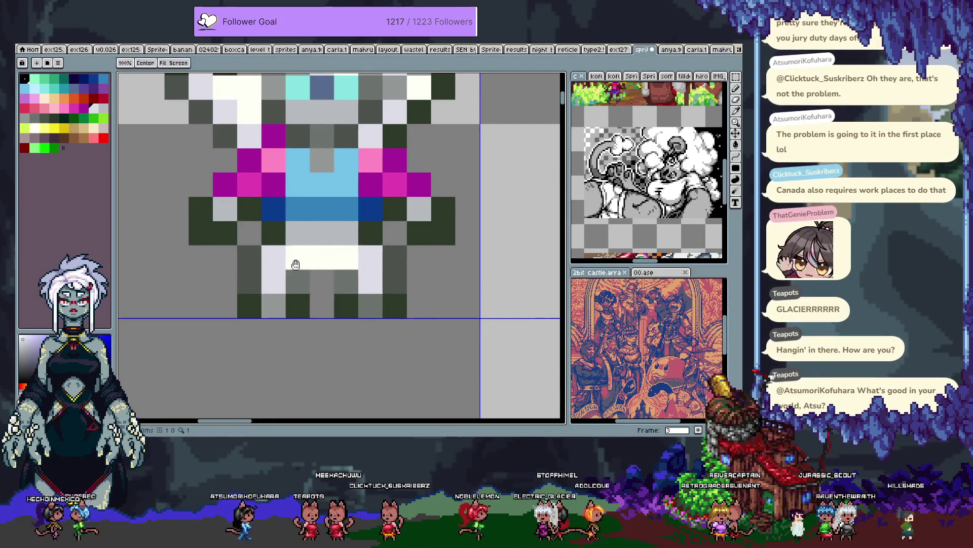
pyautogui.scroll(1, 305, 264)
pyautogui.keyDown('alt'); pyautogui.click(322, 275); pyautogui.keyUp('alt')
pyautogui.click(286, 255)
pyautogui.click(392, 252)
# Step: Add grey leg pixels and a dark-green outline pixel at the feet
pyautogui.keyDown('alt'); pyautogui.click(355, 293); pyautogui.keyUp('alt')
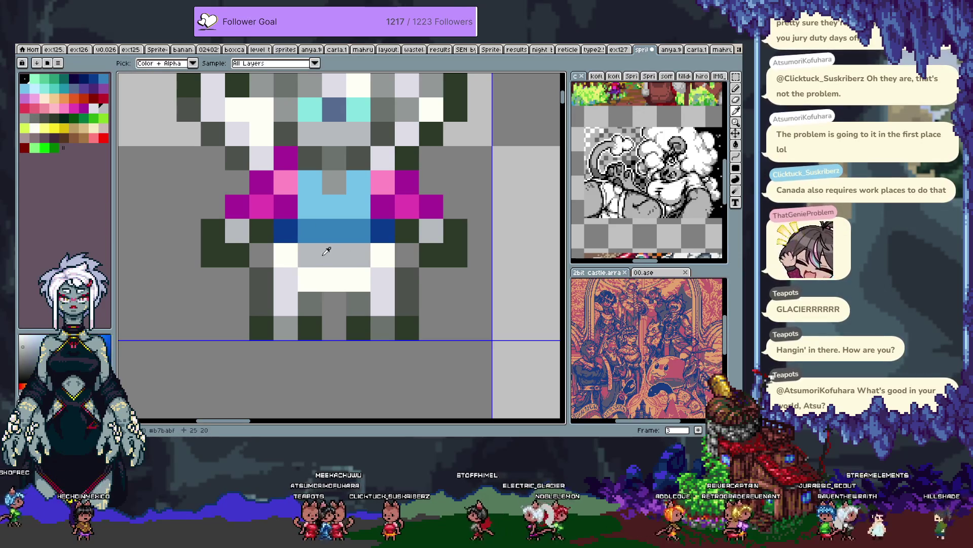
pyautogui.click(359, 255)
pyautogui.keyDown('alt'); pyautogui.click(309, 324); pyautogui.keyUp('alt')
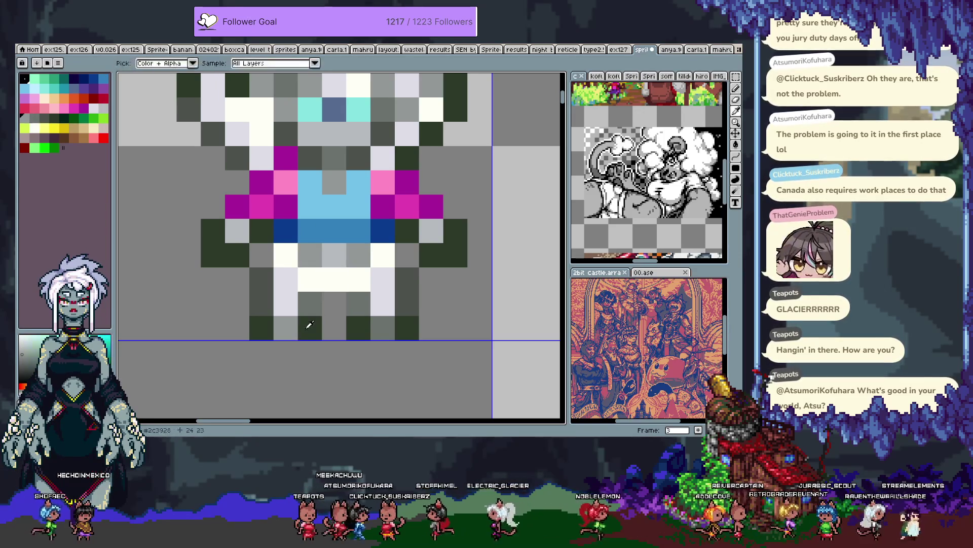
pyautogui.click(353, 308)
pyautogui.scroll(-5, 320, 297)
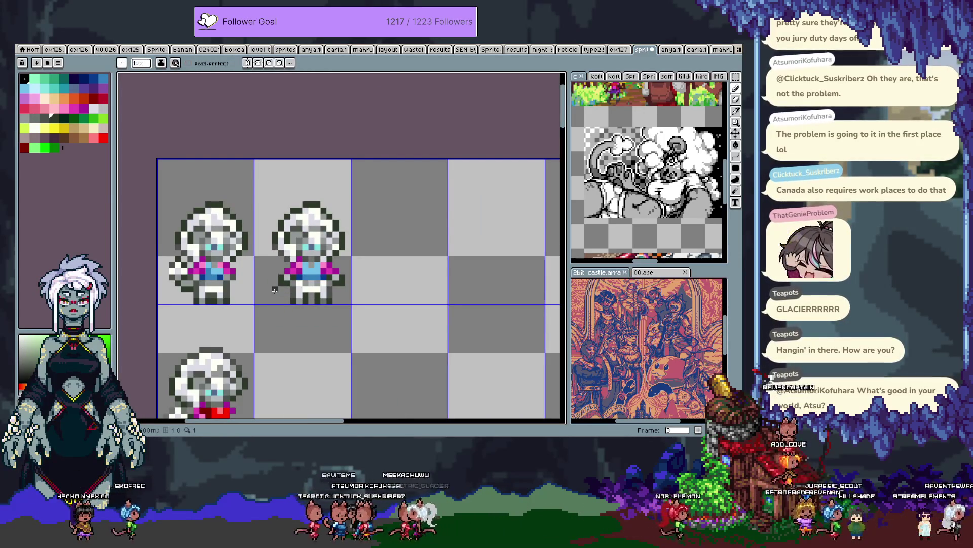
# Step: Add magenta and medium-blue shirt pixels and turn the pink shoulder pixels light blue
pyautogui.scroll(3, 298, 276)
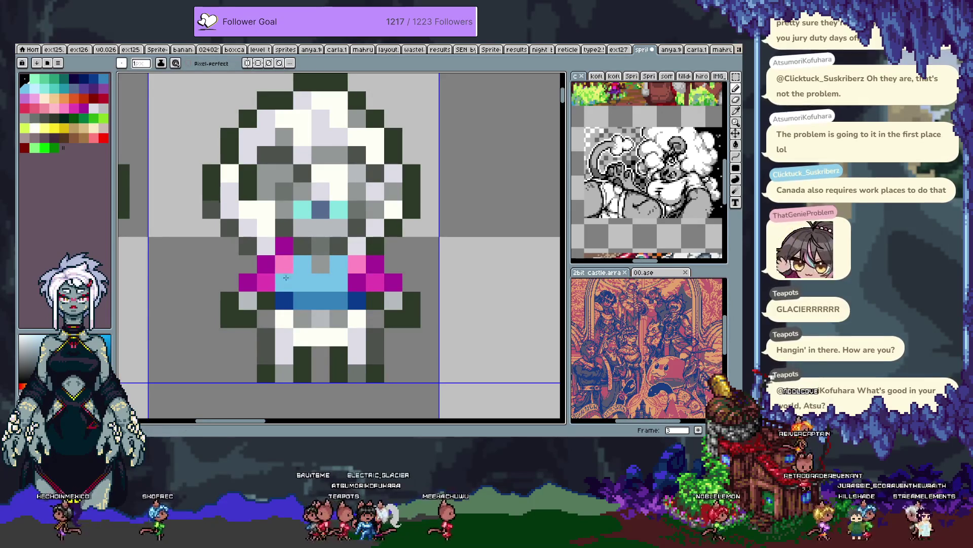
pyautogui.click(357, 281)
pyautogui.keyDown('alt'); pyautogui.click(333, 297); pyautogui.keyUp('alt')
pyautogui.click(286, 277)
pyautogui.keyDown('alt'); pyautogui.click(338, 284); pyautogui.keyUp('alt')
pyautogui.click(358, 264)
pyautogui.click(290, 263)
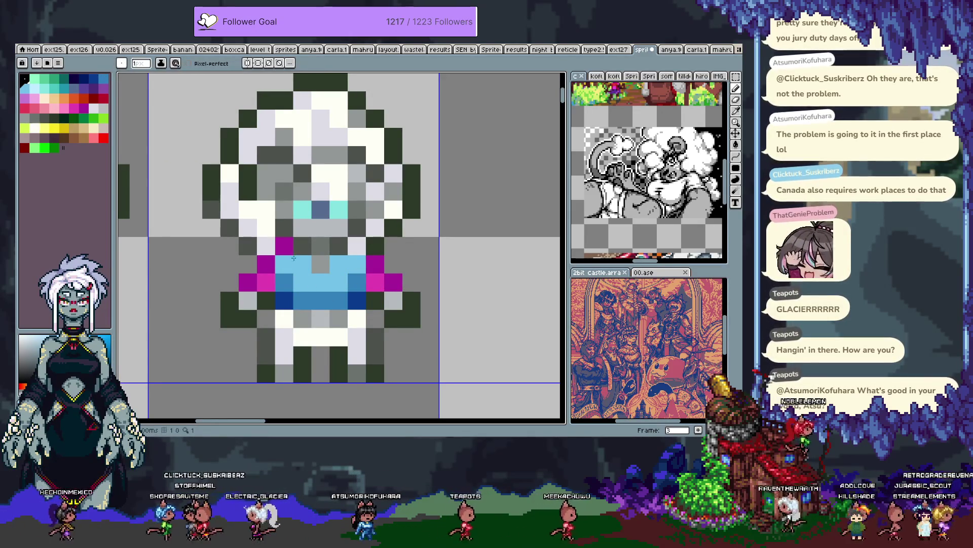
# Step: Paint navy pixels along the shirt's neckline and a magenta accent at the shoulder
pyautogui.keyDown('alt'); pyautogui.click(284, 300); pyautogui.keyUp('alt')
pyautogui.click(302, 246)
pyautogui.click(338, 245)
pyautogui.keyDown('alt'); pyautogui.click(375, 264); pyautogui.keyUp('alt')
pyautogui.click(357, 246)
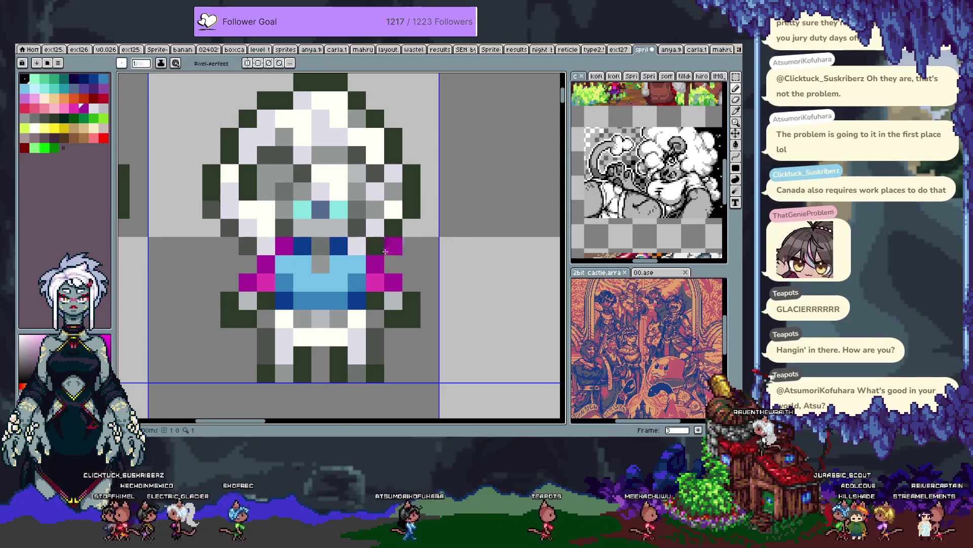
# Step: Turn two light-blue shirt pixels near the top grey
pyautogui.scroll(-2, 362, 248)
pyautogui.scroll(2, 332, 240)
pyautogui.keyDown('alt'); pyautogui.click(354, 237); pyautogui.keyUp('alt')
pyautogui.click(331, 239)
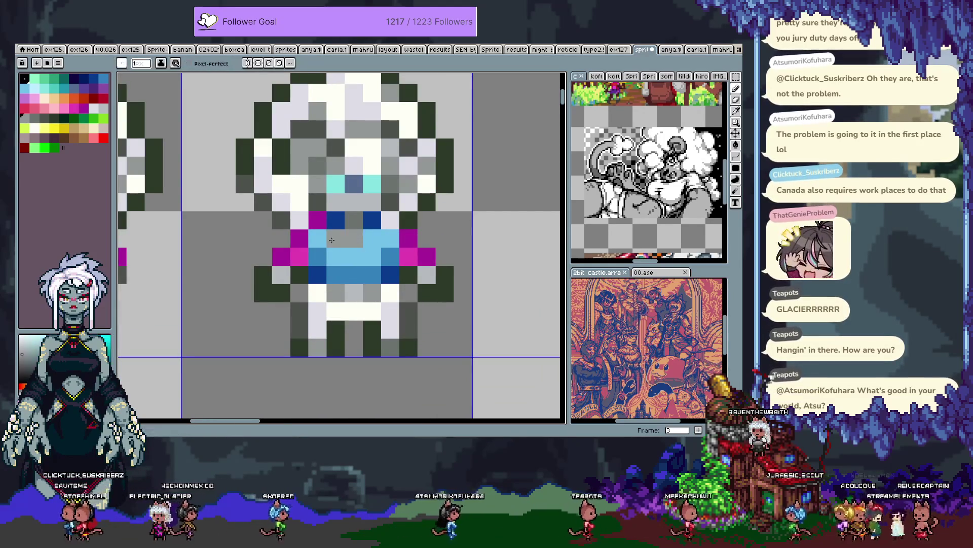
pyautogui.scroll(-2, 398, 260)
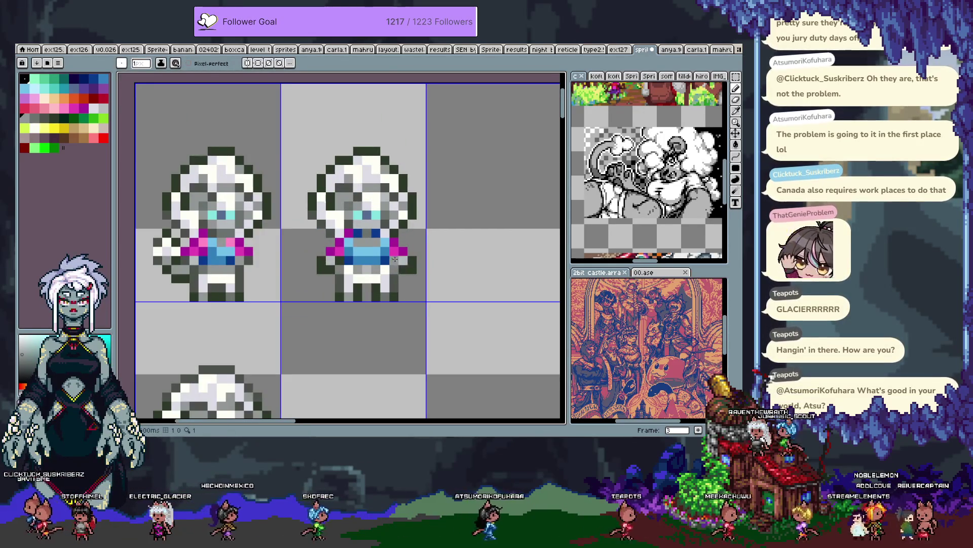
# Step: Turn two dark-blue neckline pixels on the right sprite grey
pyautogui.press('v')
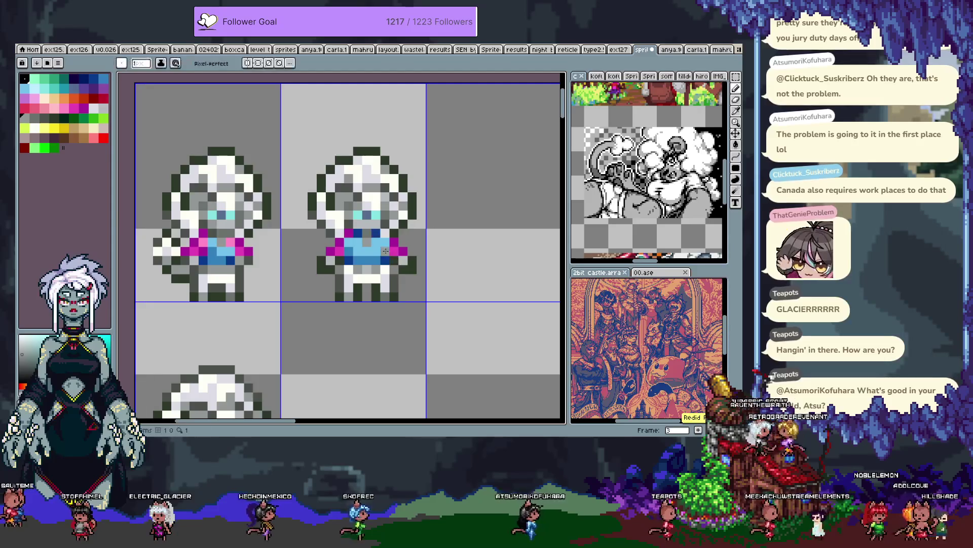
pyautogui.scroll(2, 400, 253)
pyautogui.press('b')
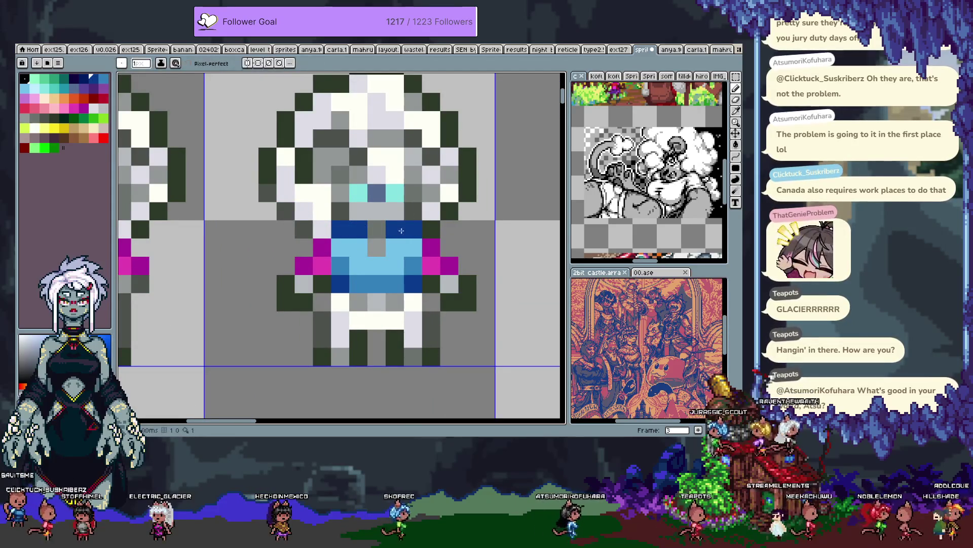
pyautogui.click(393, 233)
pyautogui.click(359, 229)
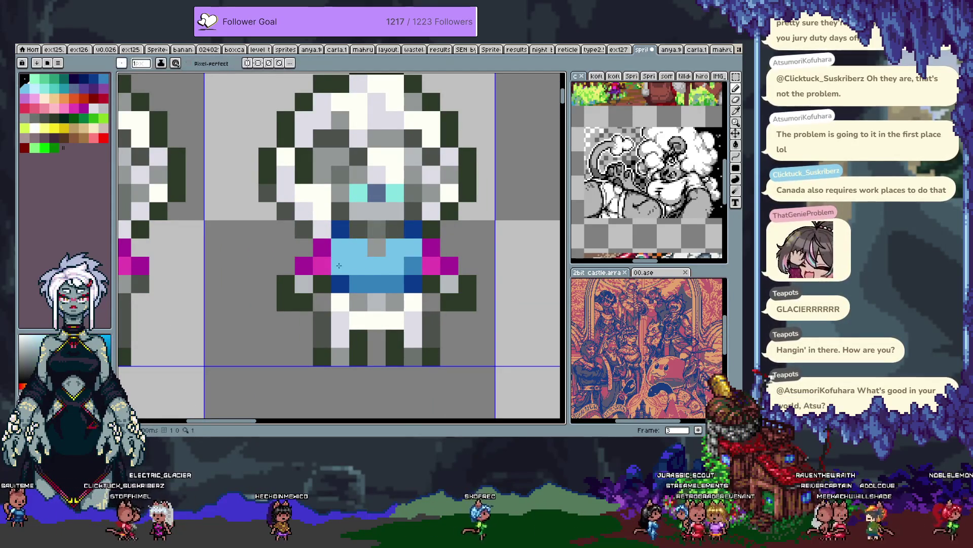
# Step: Paint two shirt pixels light blue and one shirt pixel medium blue
pyautogui.keyDown('alt'); pyautogui.click(376, 265); pyautogui.keyUp('alt')
pyautogui.moveTo(359, 265); pyautogui.dragTo(345, 271)
pyautogui.keyDown('alt'); pyautogui.click(393, 283); pyautogui.keyUp('alt')
pyautogui.click(399, 263)
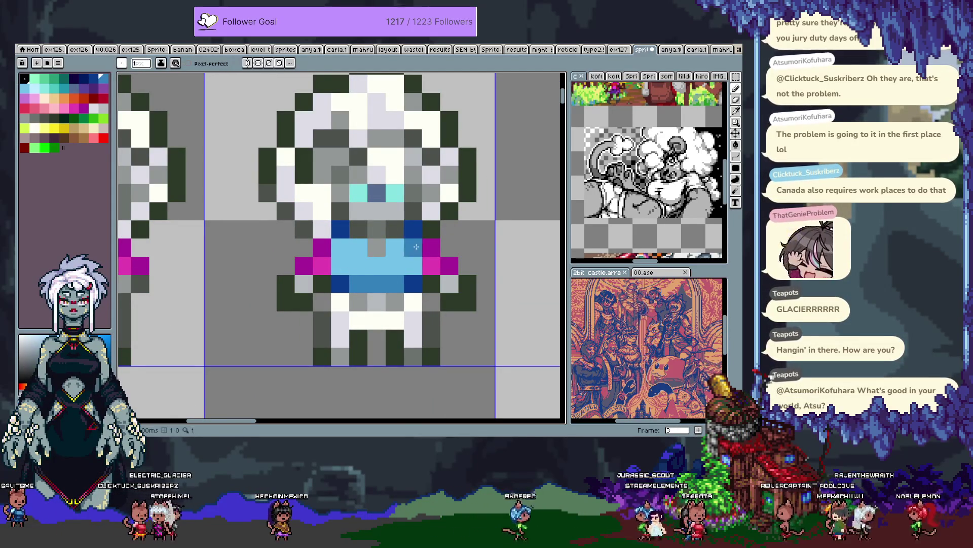
pyautogui.scroll(-4, 336, 242)
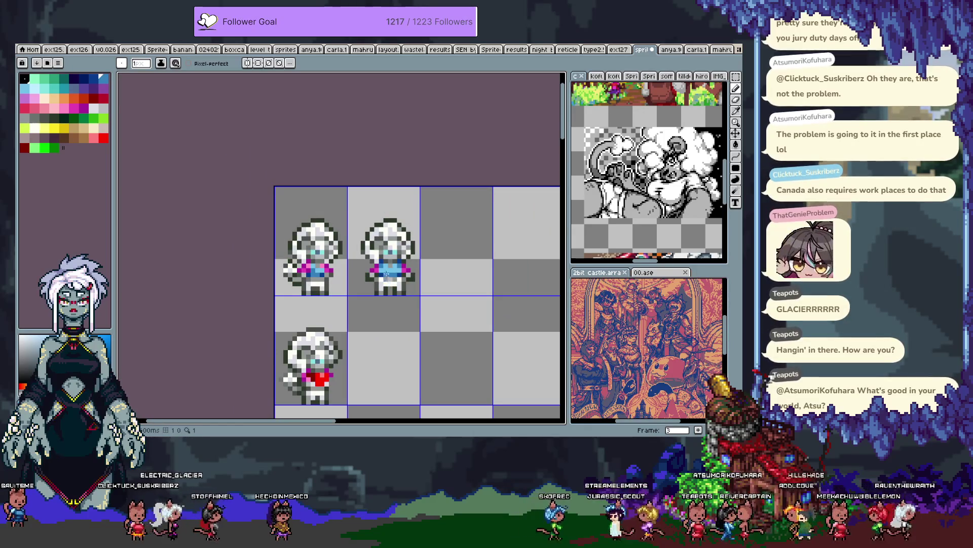
pyautogui.scroll(4, 386, 276)
# Step: Sample light blue and magenta from the sprite and extend magenta down the chest
pyautogui.press('alt')
pyautogui.keyDown('alt'); pyautogui.click(411, 282); pyautogui.keyUp('alt')
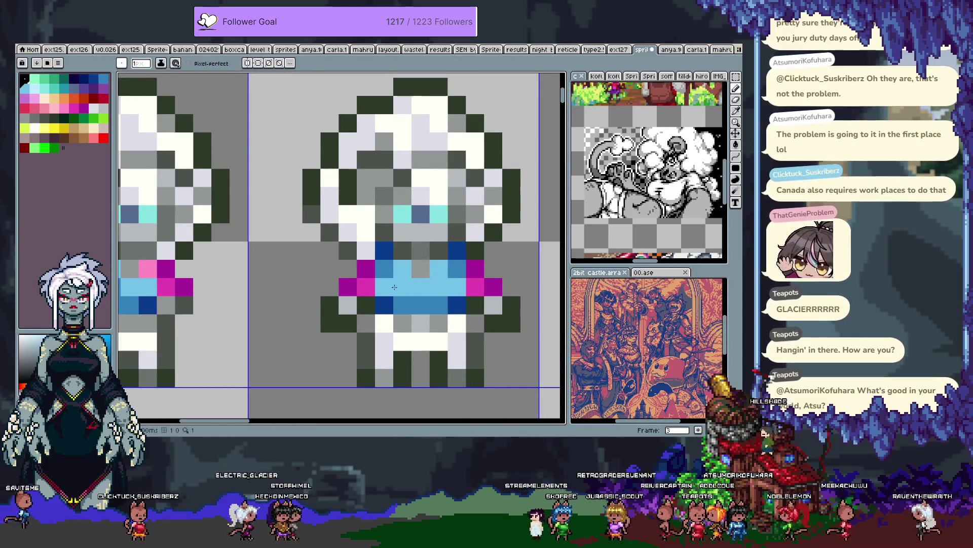
pyautogui.scroll(-3, 410, 283)
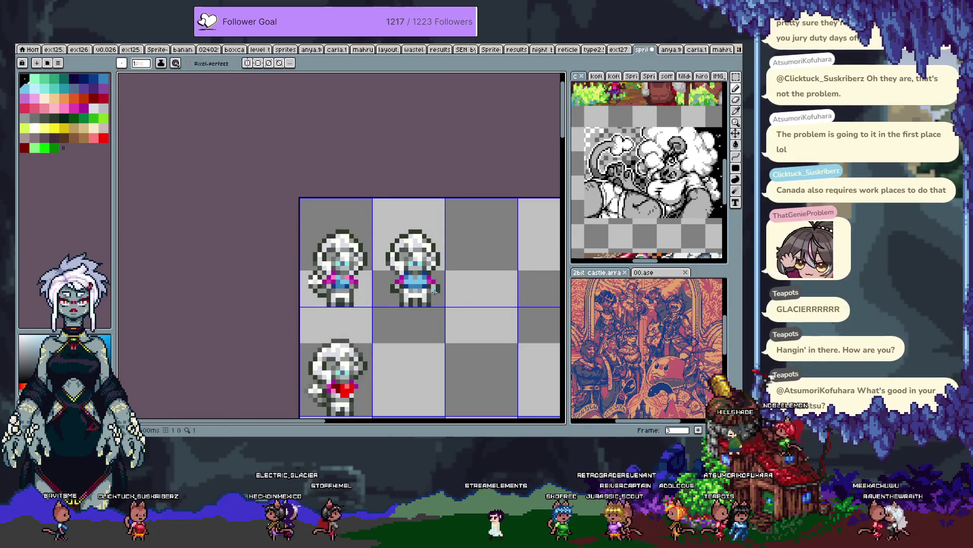
pyautogui.scroll(2, 393, 278)
pyautogui.keyDown('alt'); pyautogui.click(393, 278); pyautogui.keyUp('alt')
pyautogui.moveTo(405, 268); pyautogui.dragTo(402, 283)
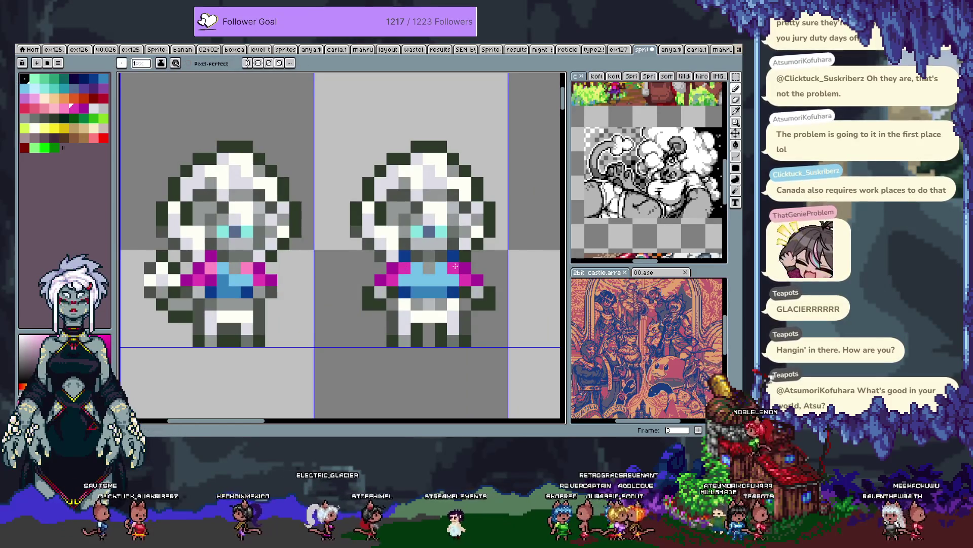
pyautogui.scroll(-3, 402, 283)
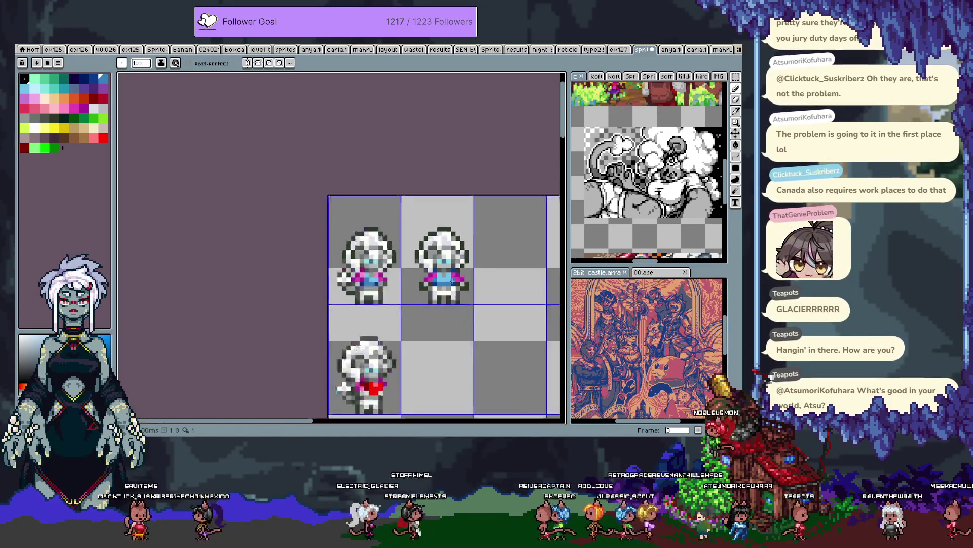
pyautogui.press('space')
pyautogui.moveTo(497, 291); pyautogui.dragTo(472, 277)
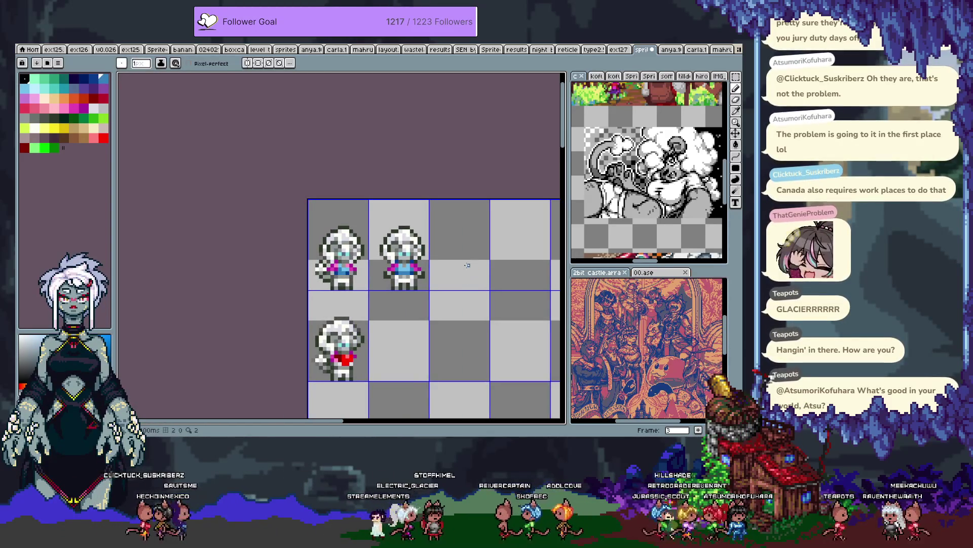
pyautogui.scroll(3, 405, 261)
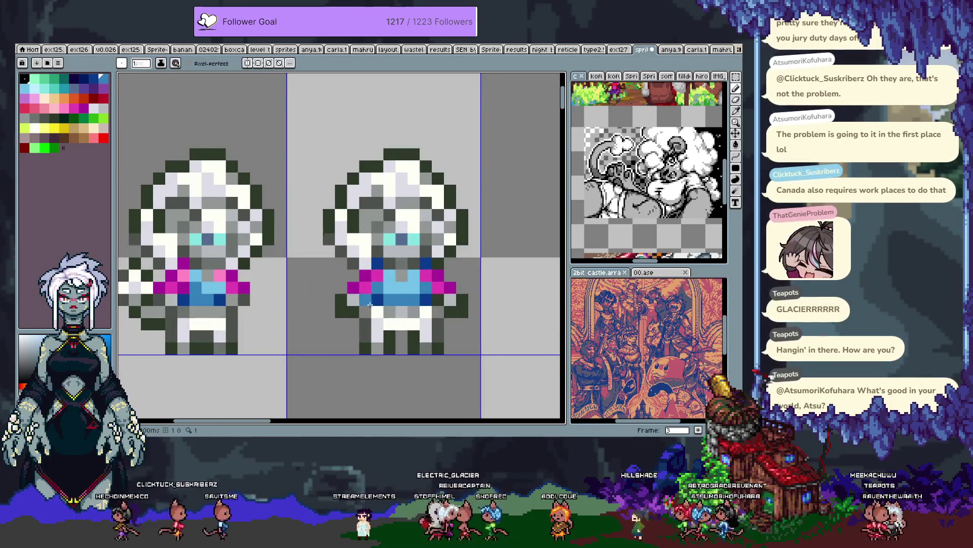
# Step: Undo the last two shirt edits, then repaint the lower shirt row light and medium blue
pyautogui.hotkey('ctrl', 'z')
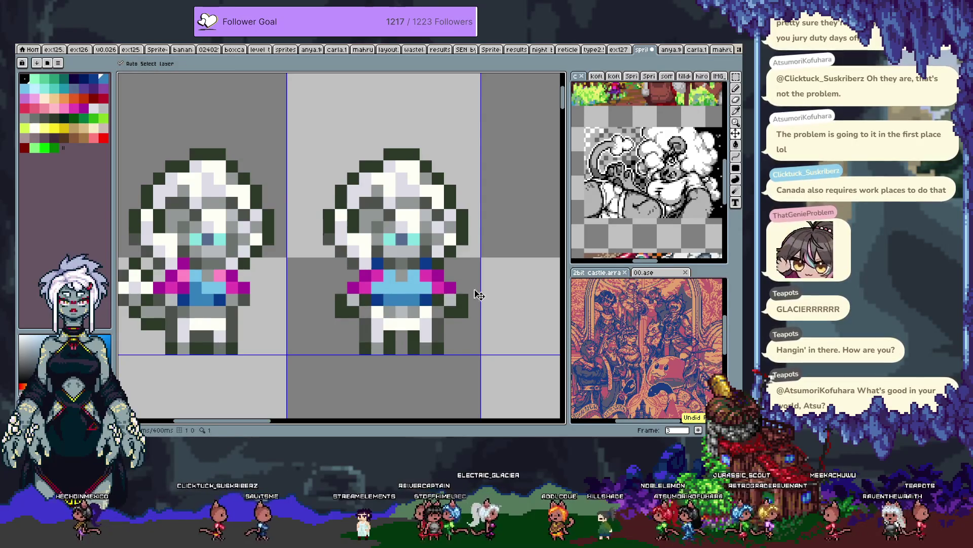
pyautogui.hotkey('ctrl', 'z')
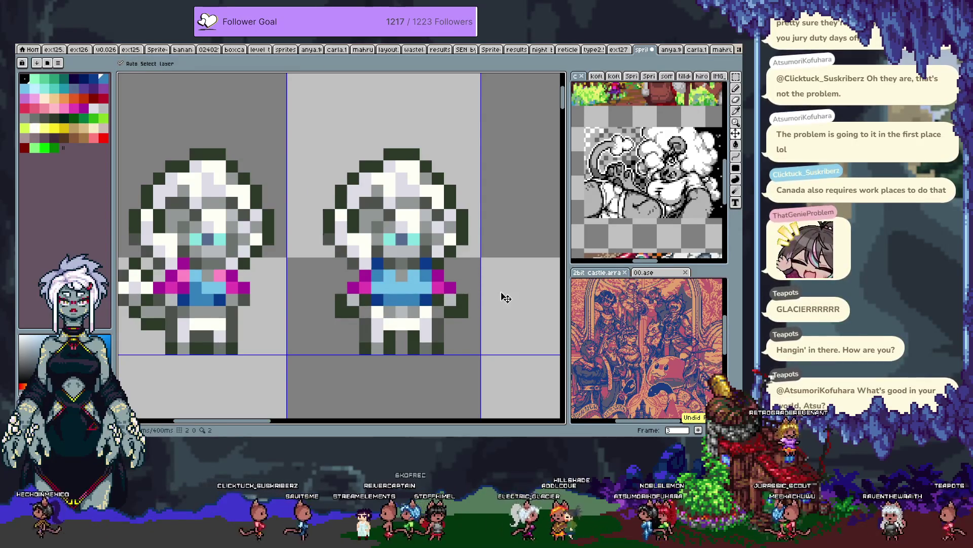
pyautogui.press('alt')
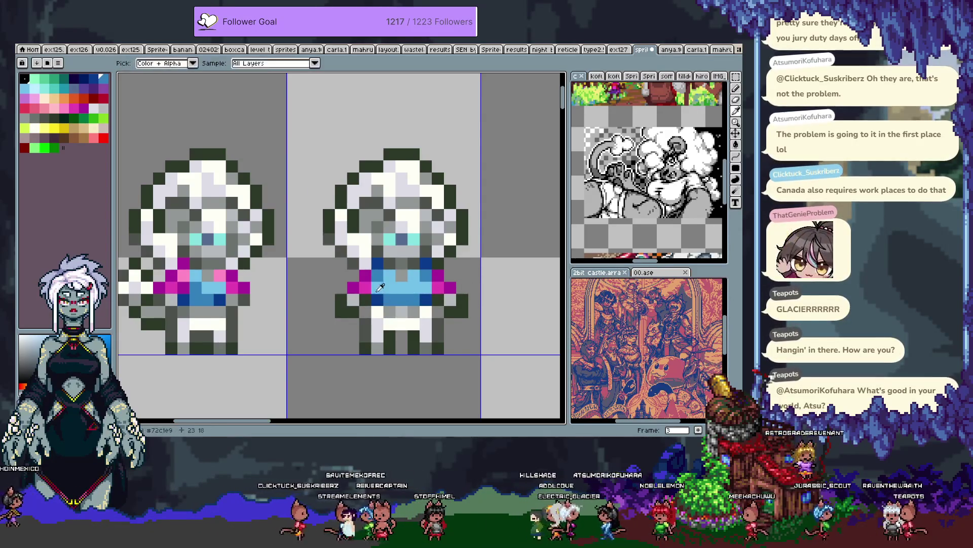
pyautogui.keyDown('alt'); pyautogui.click(377, 272); pyautogui.keyUp('alt')
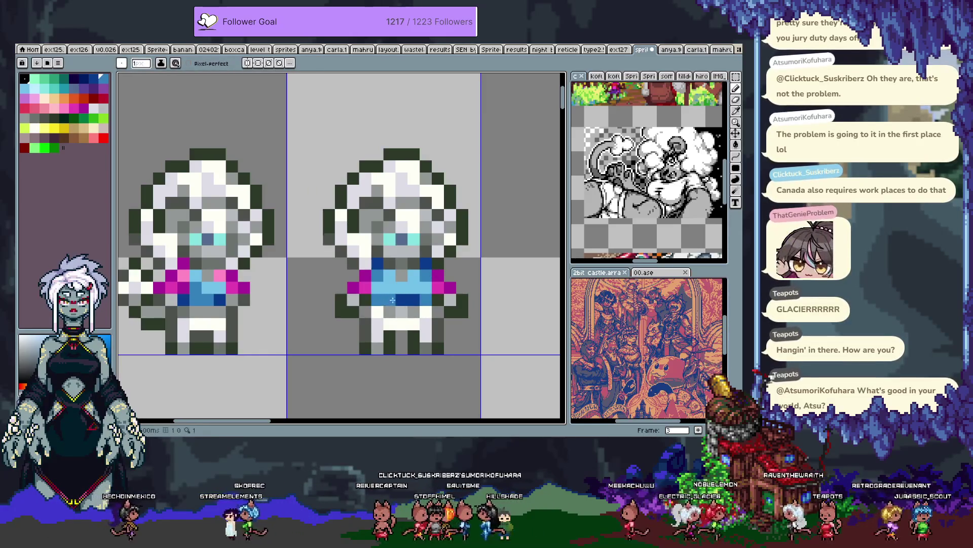
pyautogui.click(401, 299)
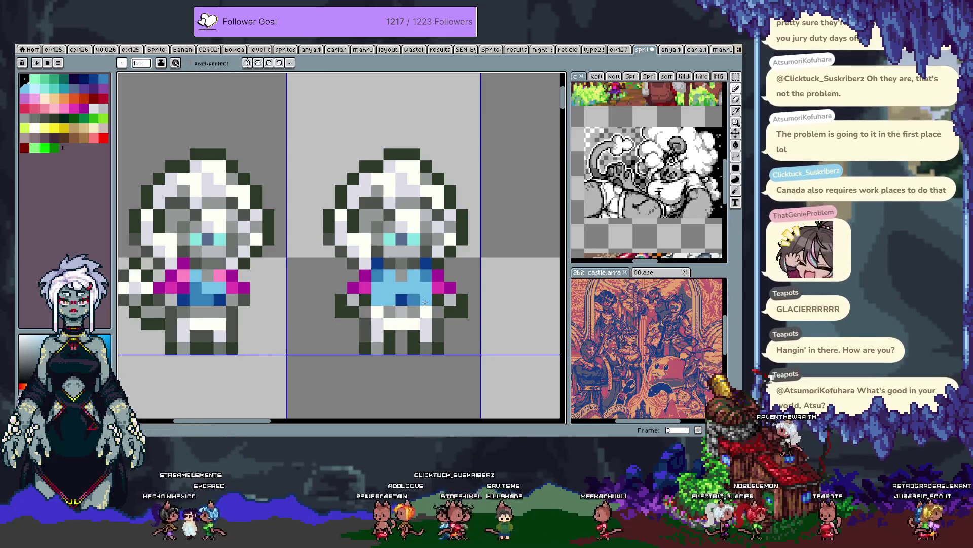
pyautogui.moveTo(376, 299)
pyautogui.mouseDown()
pyautogui.moveTo(425, 299)
pyautogui.moveTo(372, 299)
pyautogui.mouseUp()
# Step: Brighten a grey leg pixel on the duplicate chibi to white
pyautogui.press('v')
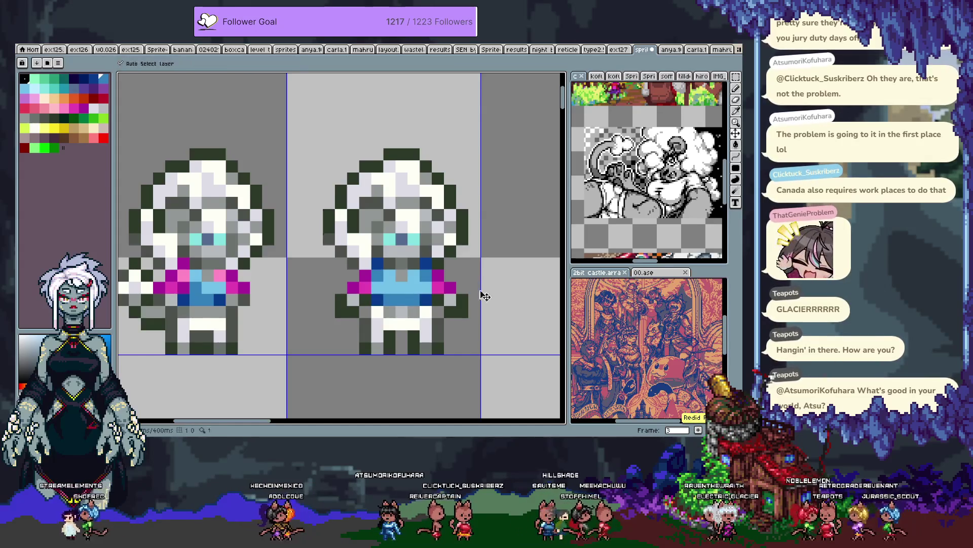
pyautogui.scroll(-4, 485, 299)
pyautogui.press('b')
pyautogui.moveTo(500, 311); pyautogui.dragTo(460, 276)
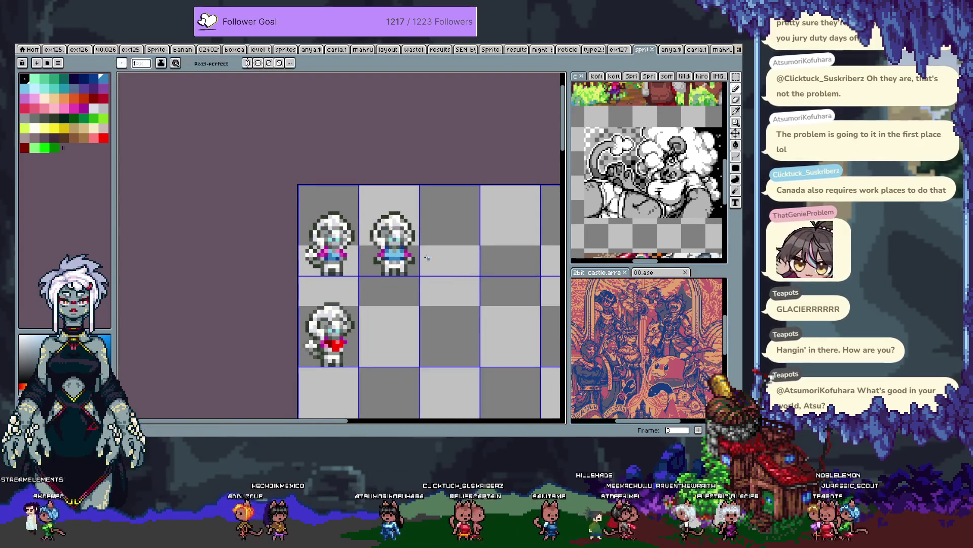
pyautogui.scroll(3, 390, 247)
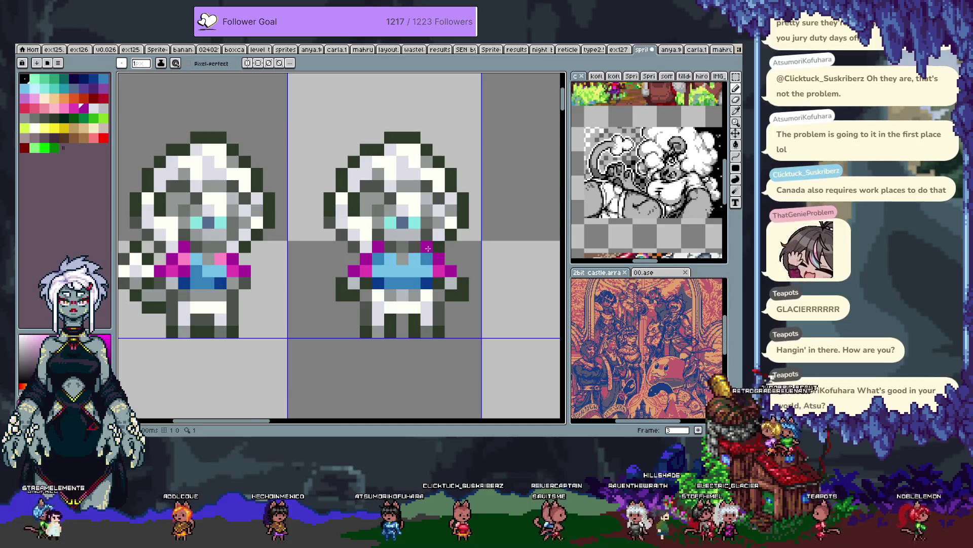
pyautogui.scroll(-3, 427, 249)
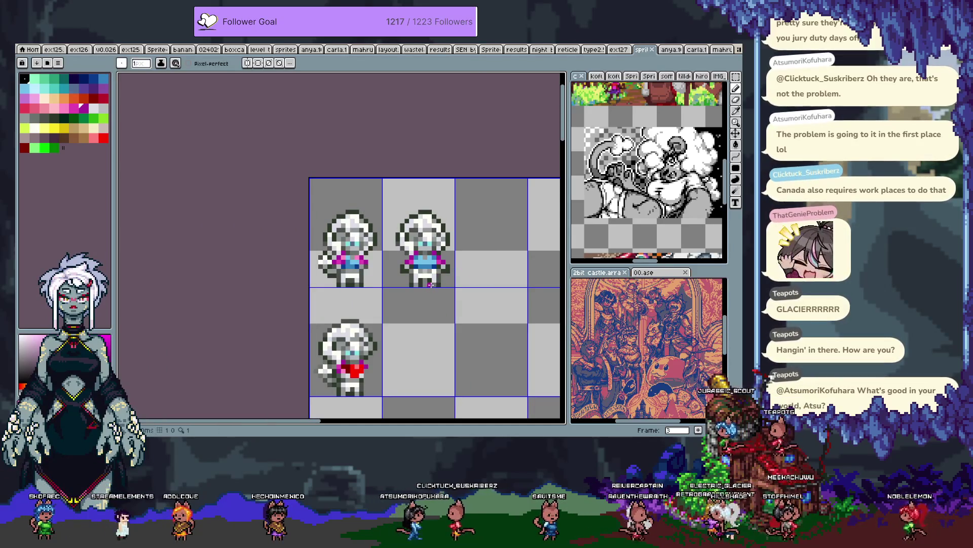
pyautogui.scroll(4, 431, 285)
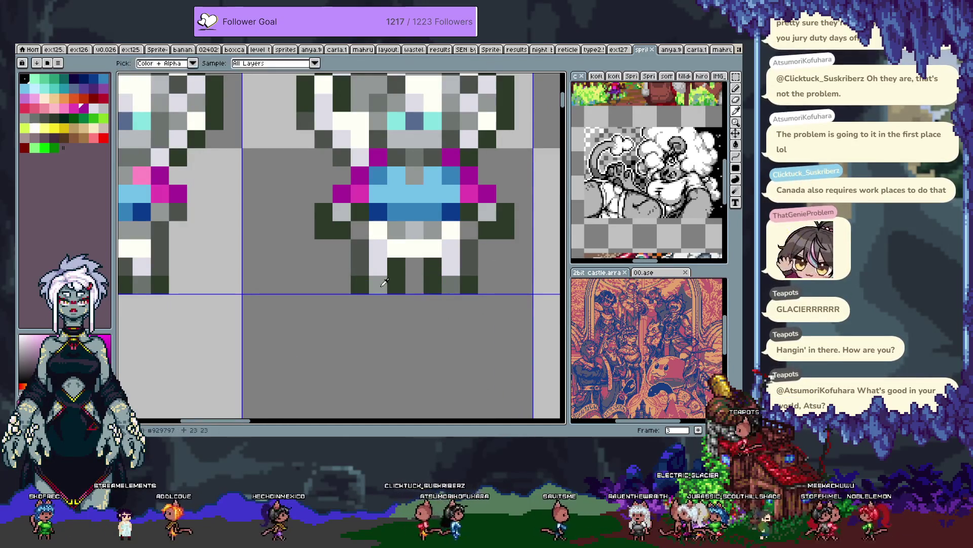
pyautogui.click(446, 275)
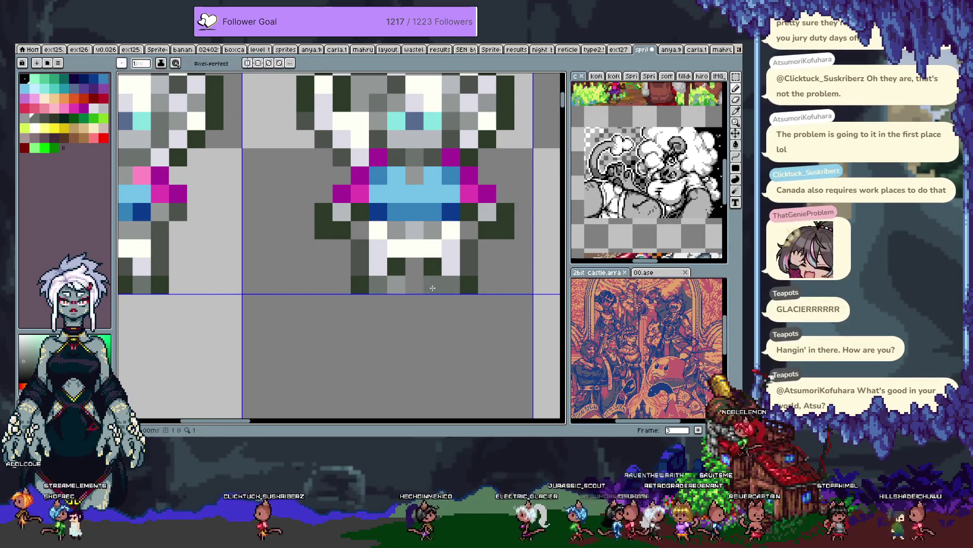
pyautogui.scroll(-5, 447, 284)
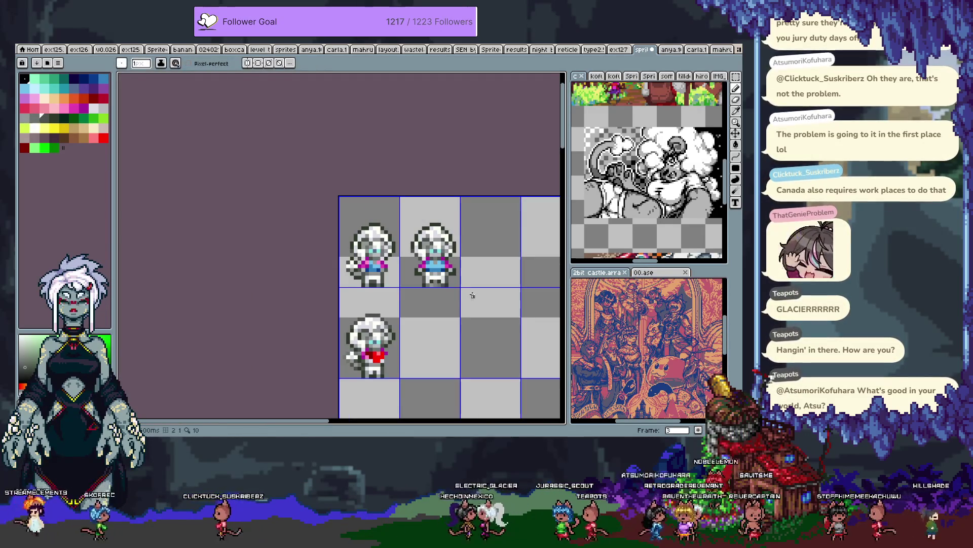
# Step: Paint two near-white pixels into the second sprite's hair
pyautogui.press('v')
pyautogui.press('b')
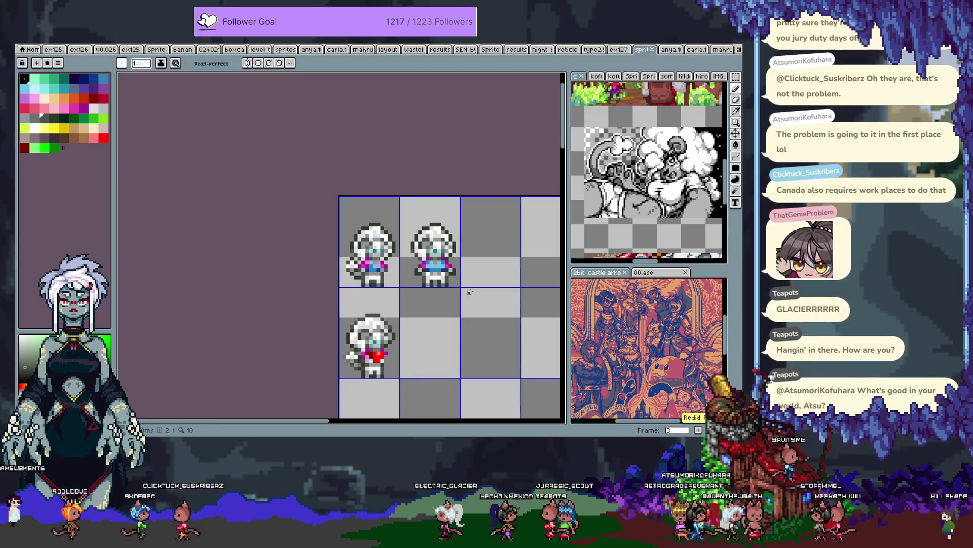
pyautogui.scroll(-2, 470, 291)
pyautogui.scroll(4, 333, 205)
pyautogui.scroll(2, 333, 205)
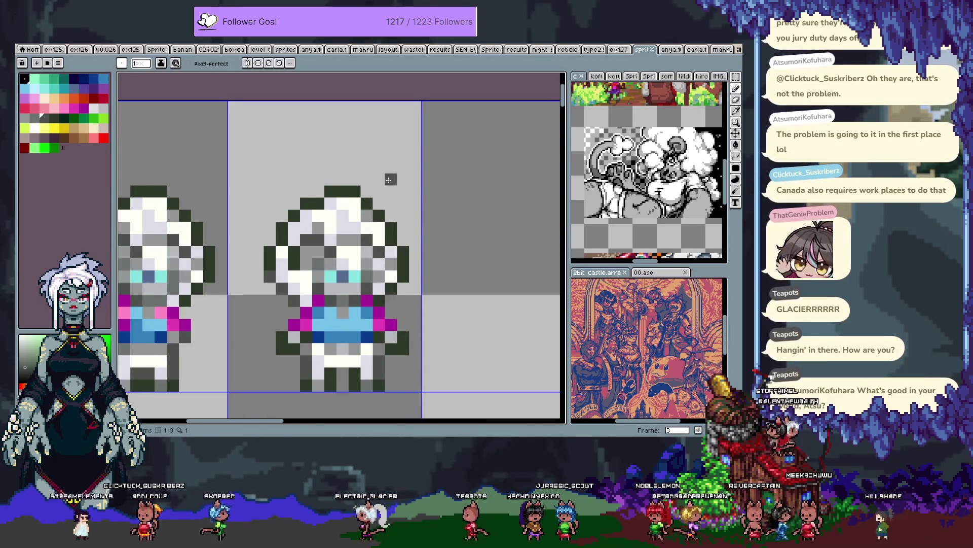
pyautogui.press('m')
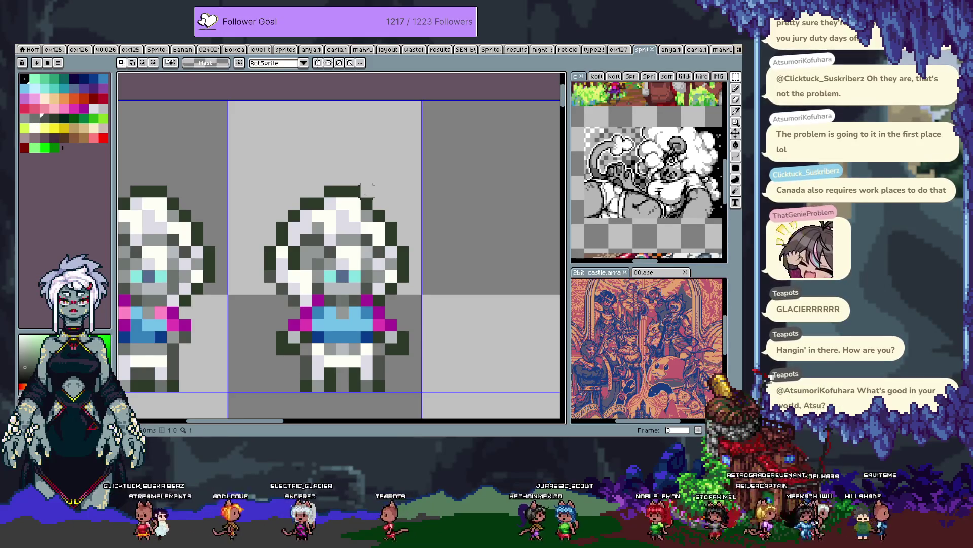
pyautogui.scroll(1, 342, 235)
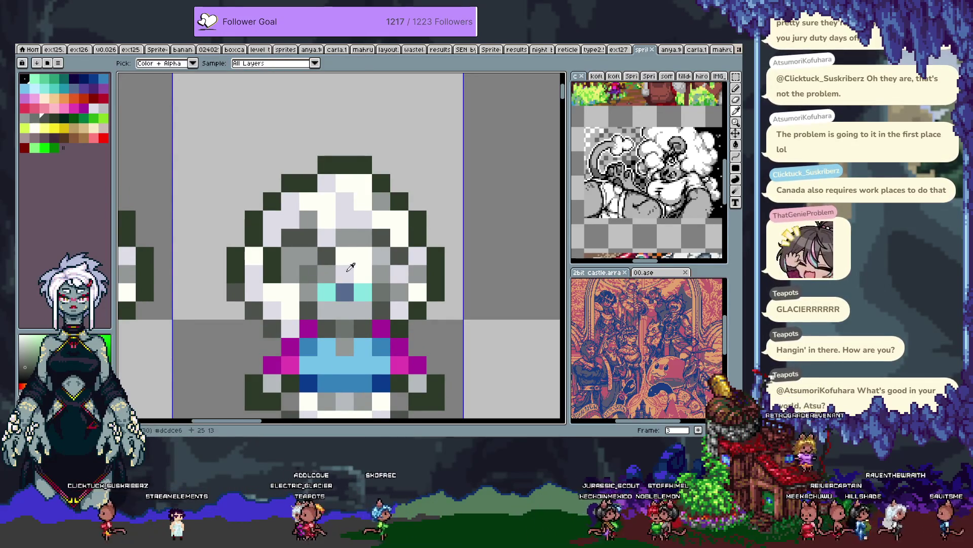
pyautogui.keyDown('alt'); pyautogui.click(362, 260); pyautogui.keyUp('alt')
pyautogui.moveTo(381, 276); pyautogui.dragTo(381, 259)
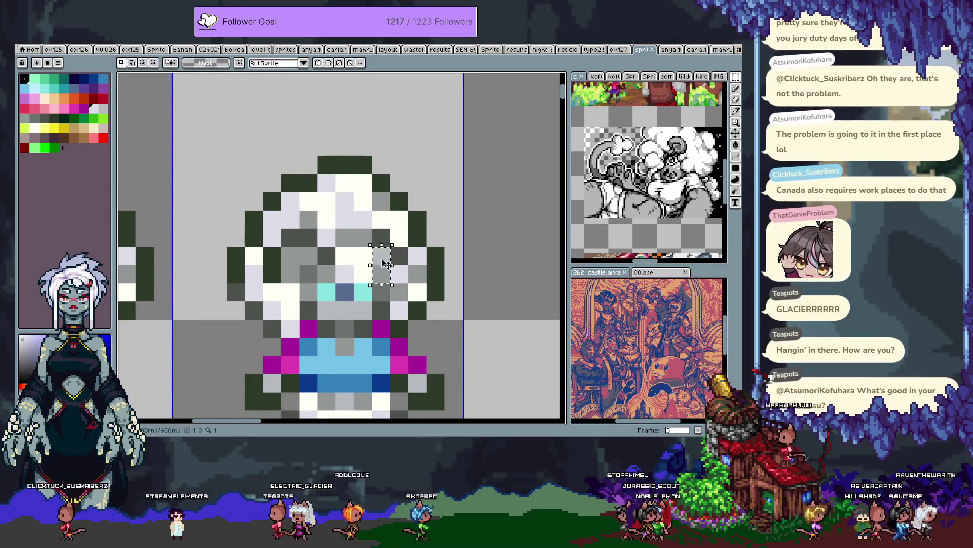
pyautogui.hotkey('ctrl', 'd')
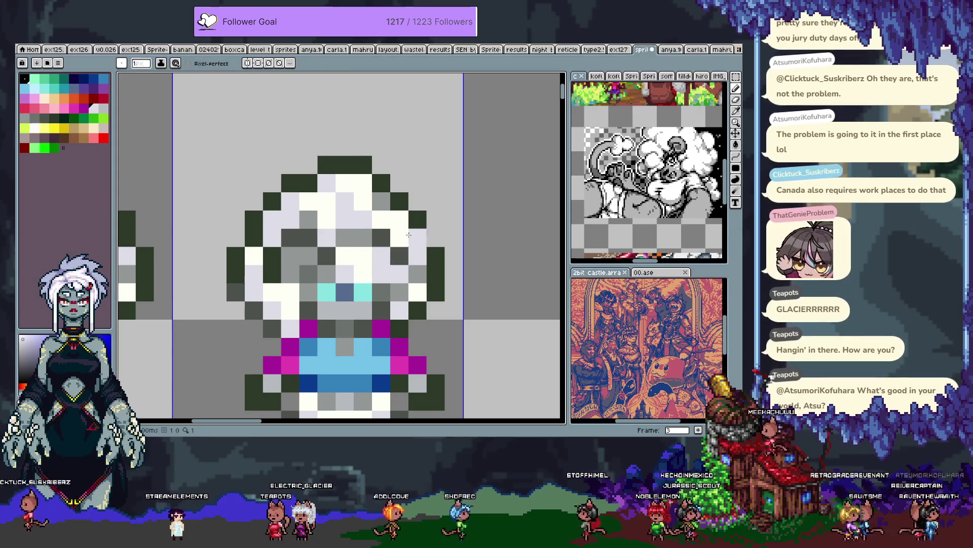
# Step: Shift the right side of the head one pixel to the right
pyautogui.keyDown('alt'); pyautogui.click(387, 181); pyautogui.keyUp('alt')
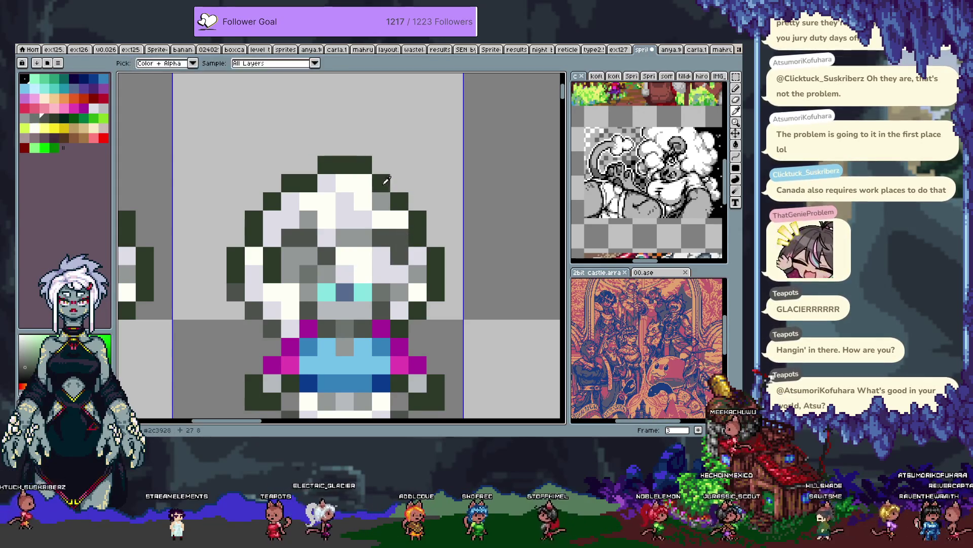
pyautogui.press('m')
pyautogui.moveTo(371, 154)
pyautogui.mouseDown()
pyautogui.moveTo(429, 230)
pyautogui.moveTo(447, 229)
pyautogui.moveTo(447, 321)
pyautogui.mouseUp()
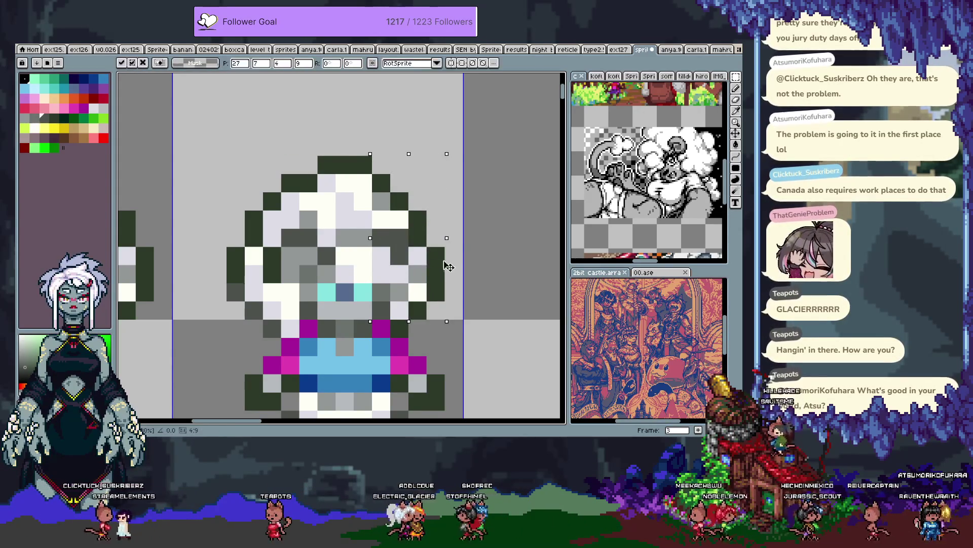
pyautogui.moveTo(444, 264); pyautogui.dragTo(450, 266)
pyautogui.press('i')
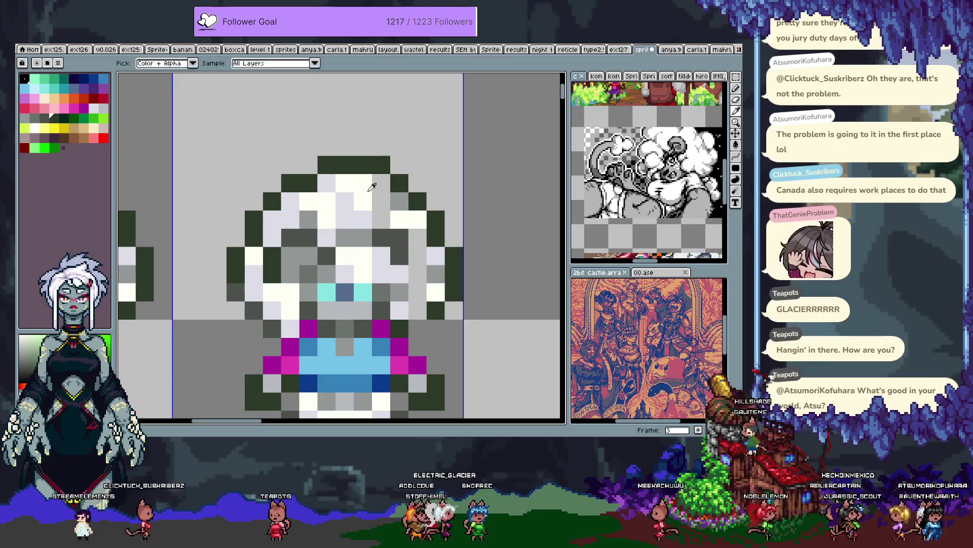
# Step: Repaint hair pixels in grey, white and light lavender
pyautogui.click(364, 211)
pyautogui.click(381, 219)
pyautogui.click(417, 237)
pyautogui.keyDown('alt'); pyautogui.click(438, 265); pyautogui.keyUp('alt')
pyautogui.click(413, 281)
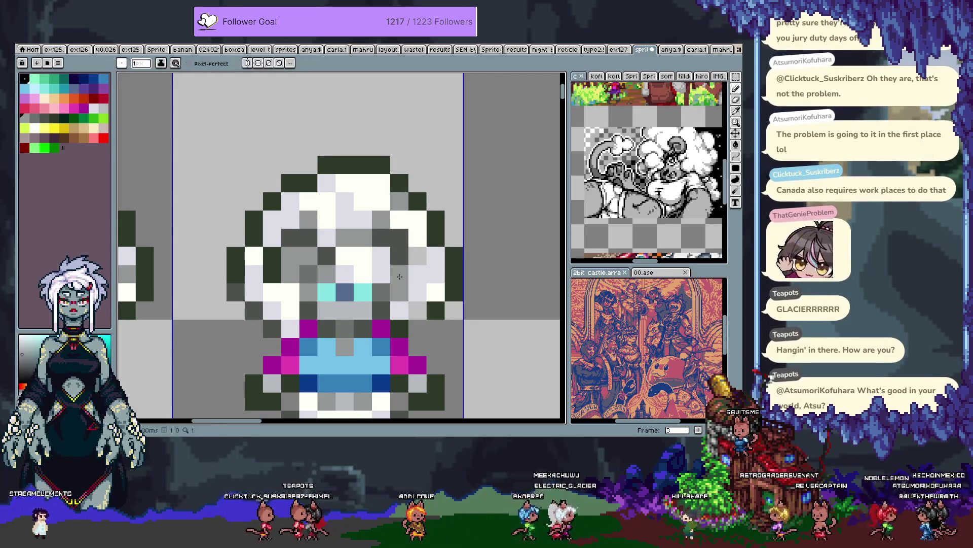
pyautogui.click(380, 259)
# Step: Add dark and mid grey shading beside the face and in the hair
pyautogui.keyDown('alt'); pyautogui.click(400, 257); pyautogui.keyUp('alt')
pyautogui.click(384, 274)
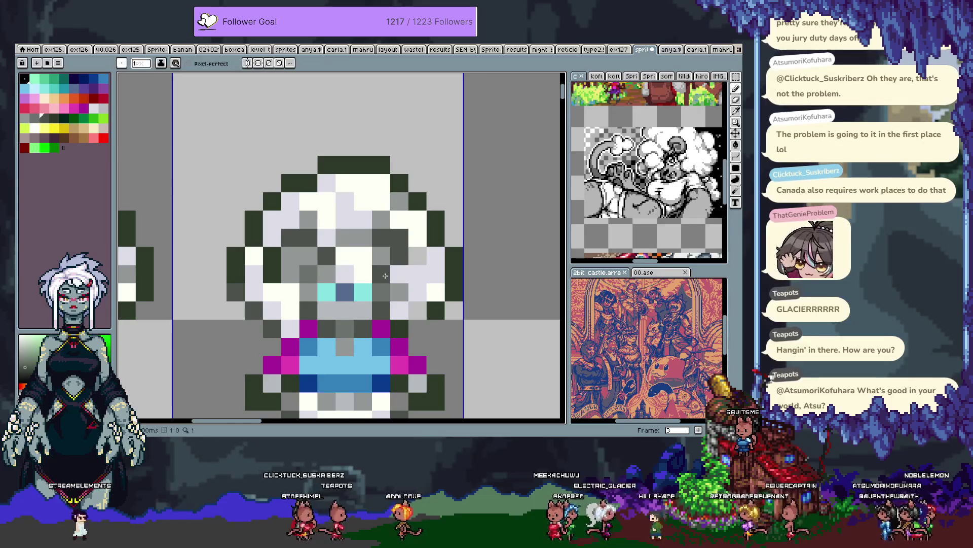
pyautogui.keyDown('alt'); pyautogui.click(399, 292); pyautogui.keyUp('alt')
pyautogui.click(416, 302)
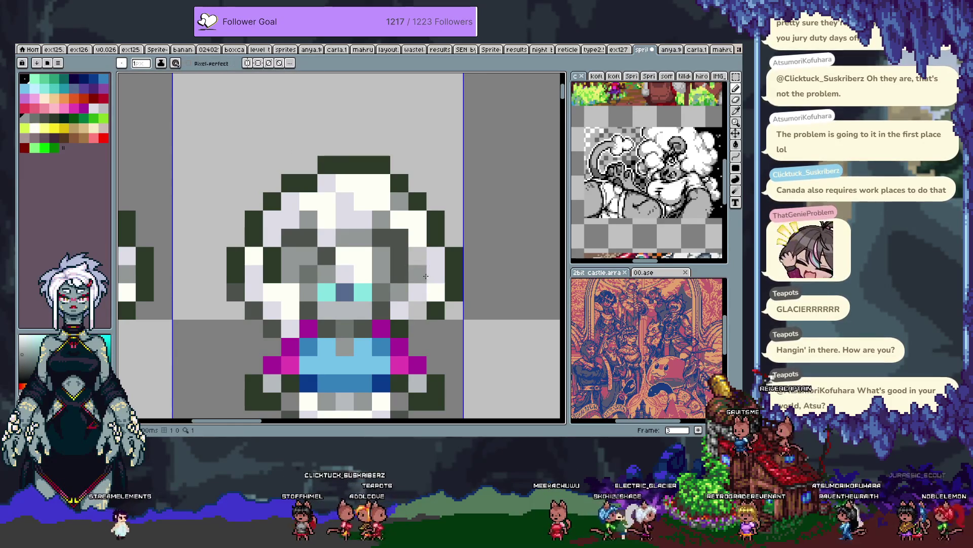
pyautogui.keyDown('alt'); pyautogui.click(399, 269); pyautogui.keyUp('alt')
pyautogui.click(355, 281)
# Step: Paint two hair pixels dark grey and one white, undoing a stray lavender pixel
pyautogui.press('alt')
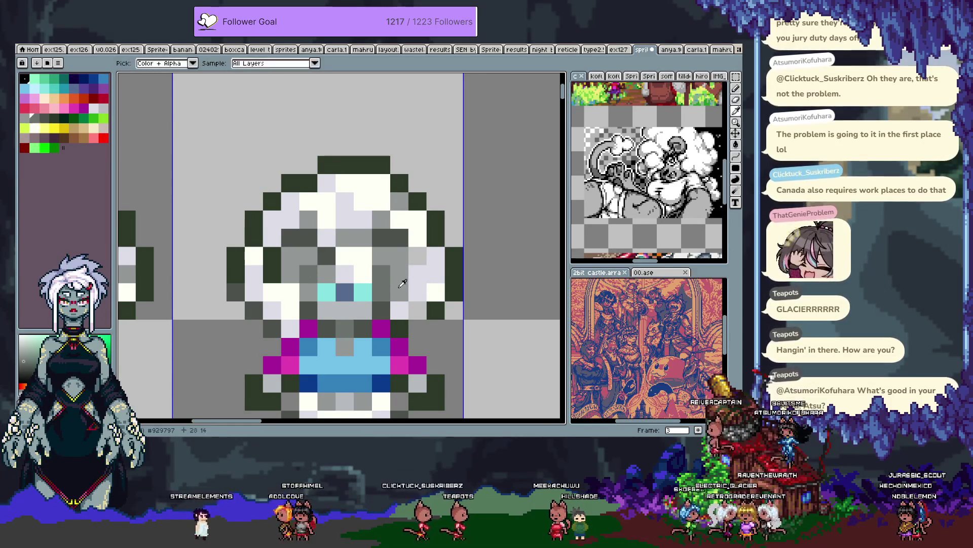
pyautogui.keyDown('alt'); pyautogui.click(329, 290); pyautogui.keyUp('alt')
pyautogui.keyDown('alt'); pyautogui.click(399, 238); pyautogui.keyUp('alt')
pyautogui.moveTo(417, 273); pyautogui.dragTo(417, 255)
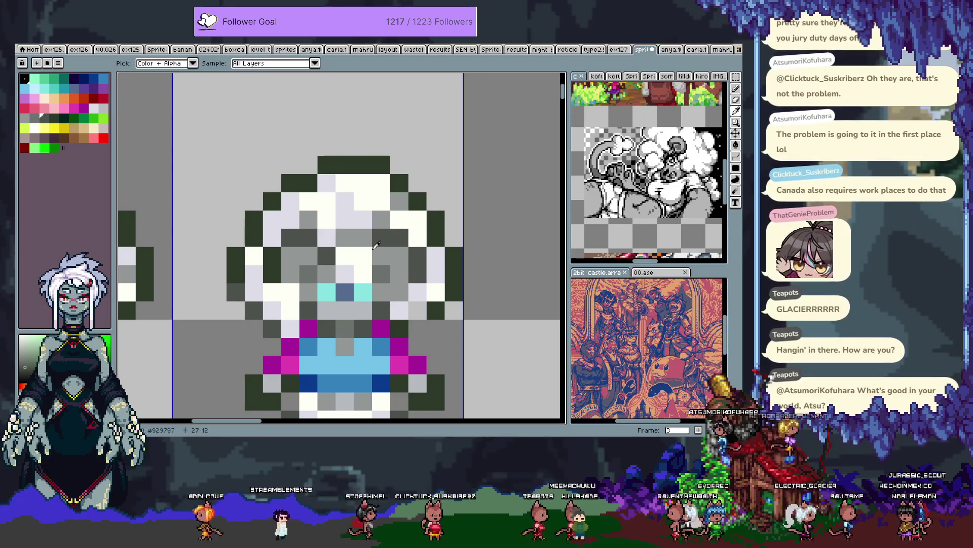
pyautogui.keyDown('alt'); pyautogui.click(358, 256); pyautogui.keyUp('alt')
pyautogui.click(376, 259)
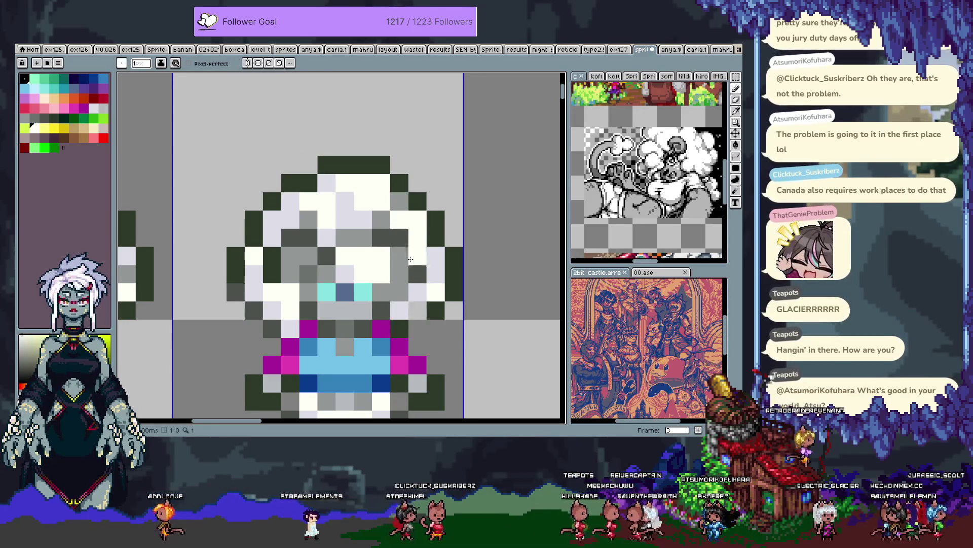
pyautogui.keyDown('alt'); pyautogui.click(363, 220); pyautogui.keyUp('alt')
pyautogui.click(371, 241)
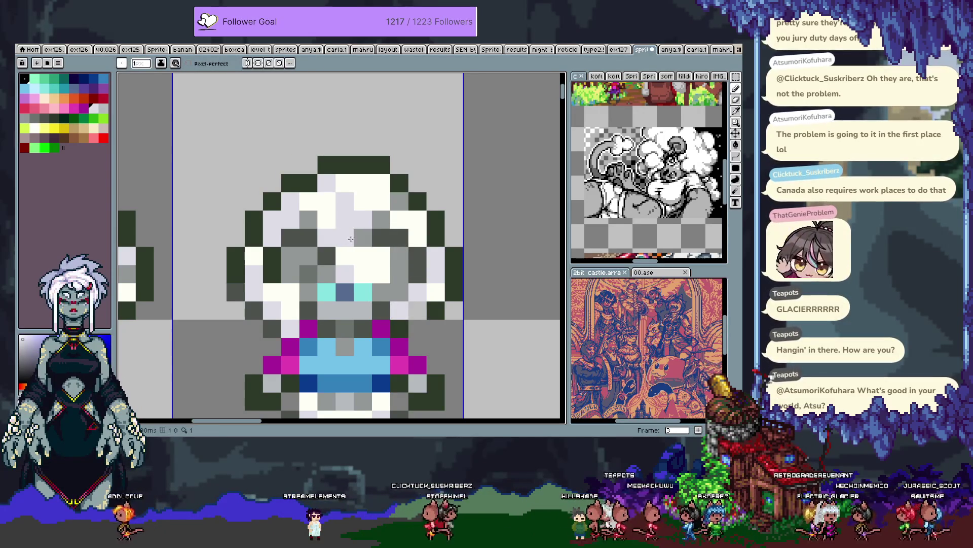
pyautogui.hotkey('ctrl', 'z')
# Step: Paint a dark green outline pixel and lighten a blue clothing pixel
pyautogui.scroll(-2, 360, 246)
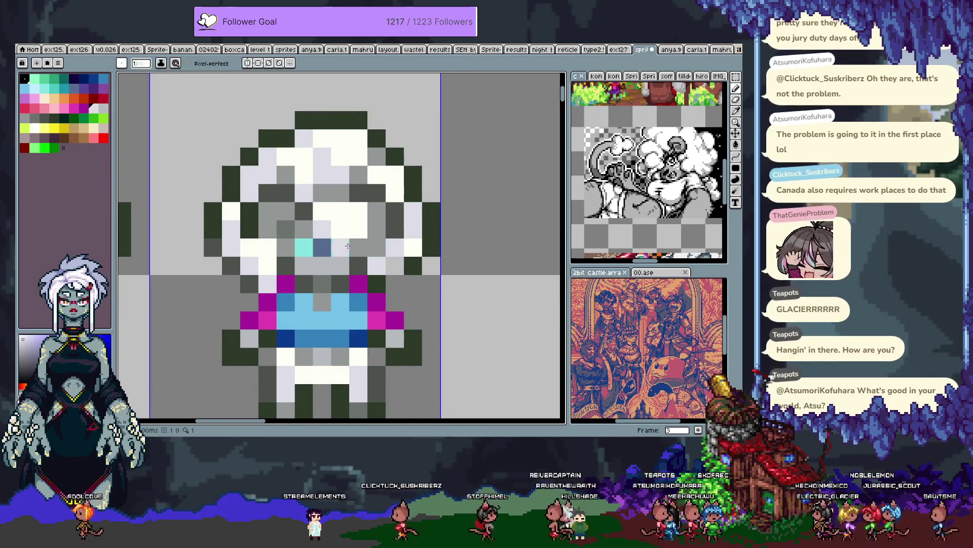
pyautogui.keyDown('alt'); pyautogui.click(428, 241); pyautogui.keyUp('alt')
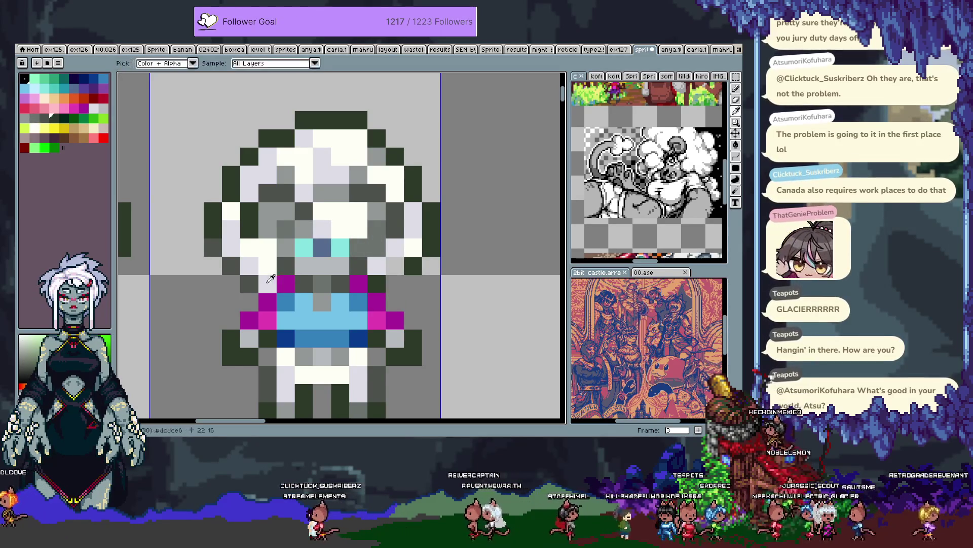
pyautogui.click(392, 286)
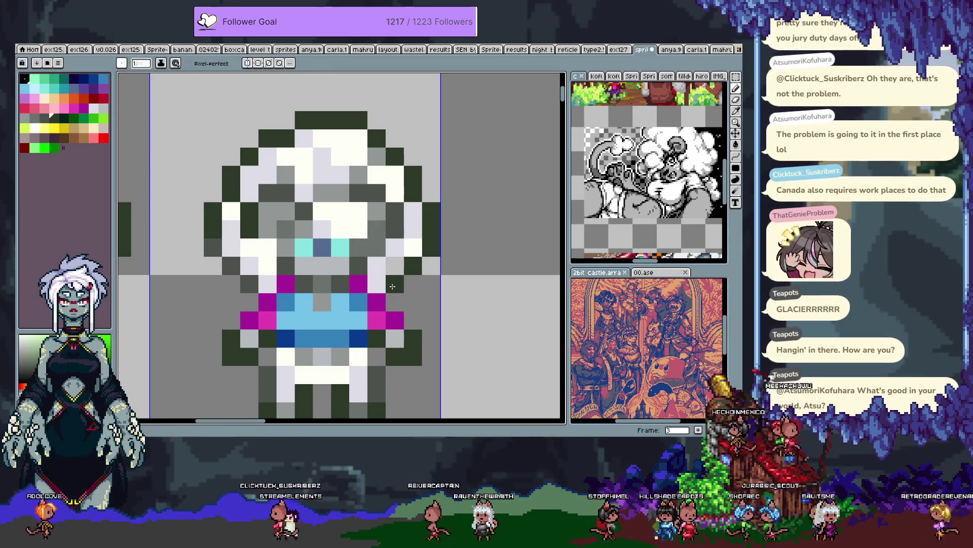
pyautogui.keyDown('alt'); pyautogui.click(396, 182); pyautogui.keyUp('alt')
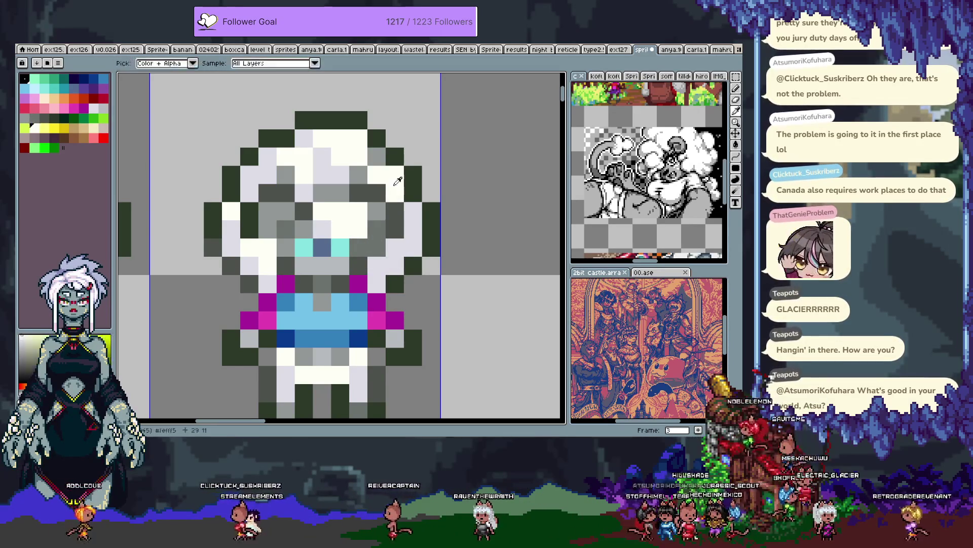
pyautogui.click(364, 296)
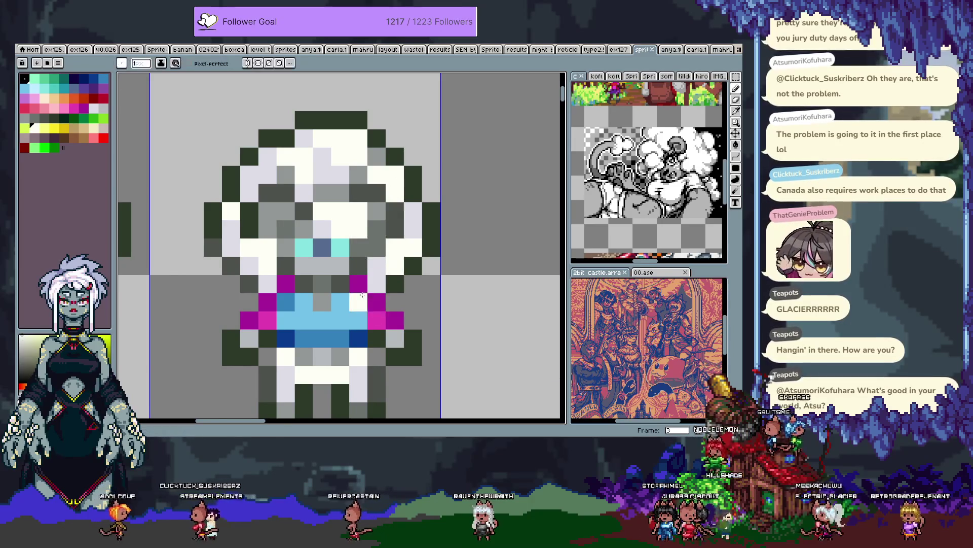
pyautogui.scroll(-3, 364, 296)
pyautogui.scroll(2, 350, 284)
pyautogui.hotkey('ctrl', 'a')
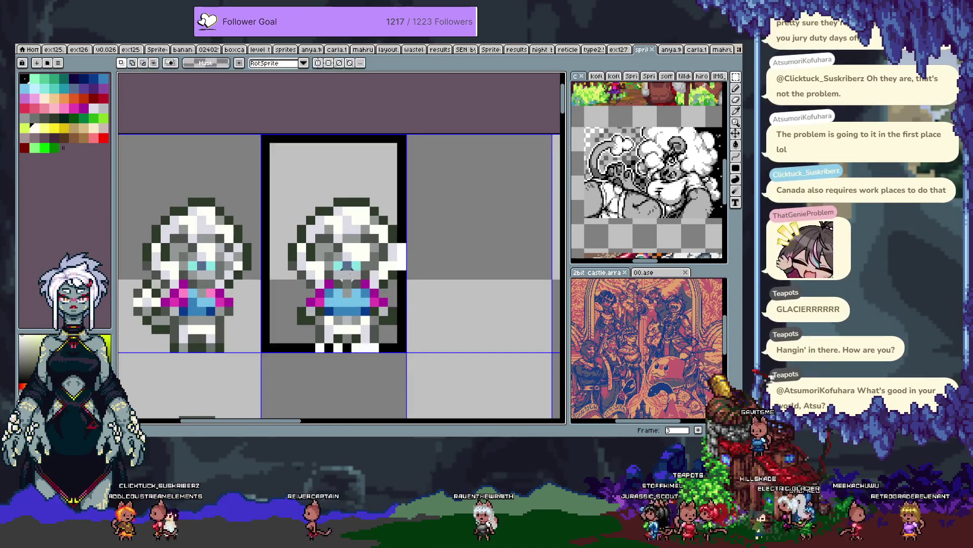
# Step: Nudge the middle sprite one pixel left, commit it, and step back through the green and red frames
pyautogui.press('Left')
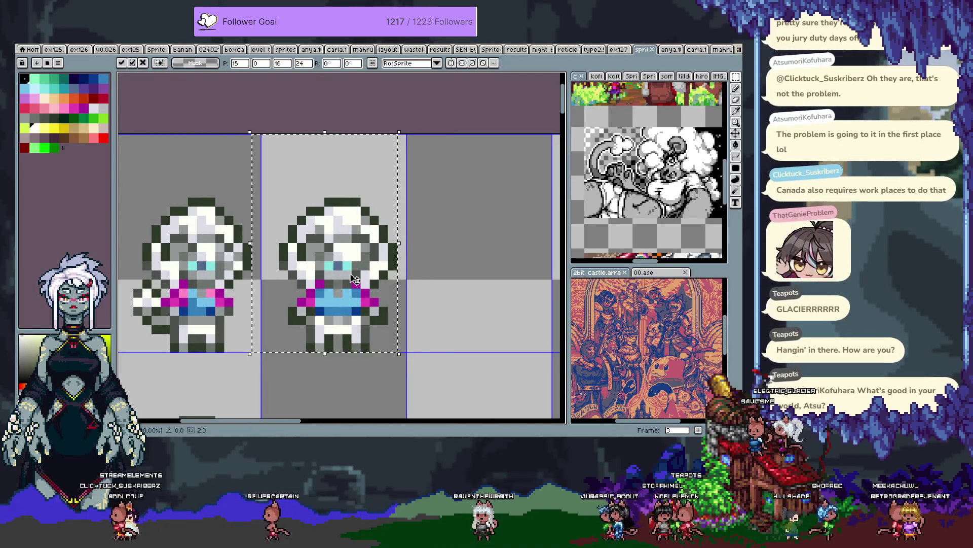
pyautogui.press('Return')
pyautogui.press(',')
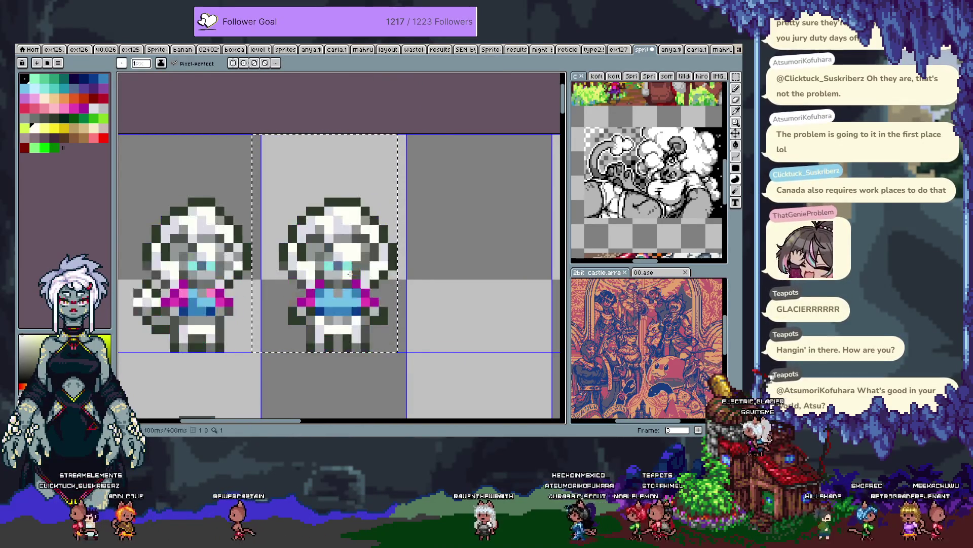
pyautogui.press(',')
# Step: Cycle back to the white sprite frame and bring the labelled IDLE rows into view
pyautogui.press('.')
pyautogui.press('.')
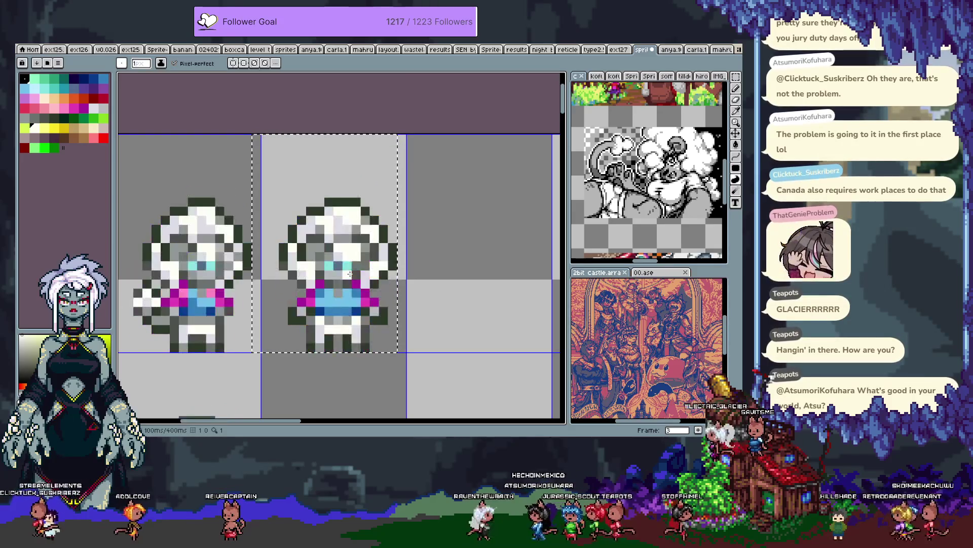
pyautogui.press(',')
pyautogui.press(',')
pyautogui.press('.')
pyautogui.press('.')
pyautogui.press('v')
pyautogui.press('b')
pyautogui.scroll(-3, 413, 304)
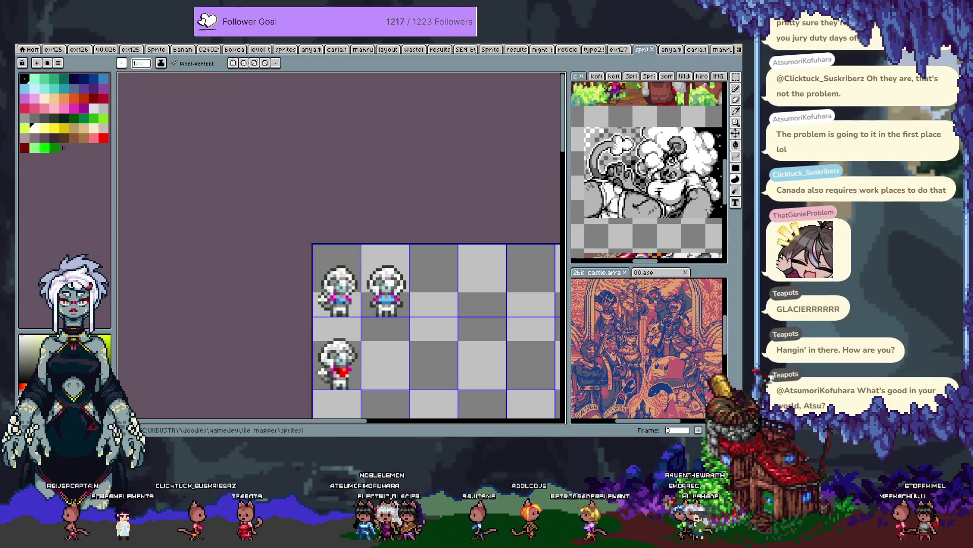
pyautogui.moveTo(478, 224); pyautogui.dragTo(321, 202)
# Step: Sample magenta and paint a magenta pixel on the sprite's chest
pyautogui.scroll(-3, 356, 218)
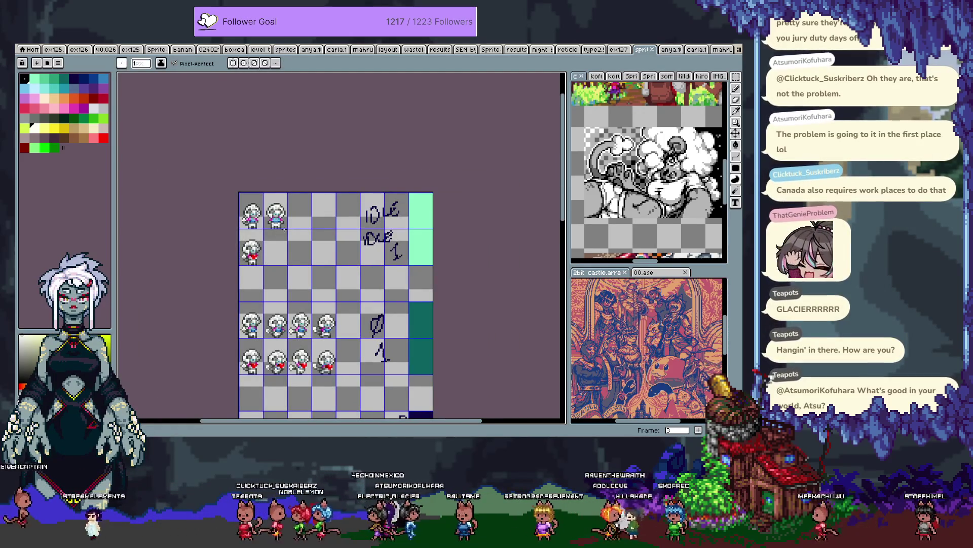
pyautogui.scroll(5, 278, 220)
pyautogui.press('i')
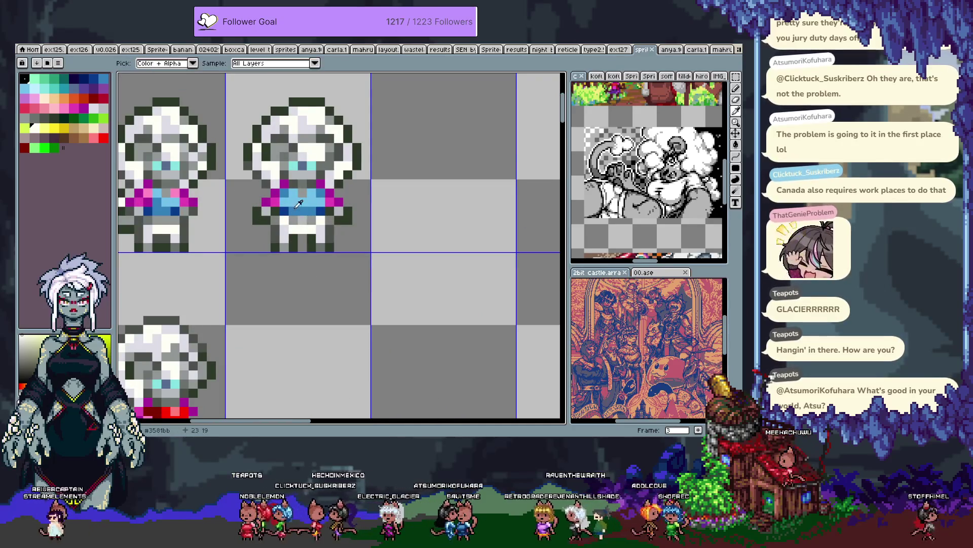
pyautogui.click(283, 201)
pyautogui.press('b')
pyautogui.click(324, 203)
# Step: Undo stray grey pixels and pick the dark grey from the sprite
pyautogui.scroll(-5, 384, 203)
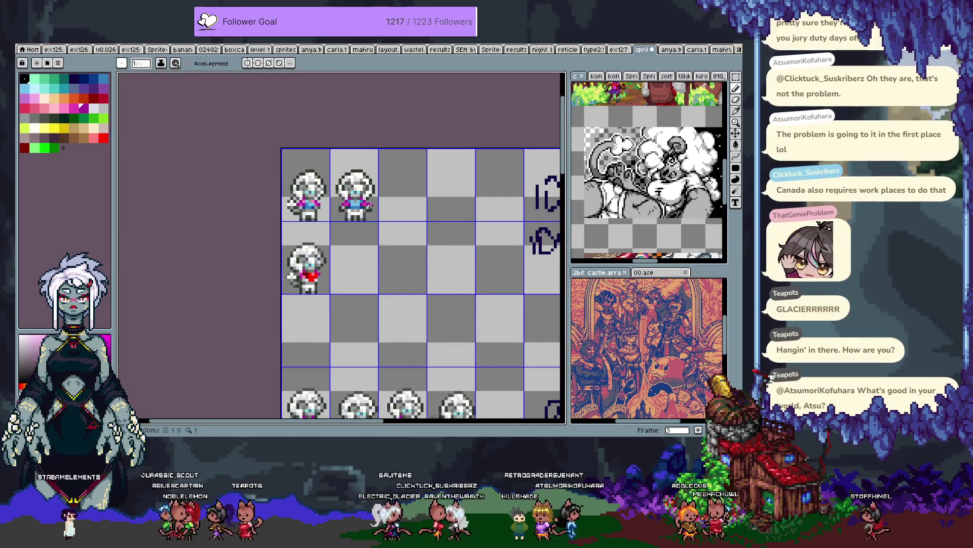
pyautogui.scroll(3, 349, 198)
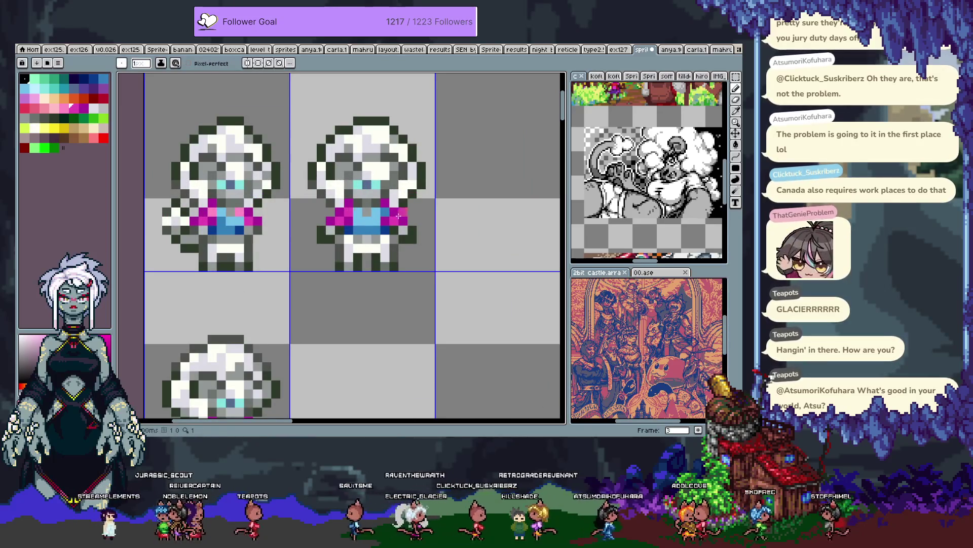
pyautogui.press('i')
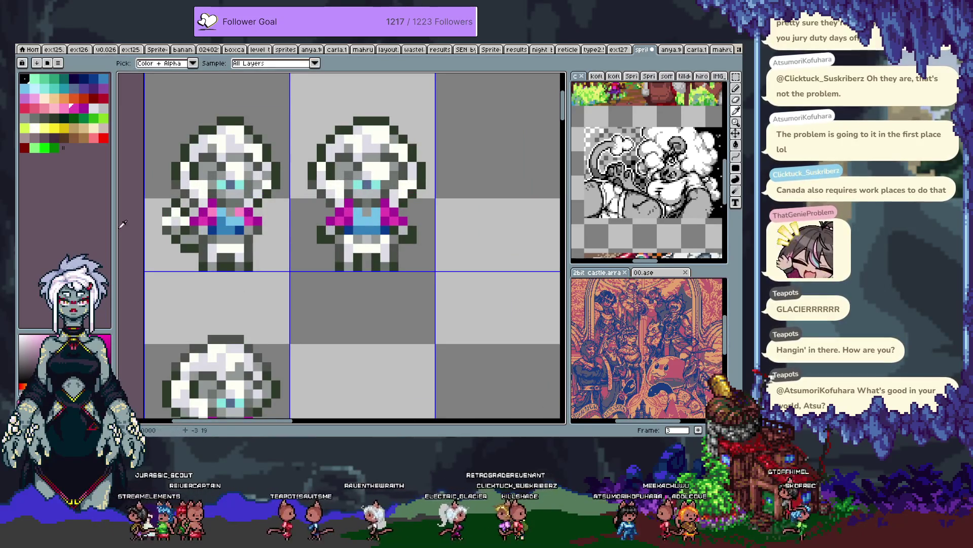
pyautogui.scroll(2, 416, 247)
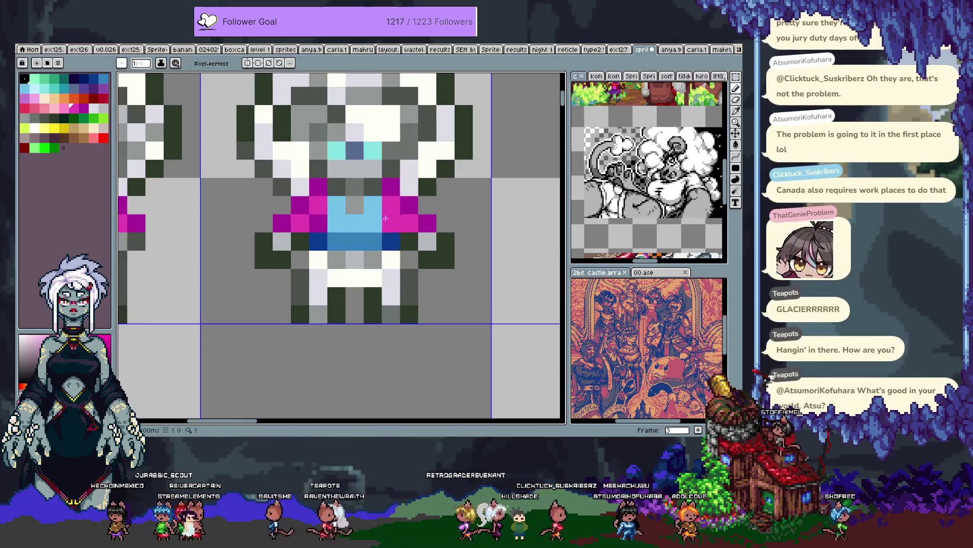
pyautogui.press('b')
pyautogui.hotkey('ctrl', 'z')
pyautogui.press('i')
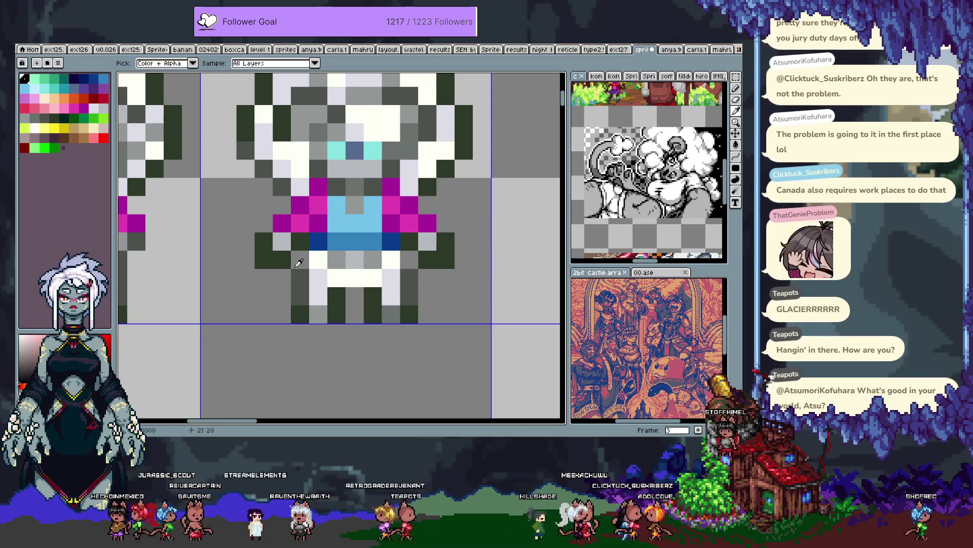
pyautogui.click(308, 277)
pyautogui.press('b')
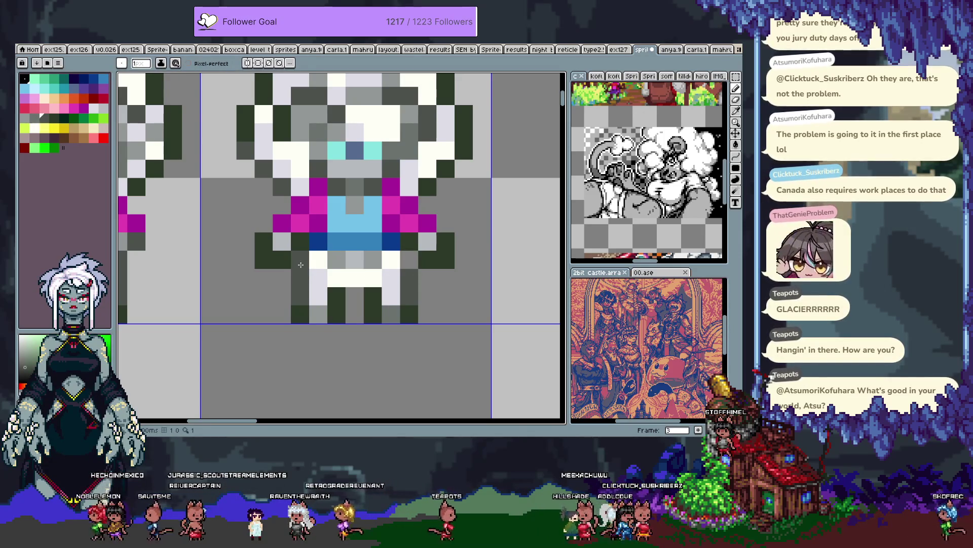
pyautogui.hotkey('ctrl', 'z')
pyautogui.press('i')
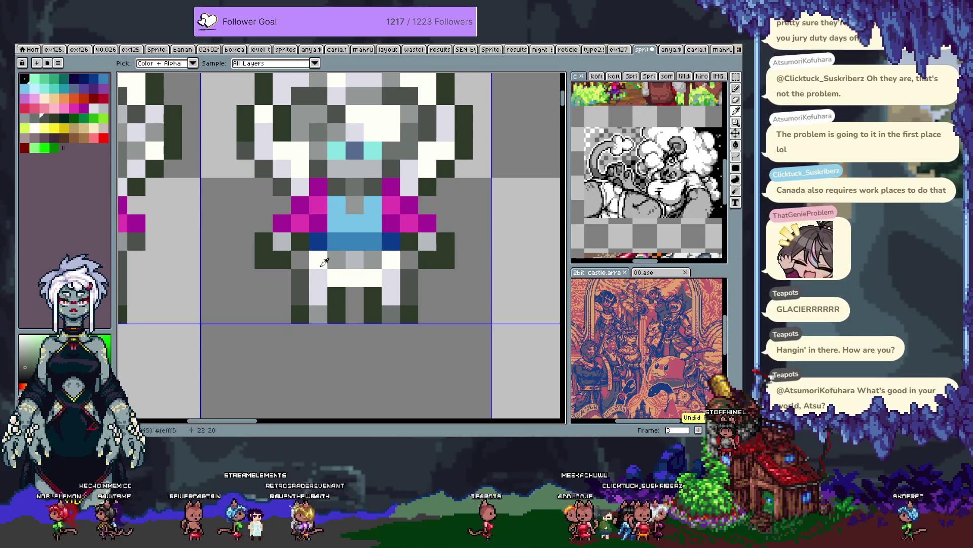
pyautogui.press('b')
# Step: Paint two dark green outline pixels beside the legs and turn a dark pixel magenta
pyautogui.moveTo(434, 261); pyautogui.dragTo(405, 262)
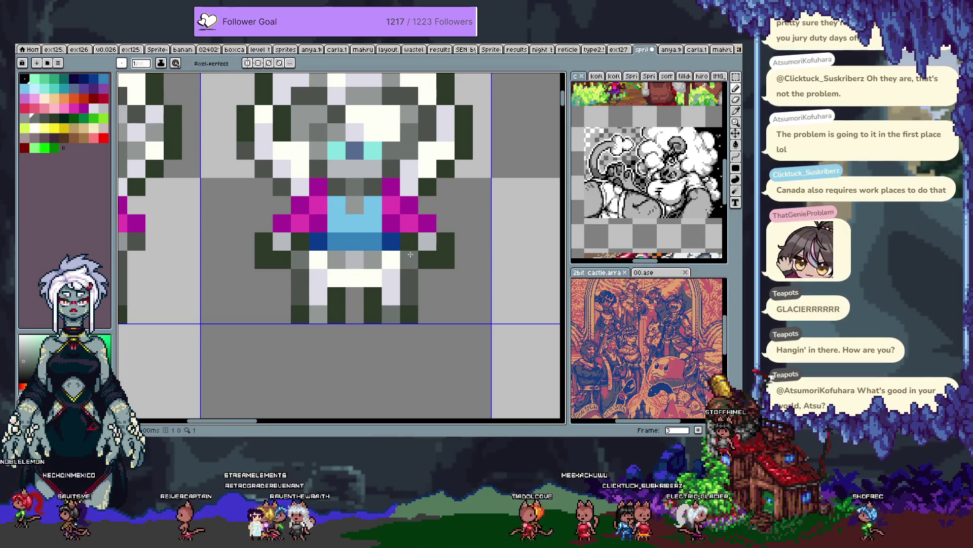
pyautogui.scroll(-5, 330, 239)
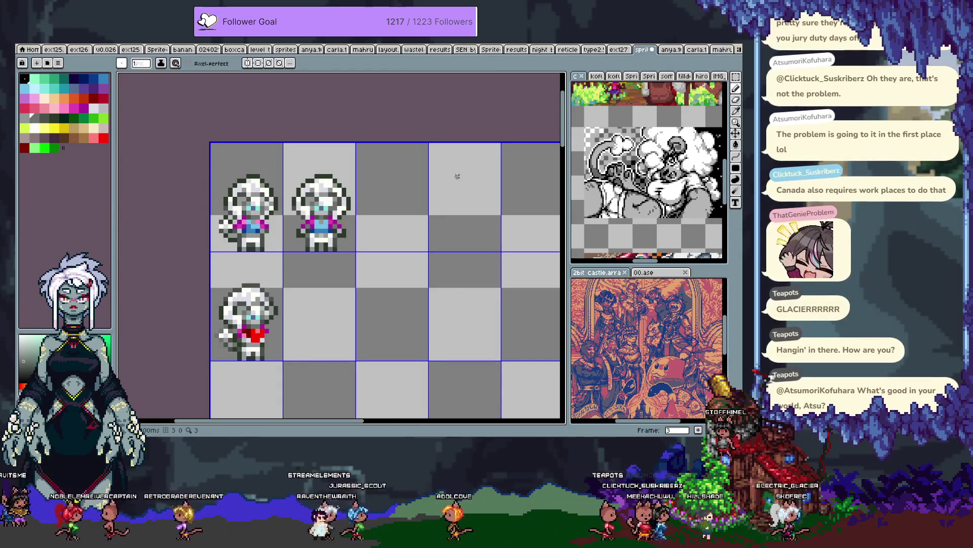
pyautogui.scroll(3, 317, 211)
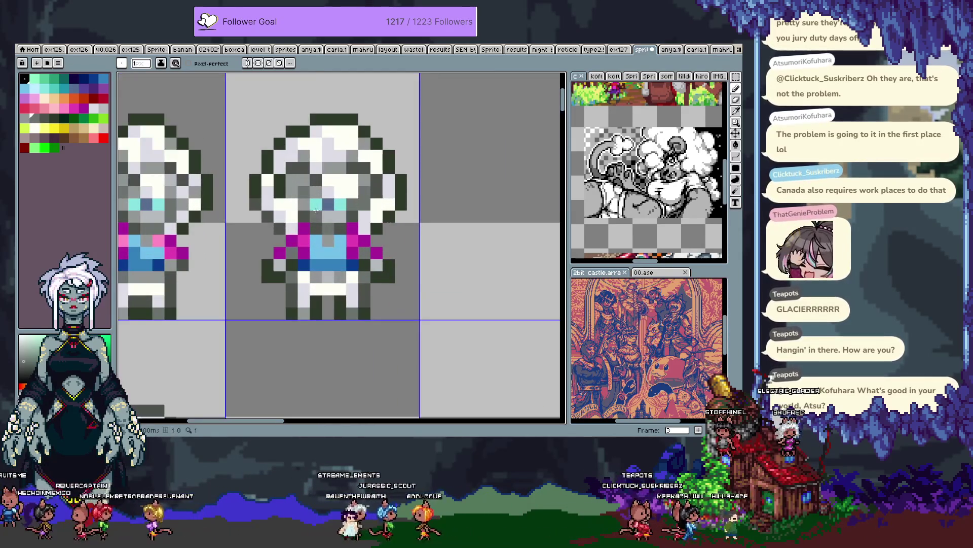
pyautogui.click(280, 253)
pyautogui.press('alt')
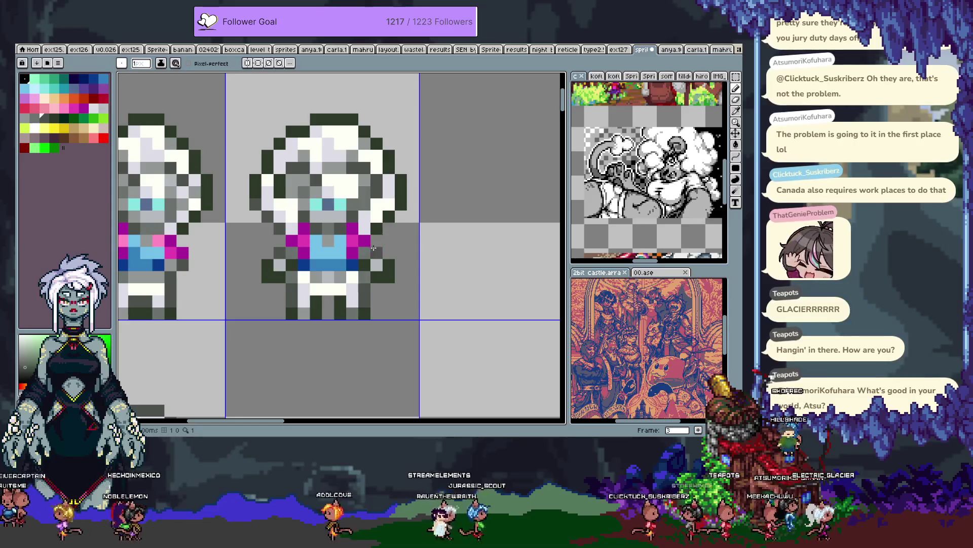
pyautogui.scroll(-3, 403, 223)
pyautogui.scroll(3, 403, 224)
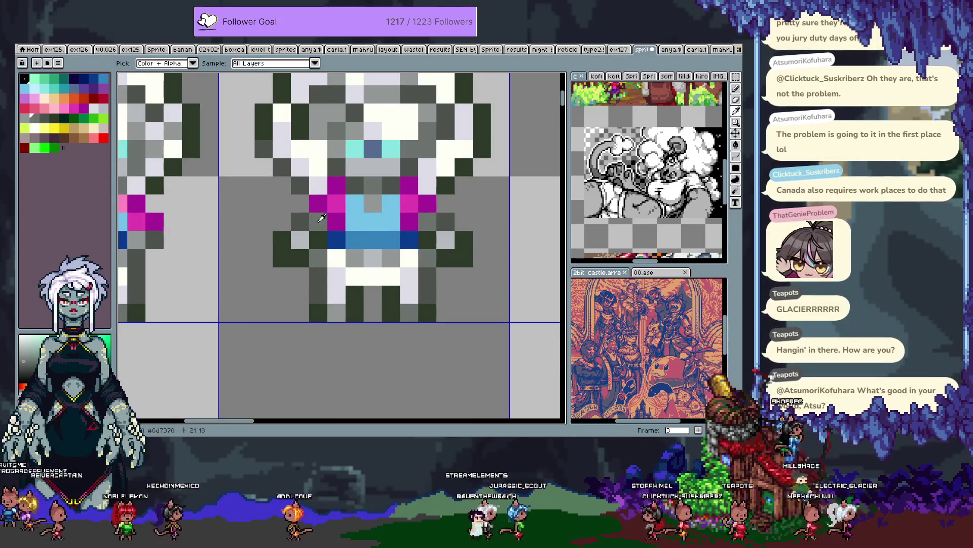
pyautogui.scroll(-3, 482, 227)
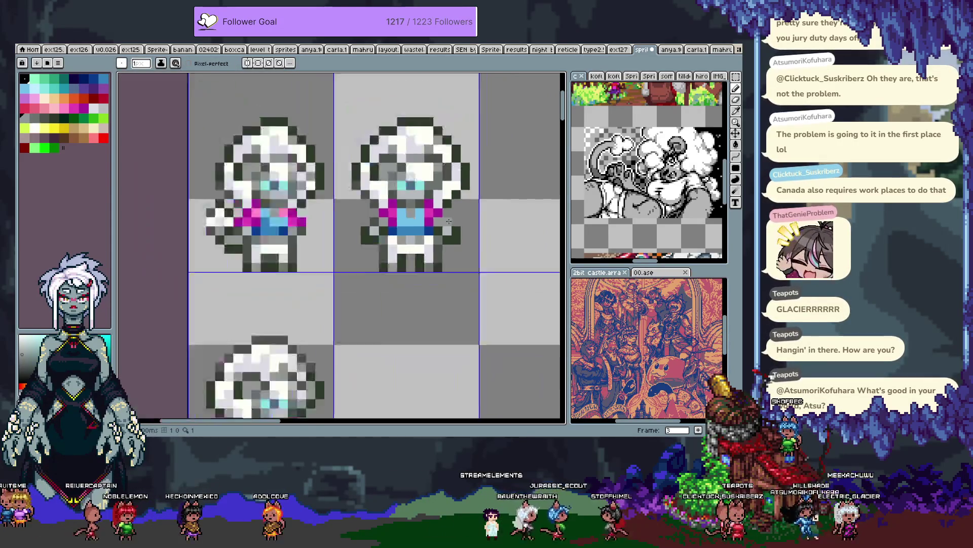
pyautogui.press(',')
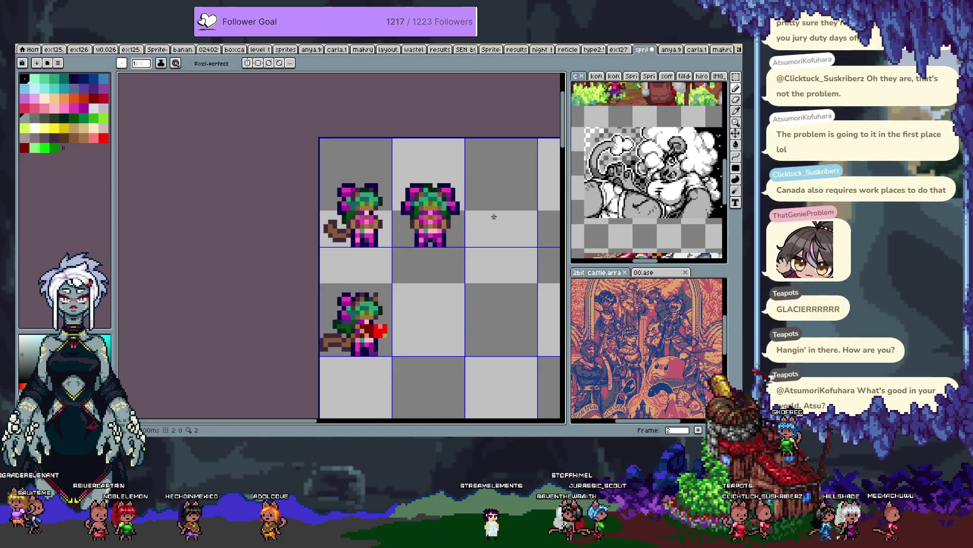
# Step: Step back and forth through the red knight's animation frames
pyautogui.press(',')
pyautogui.press('.')
pyautogui.press('.')
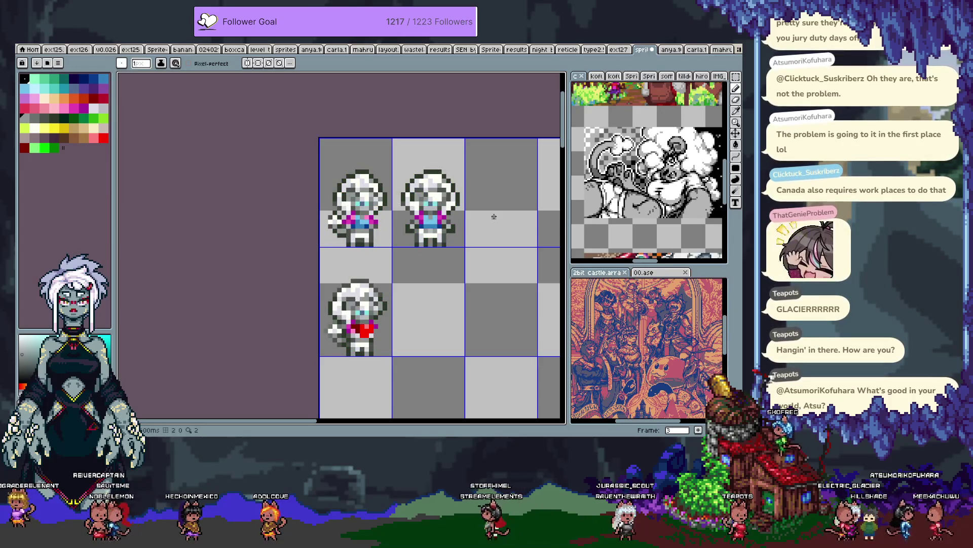
pyautogui.press(',')
pyautogui.press('.')
pyautogui.press('.')
pyautogui.press(',')
pyautogui.press('.')
pyautogui.press('.')
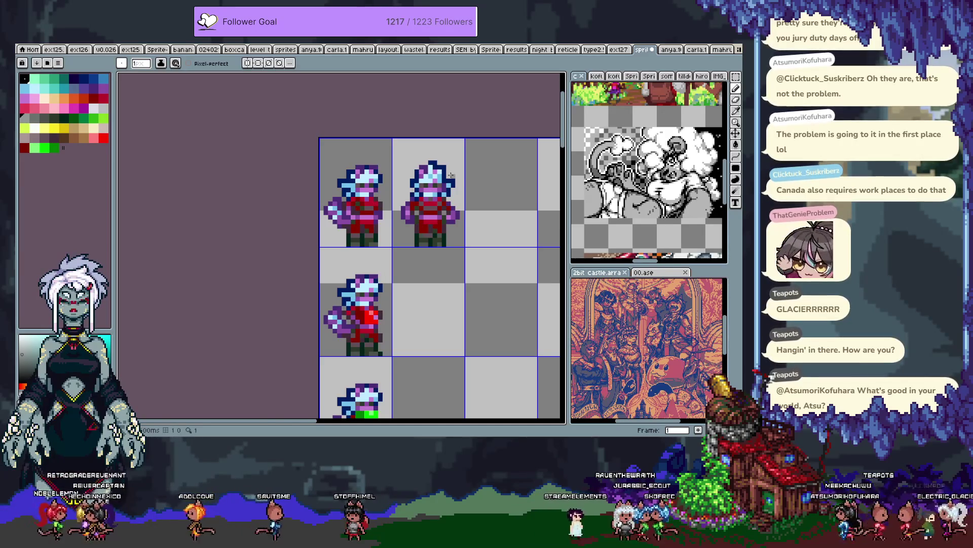
# Step: Recolour the knight's light blue hair pixel to purple
pyautogui.scroll(4, 444, 221)
pyautogui.press('i')
pyautogui.click(390, 205)
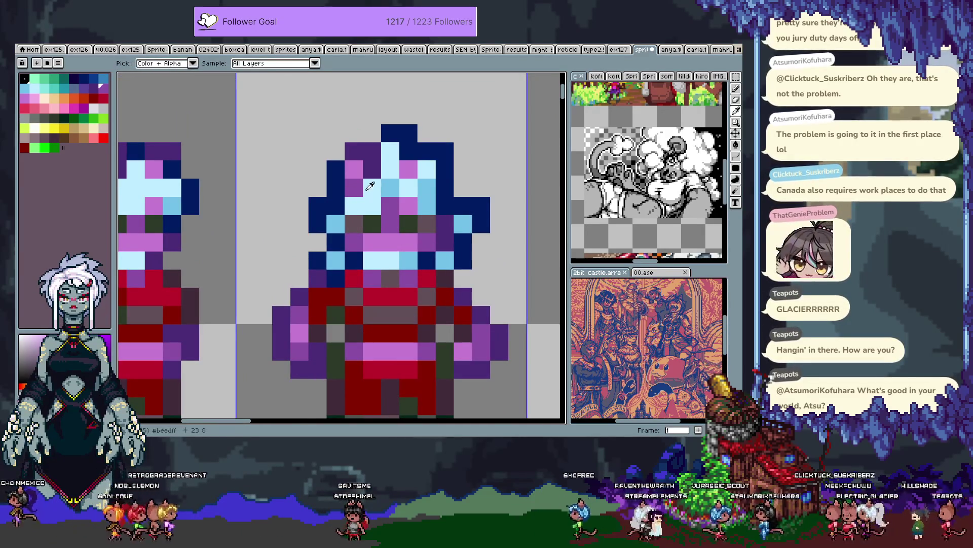
pyautogui.press('b')
# Step: Select and clear the second sprite cell, then bring up the IDLE/JUMP/FALL character sheet
pyautogui.scroll(-4, 433, 175)
pyautogui.hscroll(2, 477, 208)
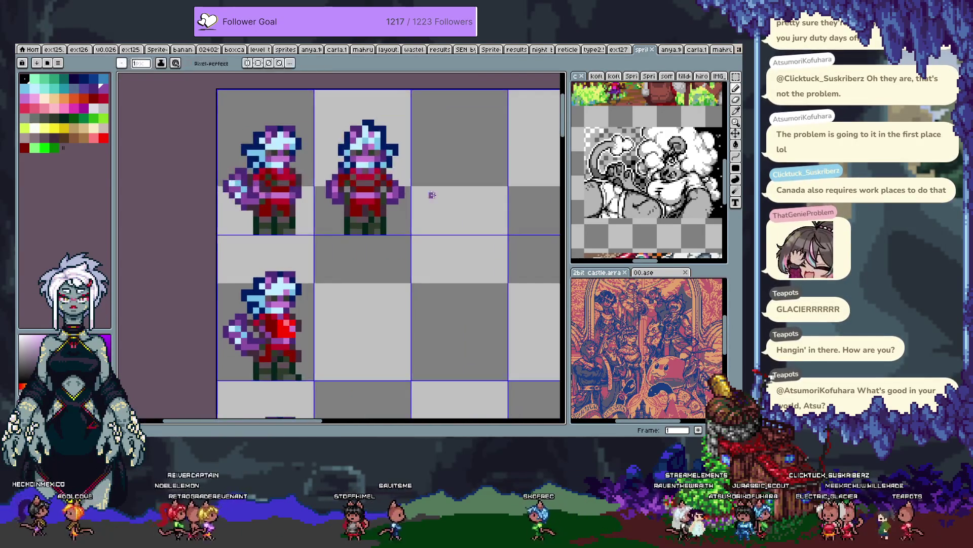
pyautogui.press('m')
pyautogui.doubleClick(385, 185)
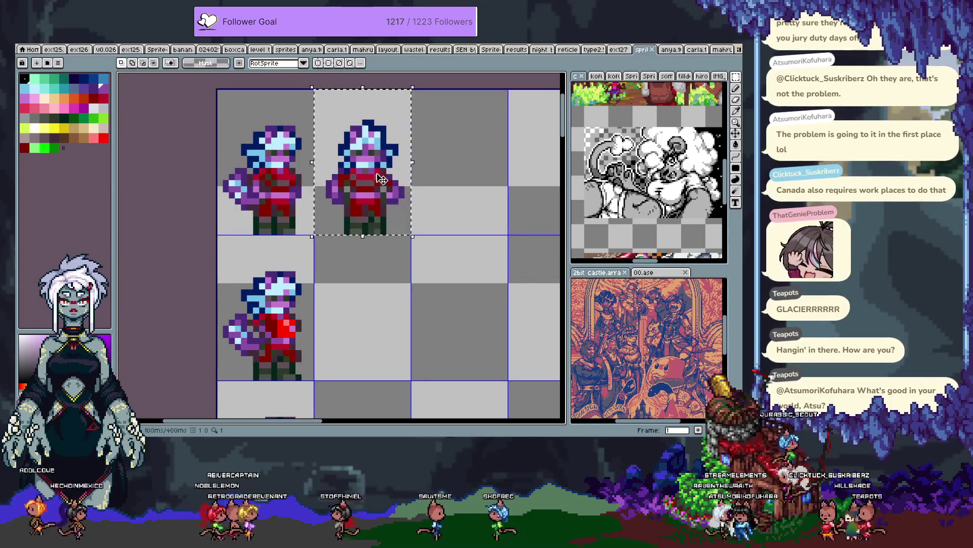
pyautogui.click(382, 177)
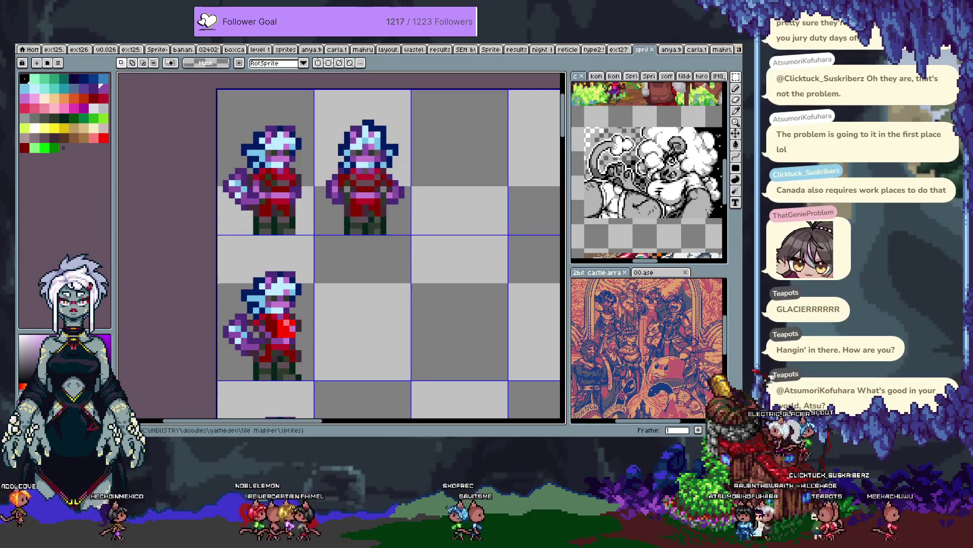
pyautogui.click(696, 49)
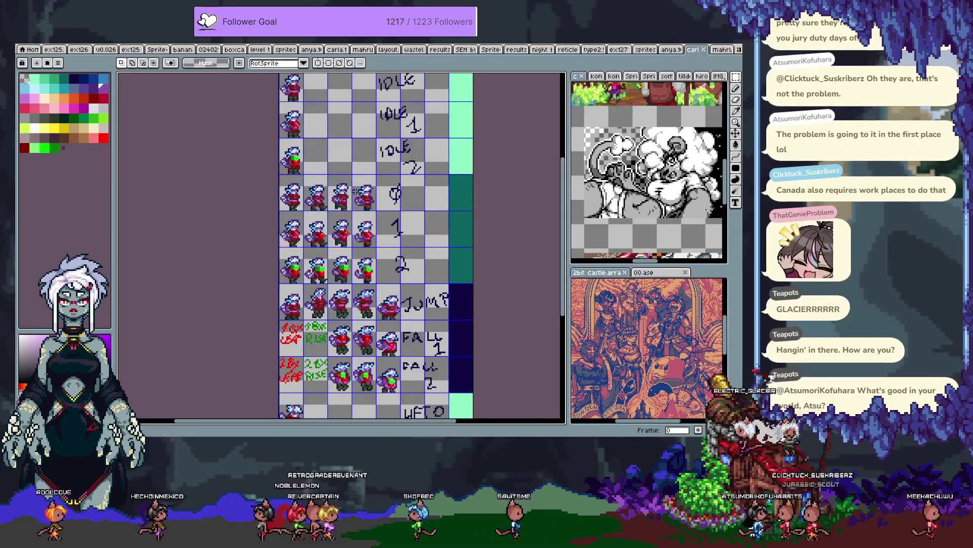
# Step: Fill the labelled sheet's top-right mint cell with the darker green
pyautogui.scroll(3, 345, 285)
pyautogui.hotkey('ctrl', 'd')
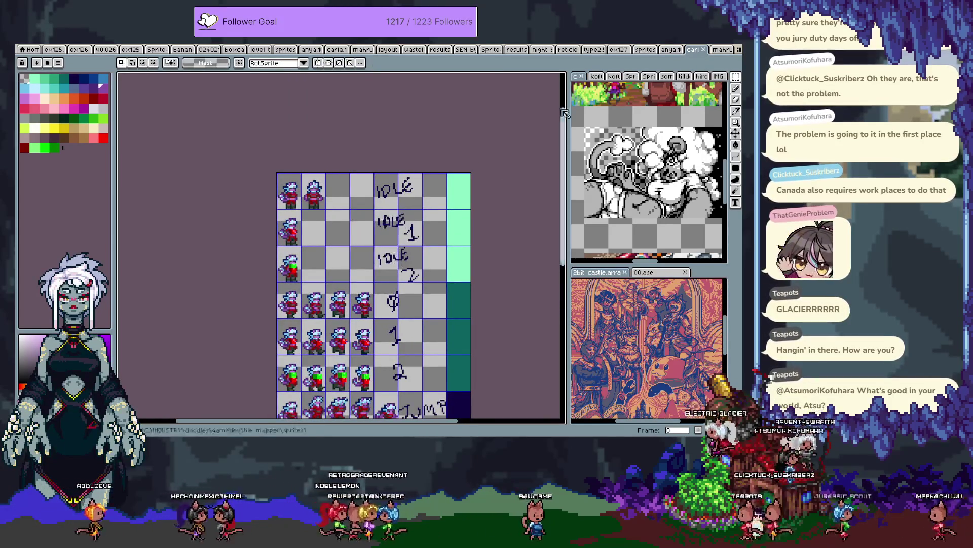
pyautogui.press('w')
pyautogui.press('i')
pyautogui.click(463, 192)
pyautogui.press('w')
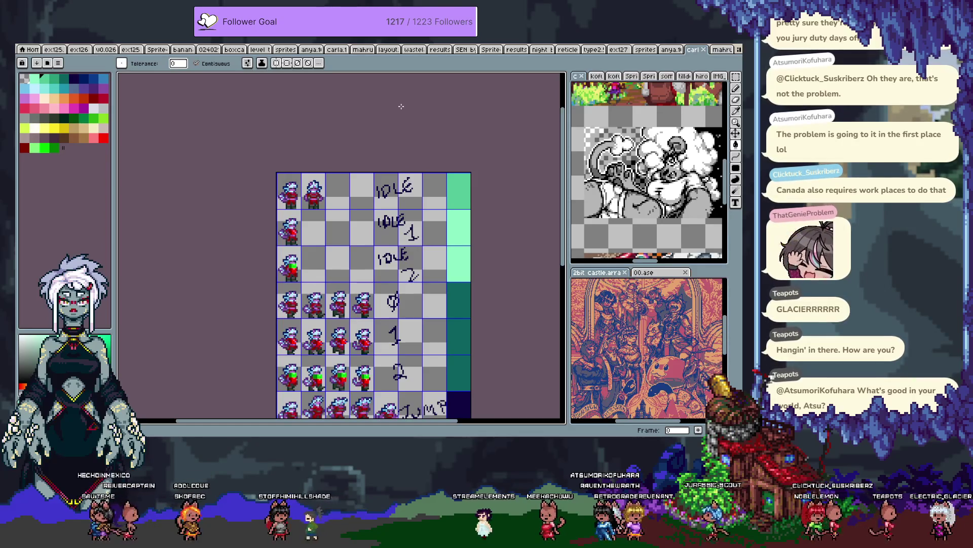
pyautogui.scroll(3, 325, 195)
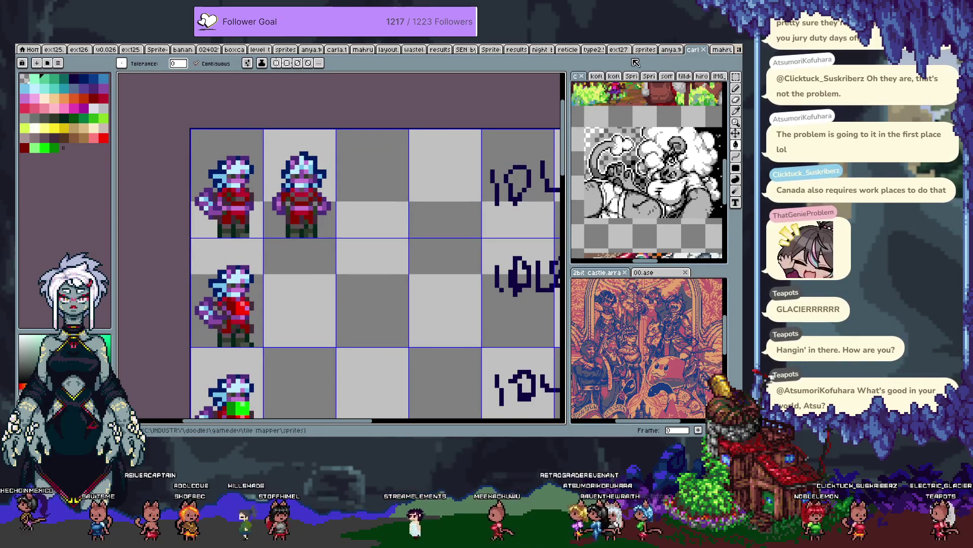
# Step: Back on the main sheet, select the second sprite cell and advance to frame 2
pyautogui.click(648, 50)
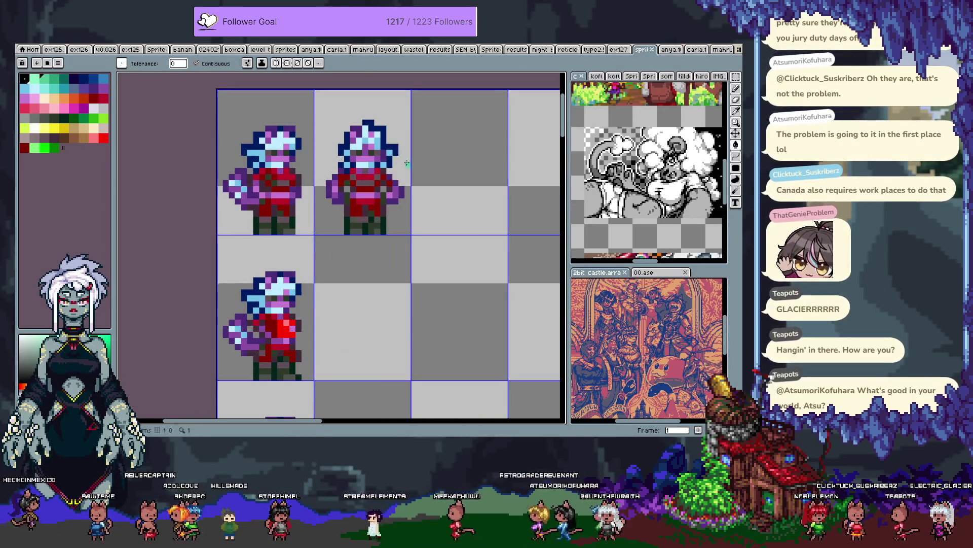
pyautogui.click(402, 151)
pyautogui.press('Return')
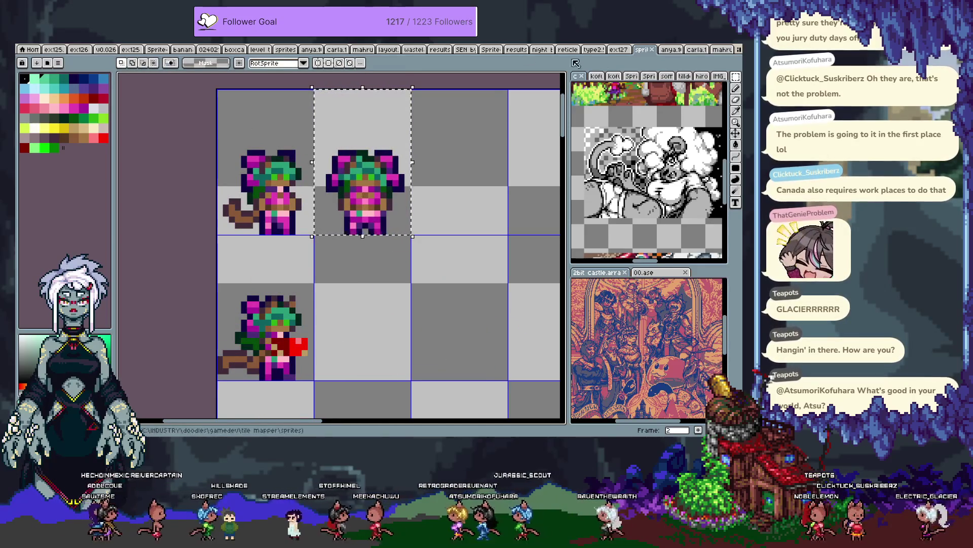
# Step: On another character's sheet, paste a sprite copy into row one and fill the top-right mint cell darker green
pyautogui.click(671, 49)
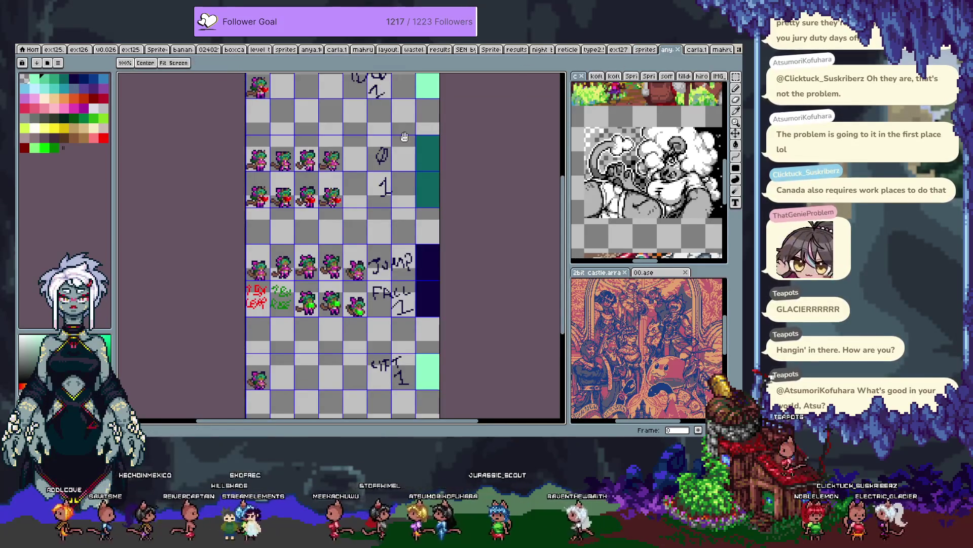
pyautogui.hotkey('ctrl', 'v')
pyautogui.press('Return')
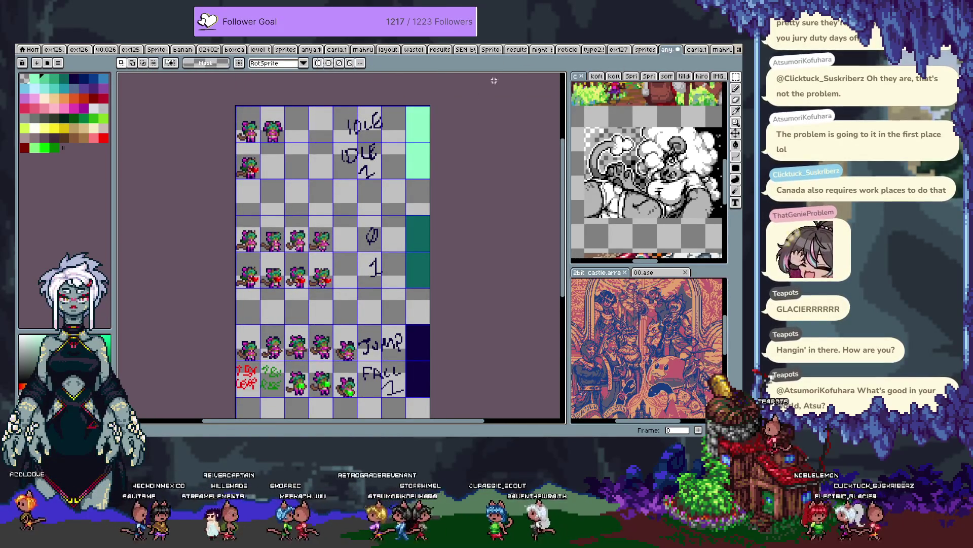
pyautogui.press('g')
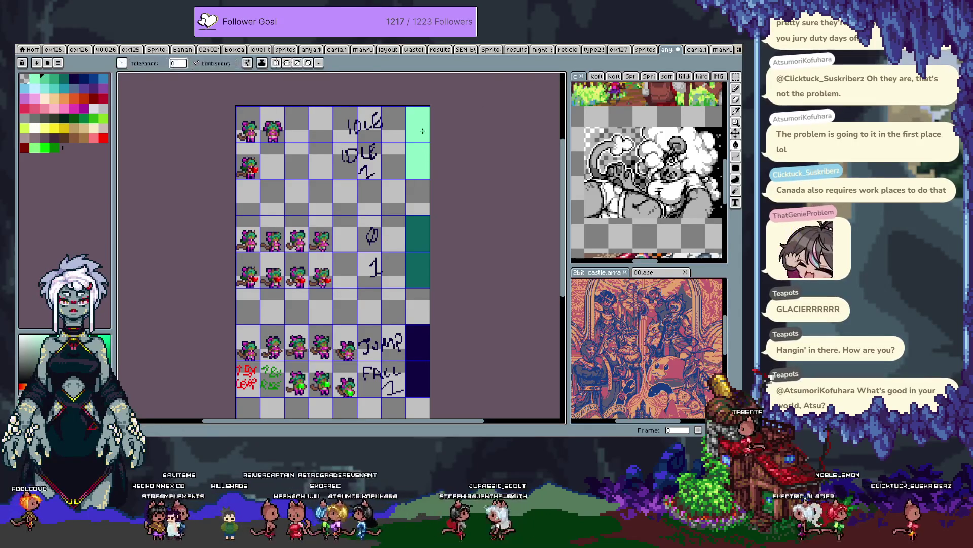
pyautogui.click(422, 130)
pyautogui.press('Tab')
pyautogui.press('Tab')
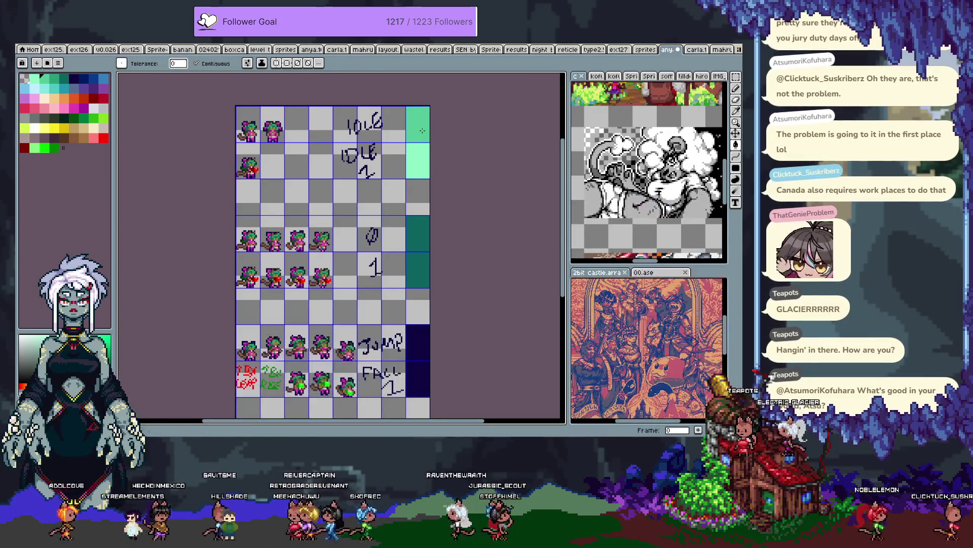
pyautogui.press('v')
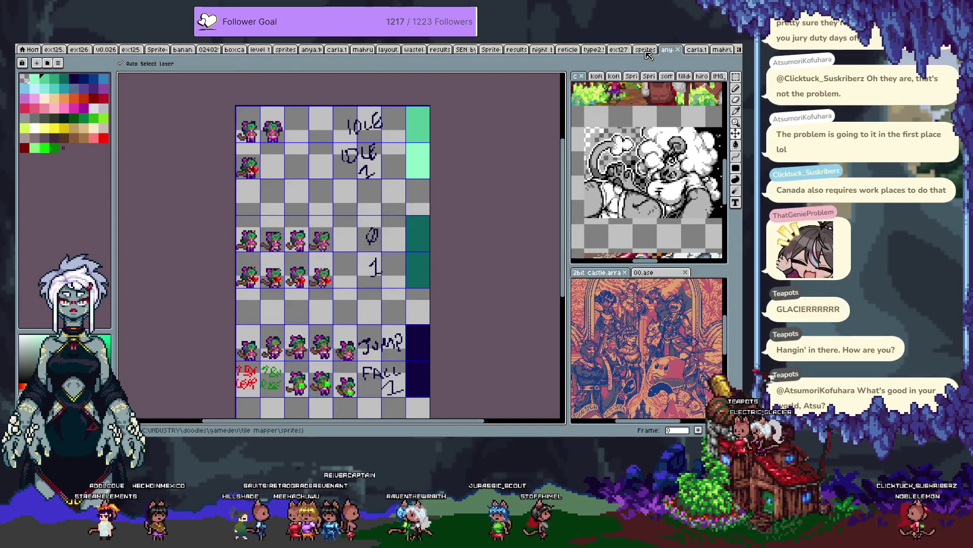
# Step: On the main sheet, advance a frame and darken the top-right marker cell
pyautogui.click(646, 49)
pyautogui.press('w')
pyautogui.press('v')
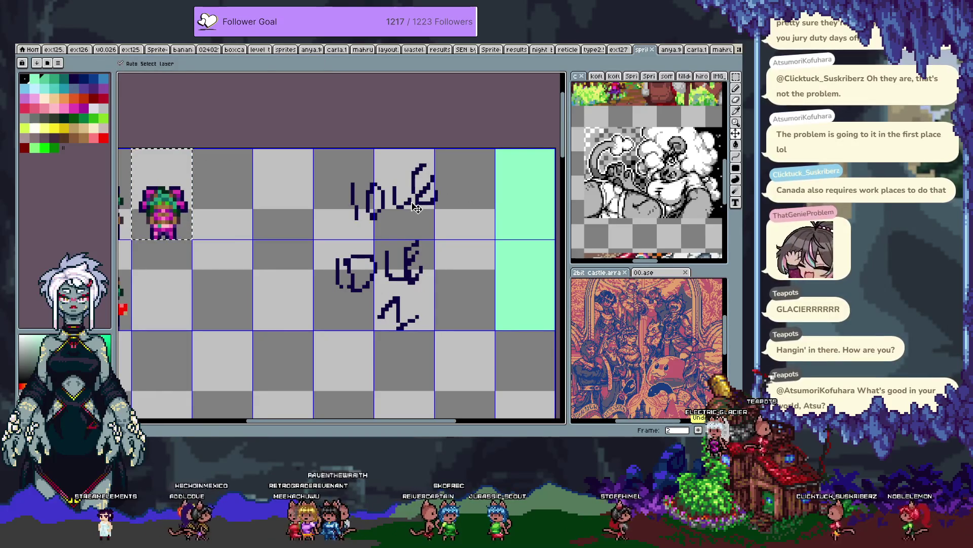
pyautogui.press('Right')
pyautogui.press('w')
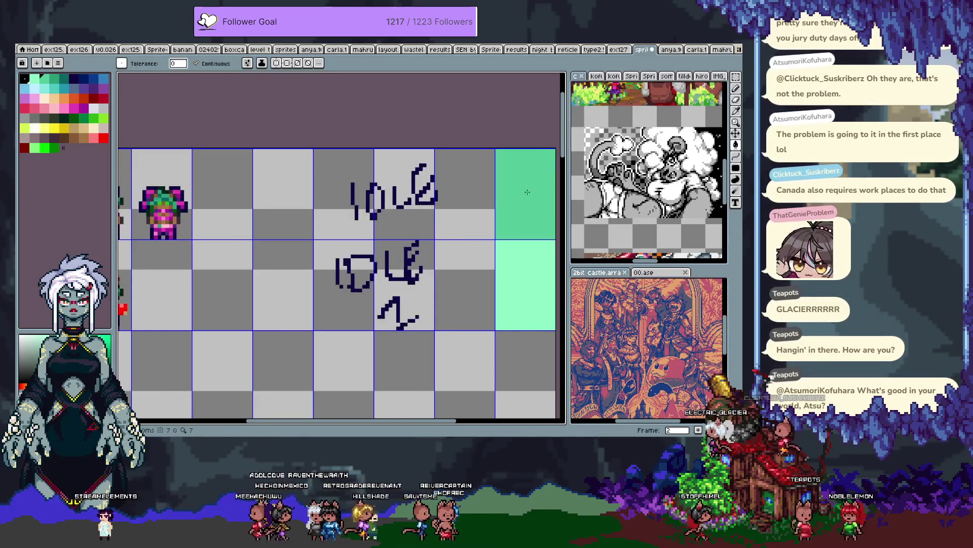
pyautogui.scroll(-2, 504, 213)
pyautogui.click(504, 213)
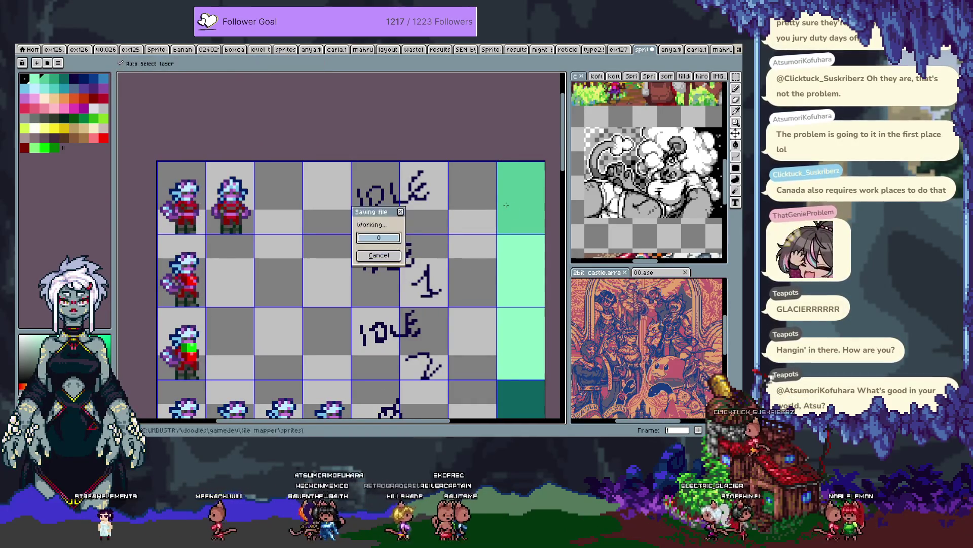
# Step: On the next character's sheet, fill the top-right IDLE cell darker green
pyautogui.click(662, 50)
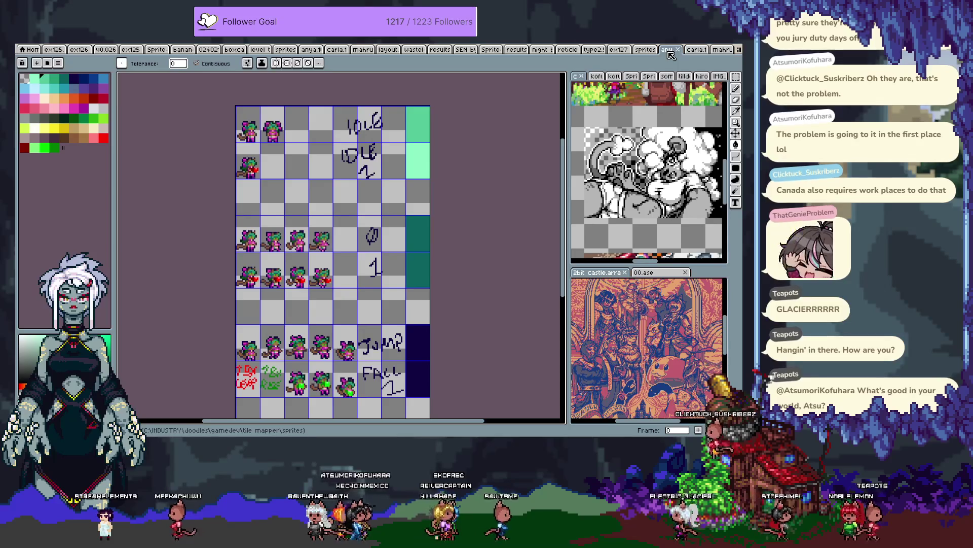
pyautogui.click(722, 53)
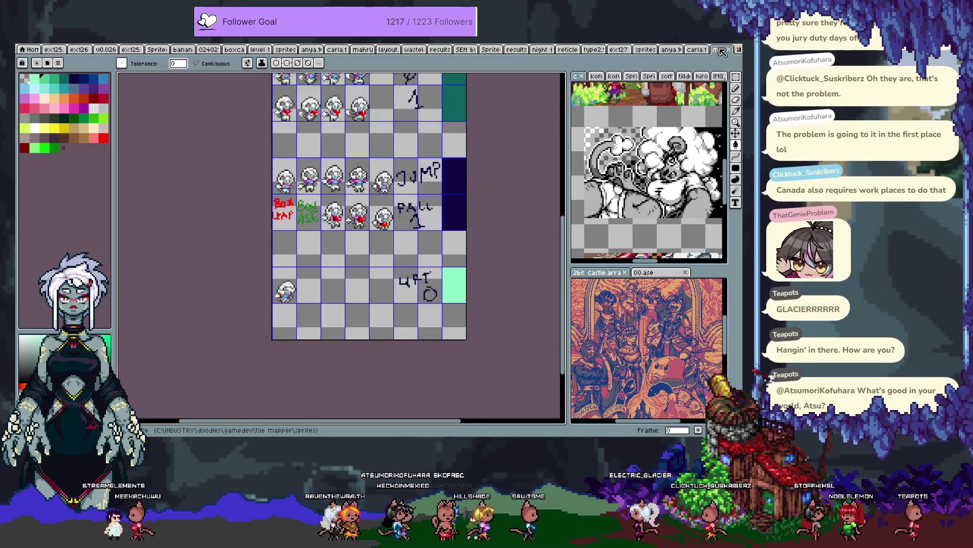
pyautogui.press('space')
pyautogui.moveTo(426, 127); pyautogui.dragTo(417, 302)
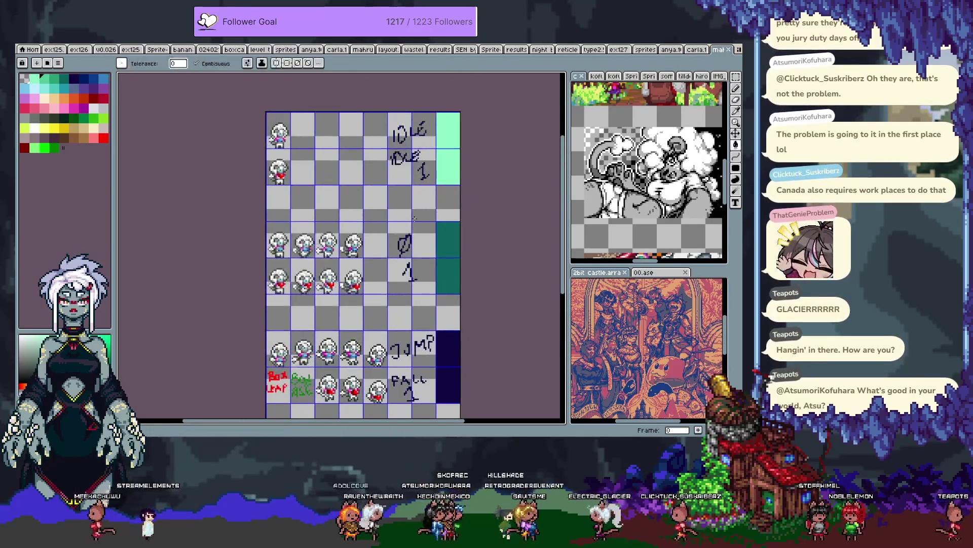
pyautogui.press('g')
pyautogui.click(445, 129)
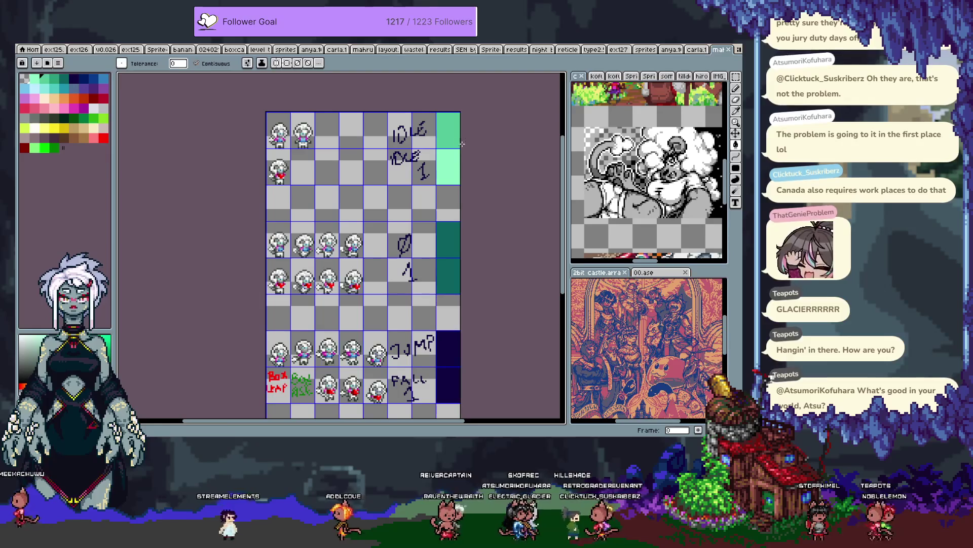
pyautogui.press('i')
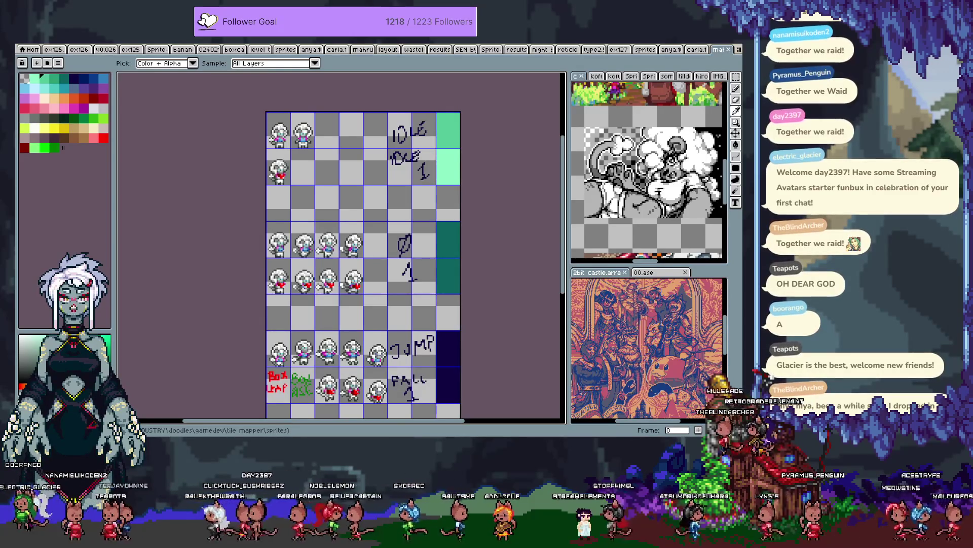
pyautogui.hotkey('alt', 'Tab')
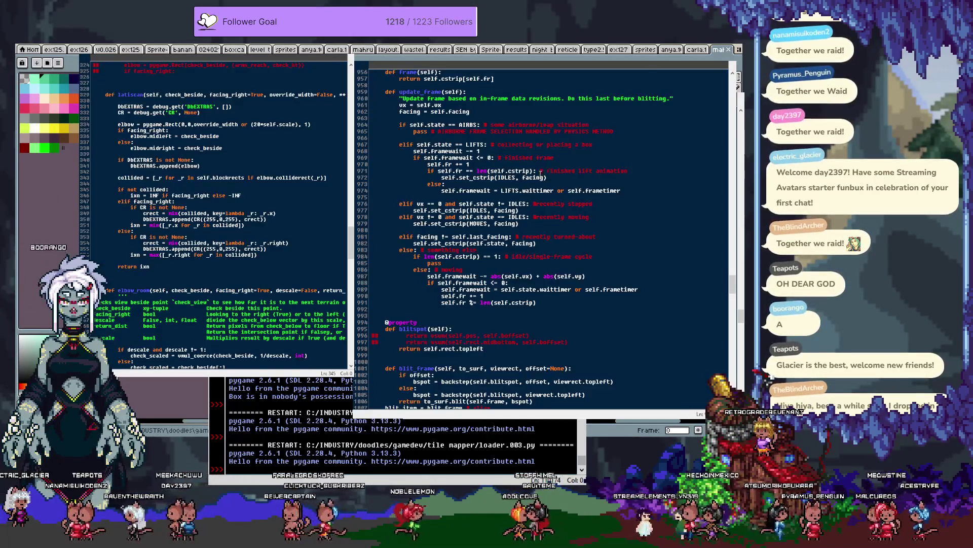
# Step: Walk the character right and left across the level, respawning with R twice
pyautogui.press('Right')
pyautogui.press('Left')
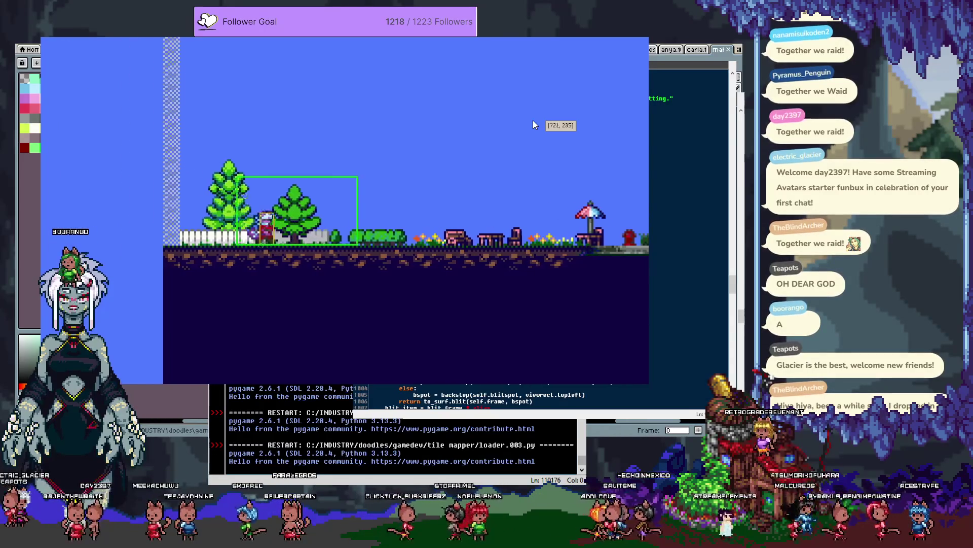
pyautogui.press('Right')
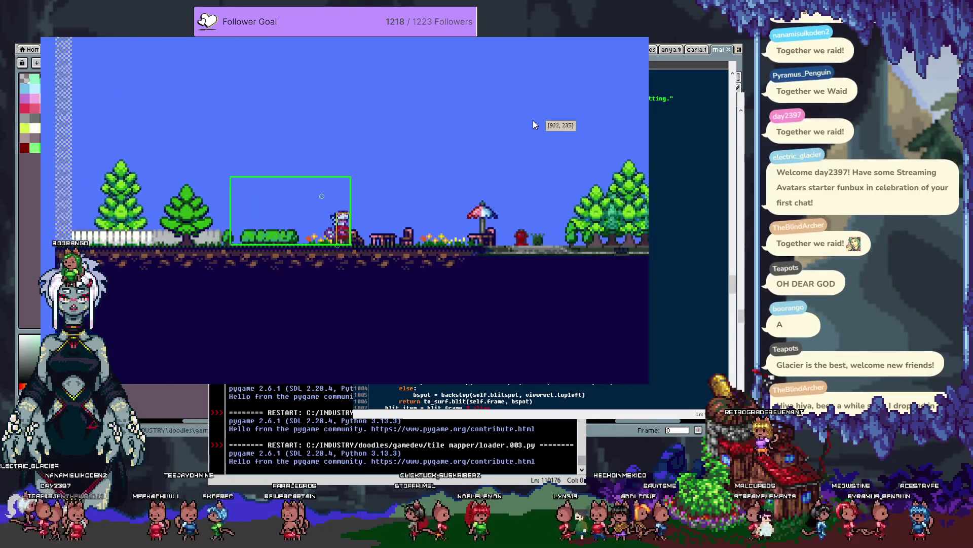
pyautogui.press('Left')
pyautogui.press('Right')
pyautogui.press('r')
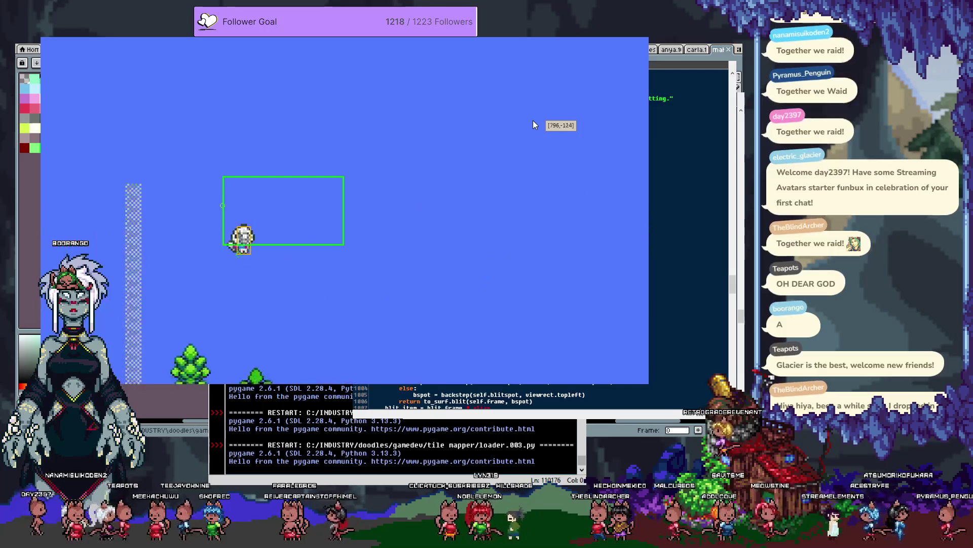
pyautogui.press('Right')
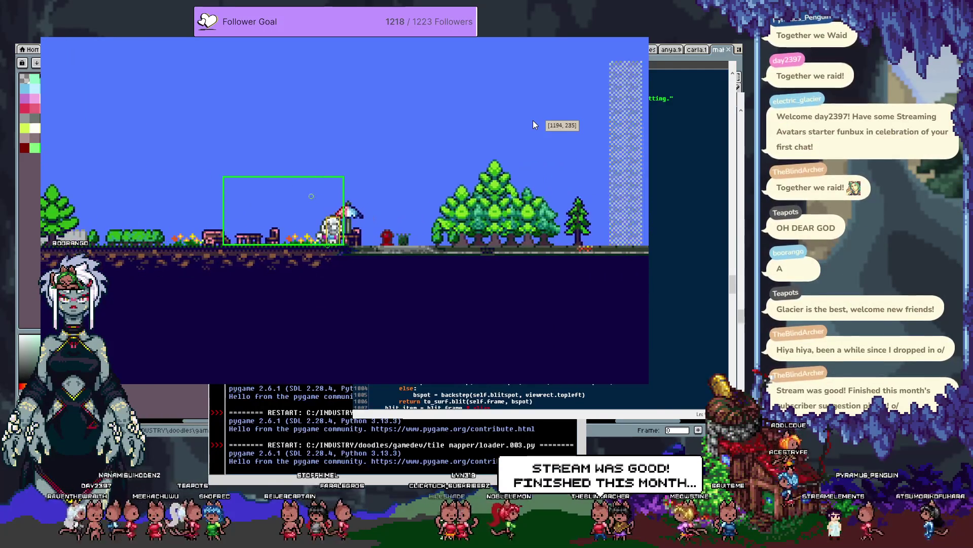
pyautogui.press('r')
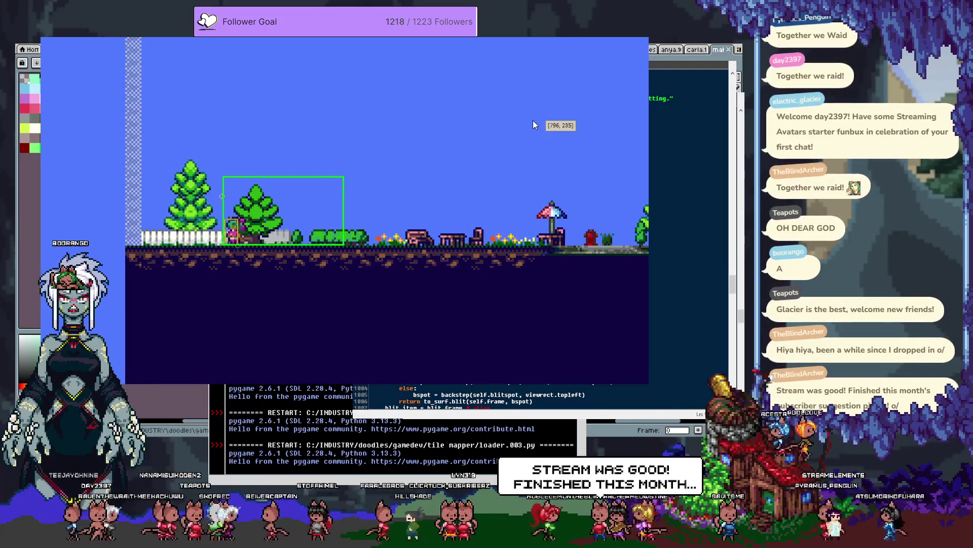
pyautogui.press('Left')
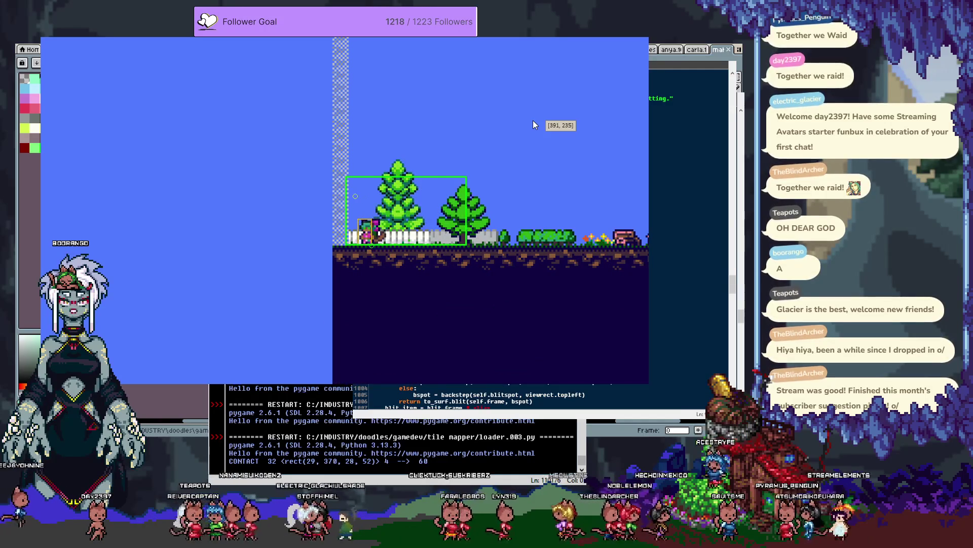
# Step: Jump and push the character against the wall to test collision, then quit the game
pyautogui.press('Up')
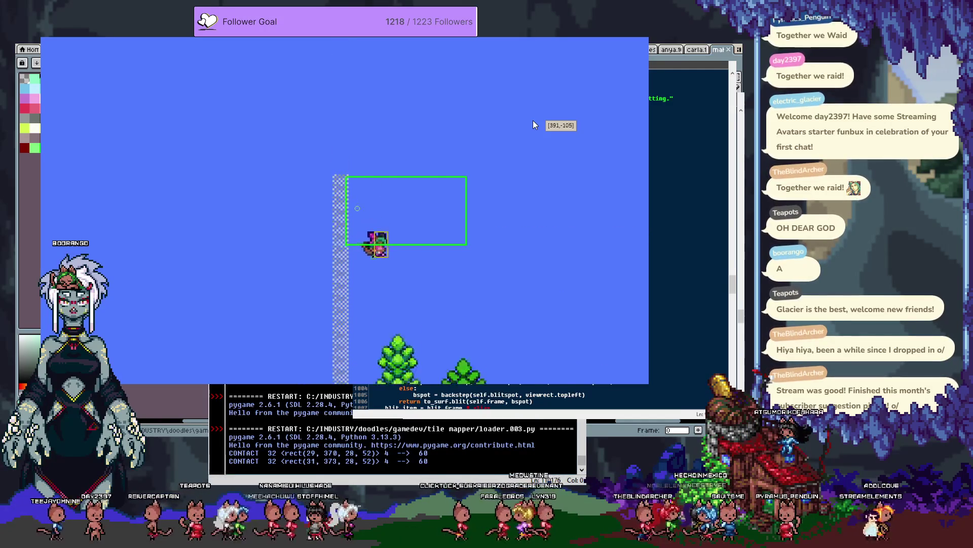
pyautogui.press('Up')
pyautogui.press('Right')
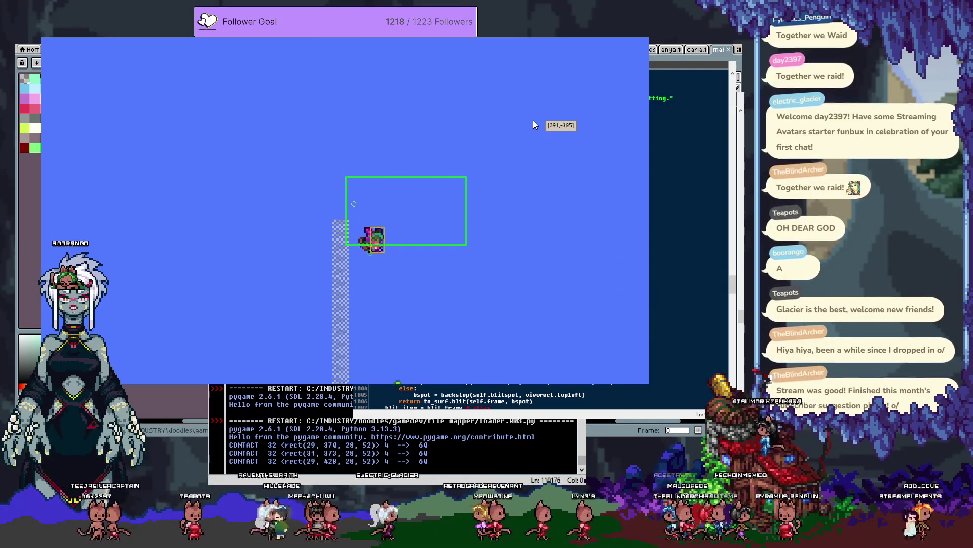
pyautogui.press('Right')
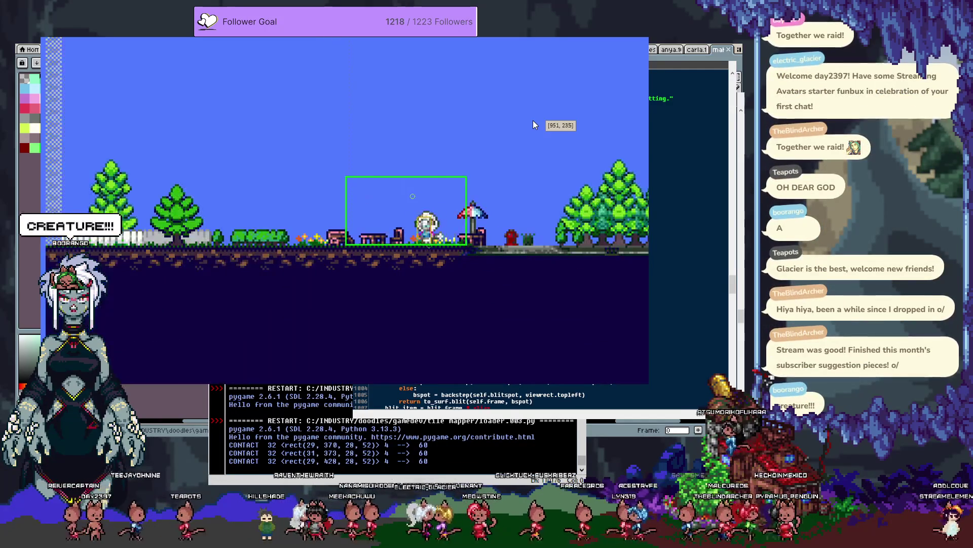
pyautogui.press('Left')
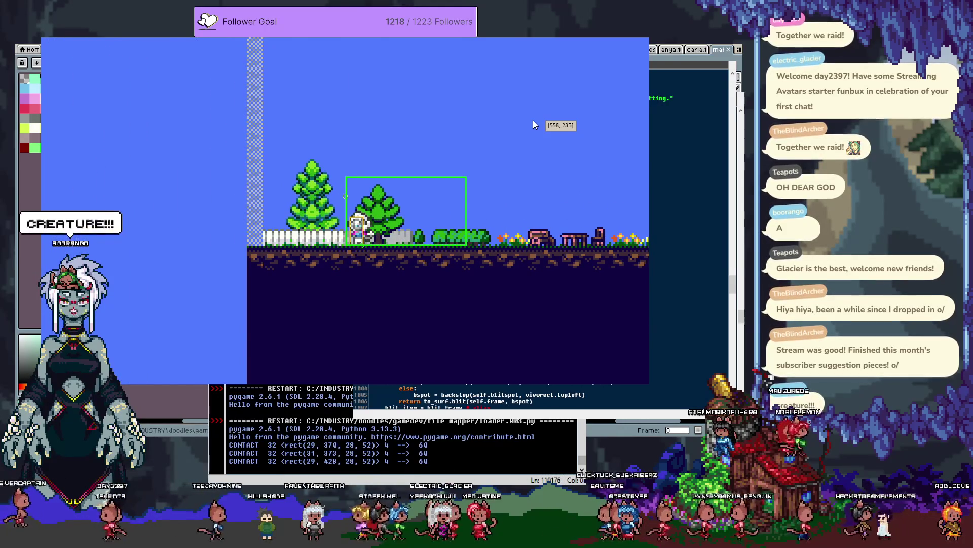
pyautogui.press('Left')
pyautogui.press('Left')
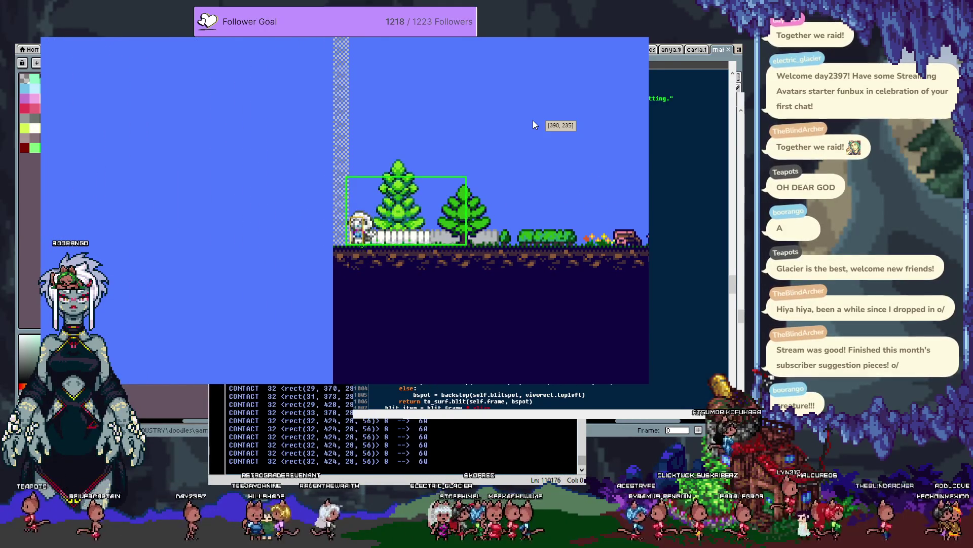
pyautogui.press('Left')
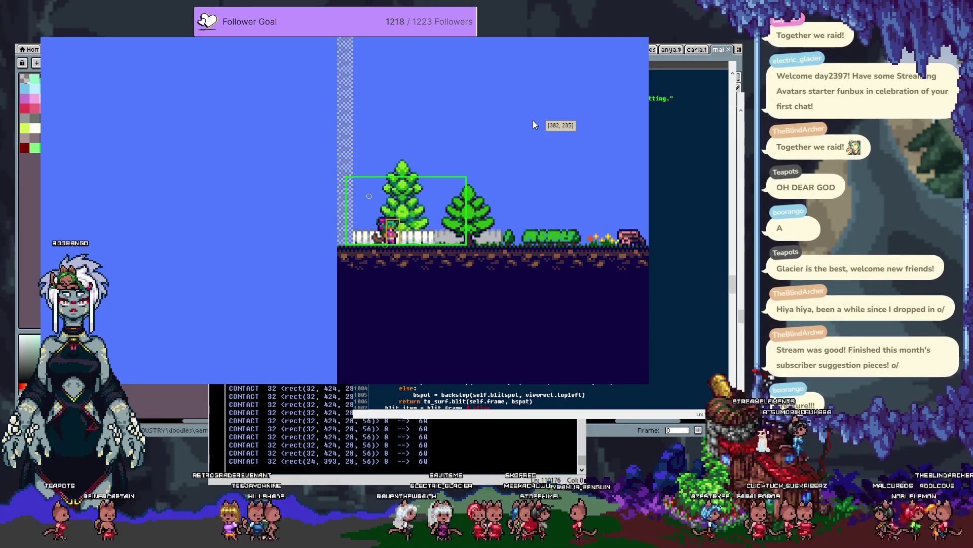
pyautogui.press('space')
pyautogui.press('Right')
pyautogui.press('Up')
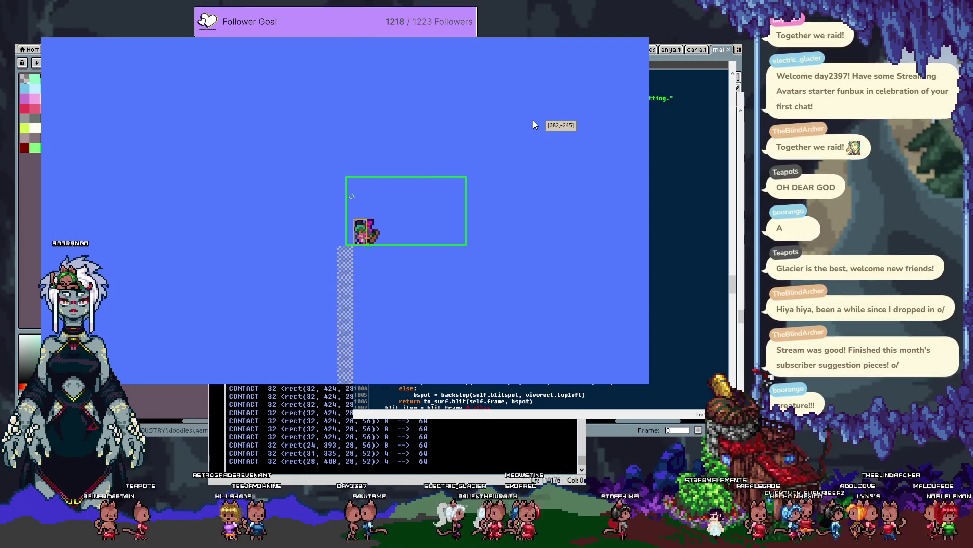
pyautogui.press('Escape')
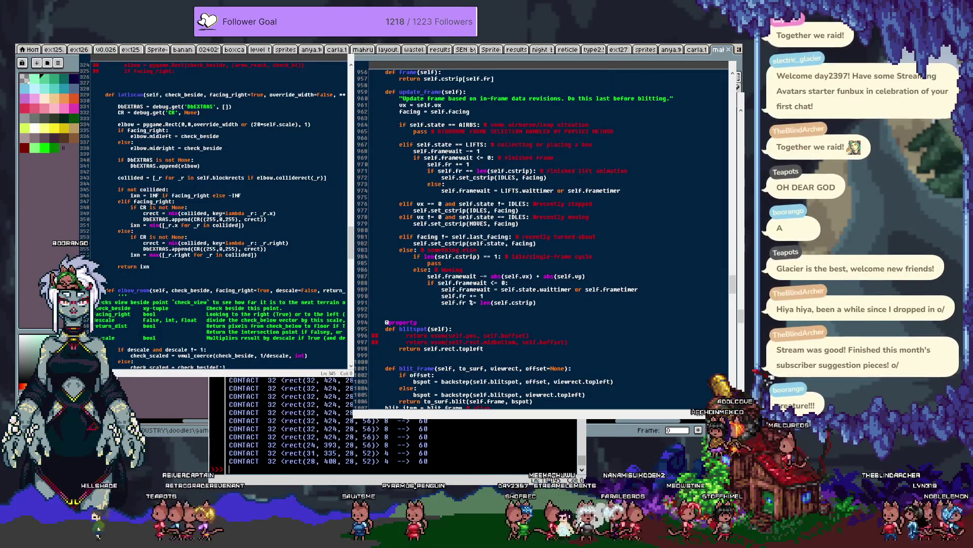
# Step: Search the code for 'elbow' and step to the elbowroom comparison on line 862
pyautogui.click(606, 175)
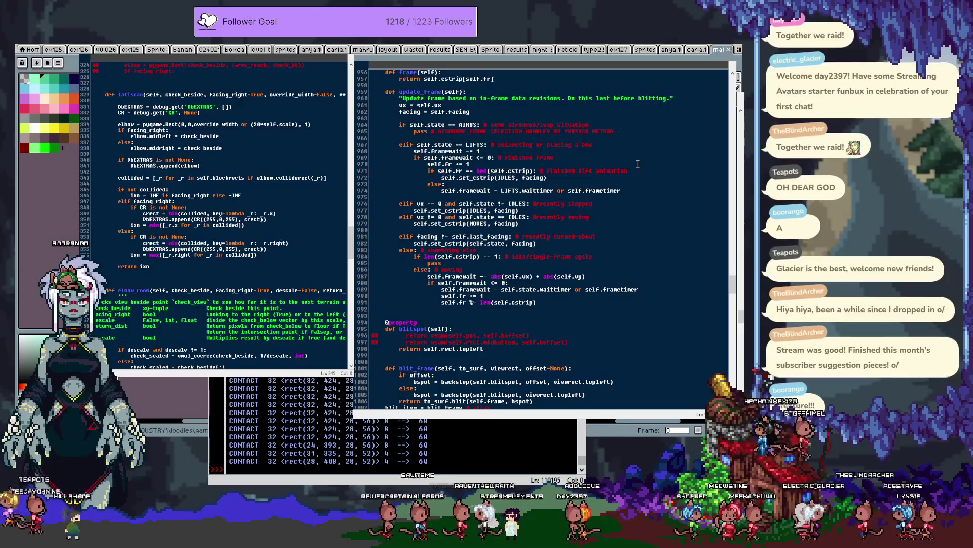
pyautogui.press('F3')
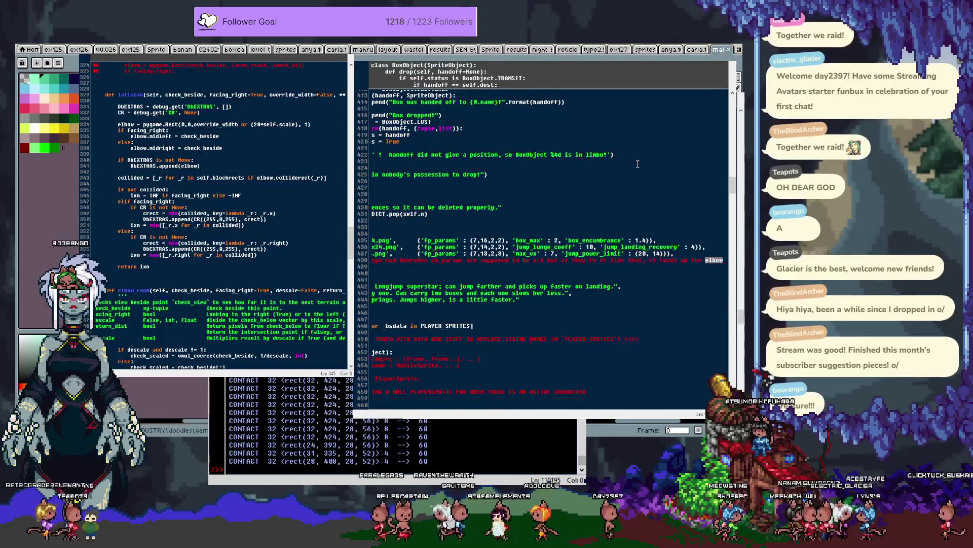
pyautogui.press('F3')
pyautogui.press('F3')
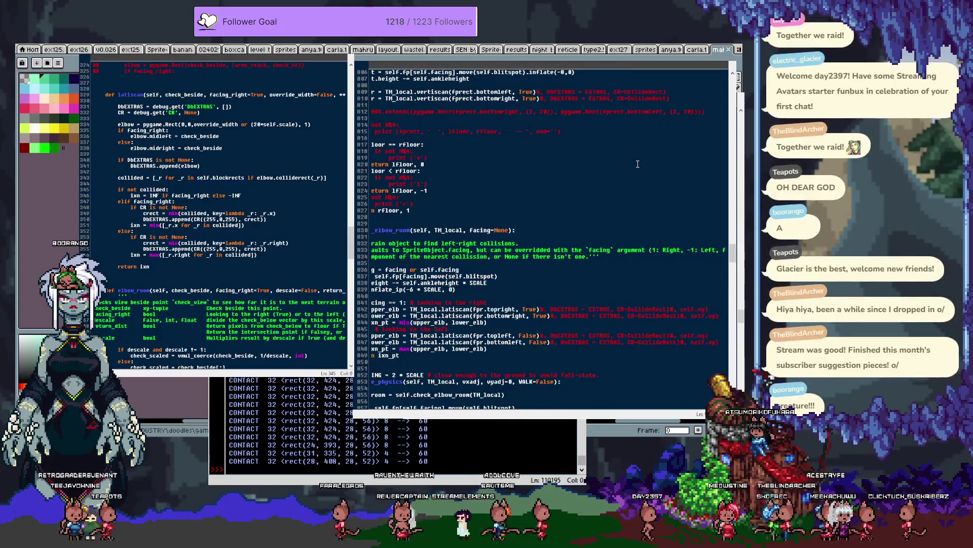
pyautogui.press('F3')
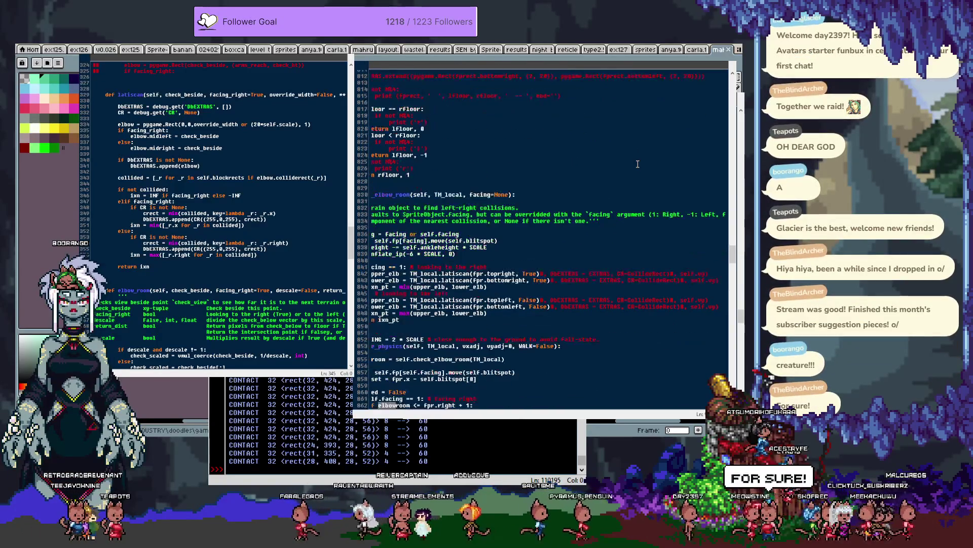
pyautogui.press('F3')
pyautogui.press('F3')
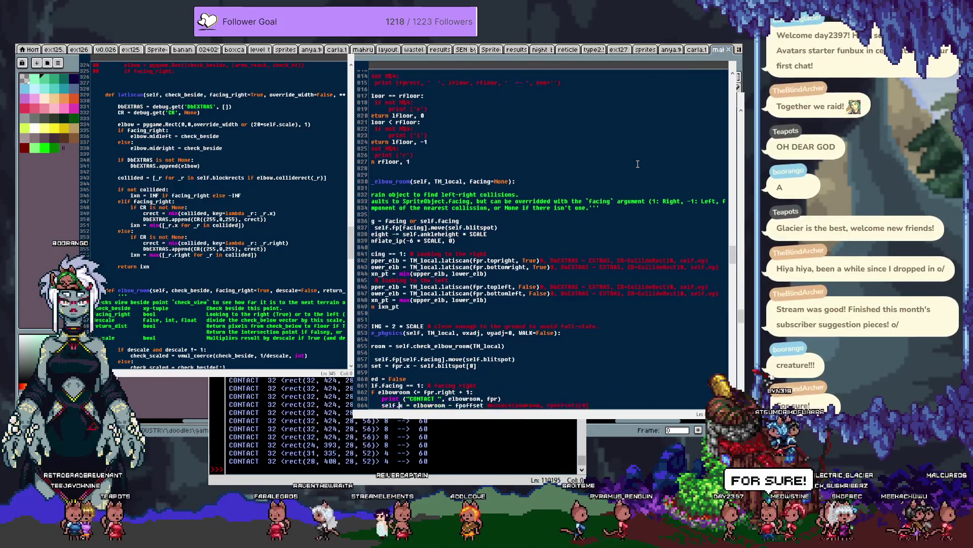
pyautogui.press('Home')
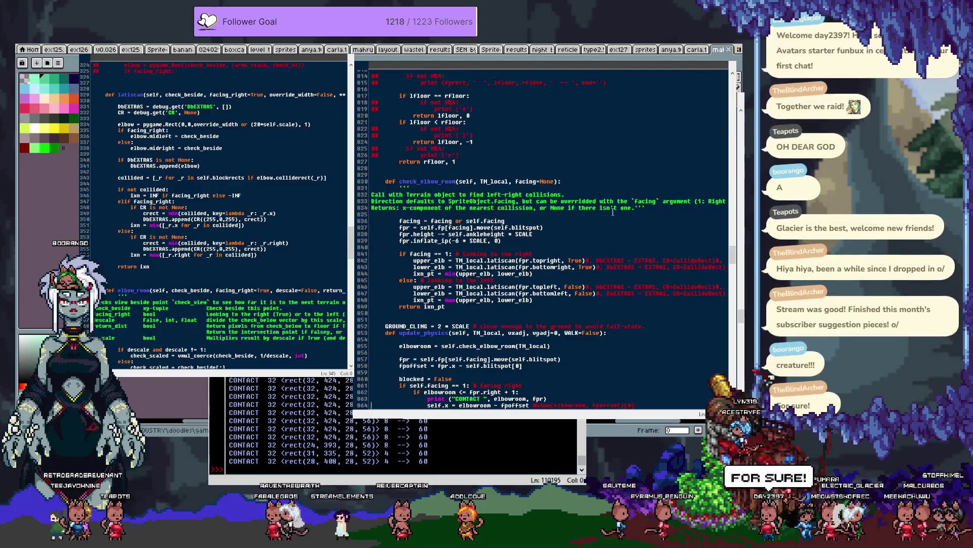
# Step: Place the caret on the line 862 elbowroom check, then rerun the game and walk right
pyautogui.scroll(-5, 572, 237)
pyautogui.scroll(-2, 571, 238)
pyautogui.click(546, 261)
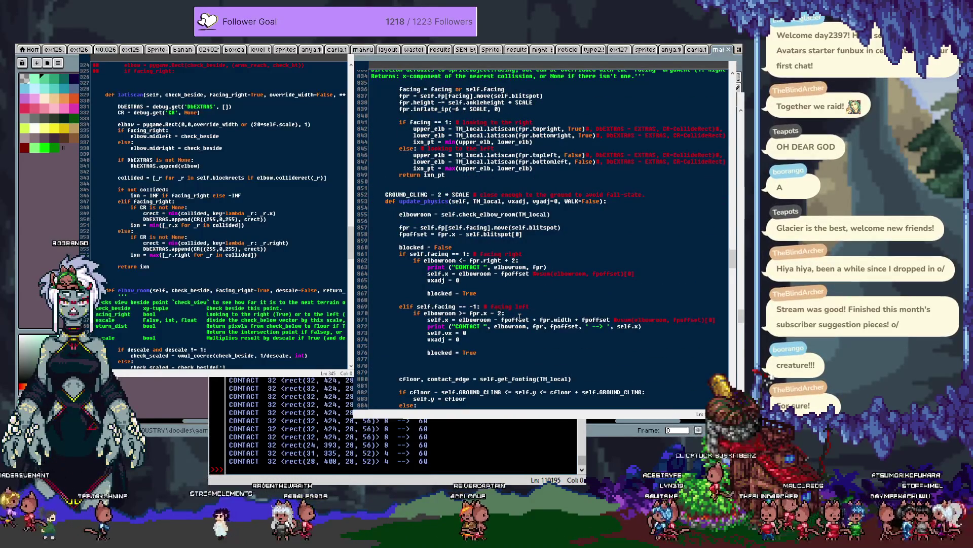
pyautogui.press('F5')
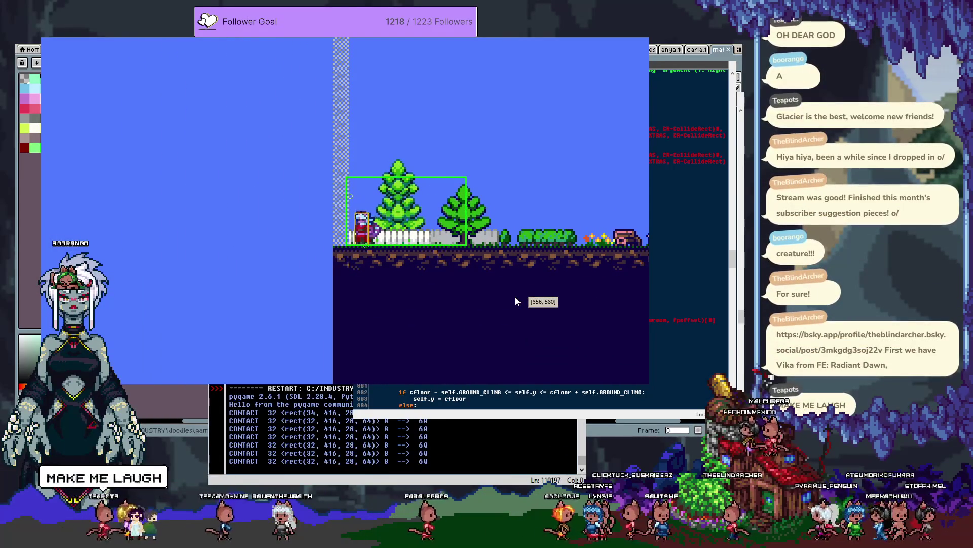
pyautogui.press('Right')
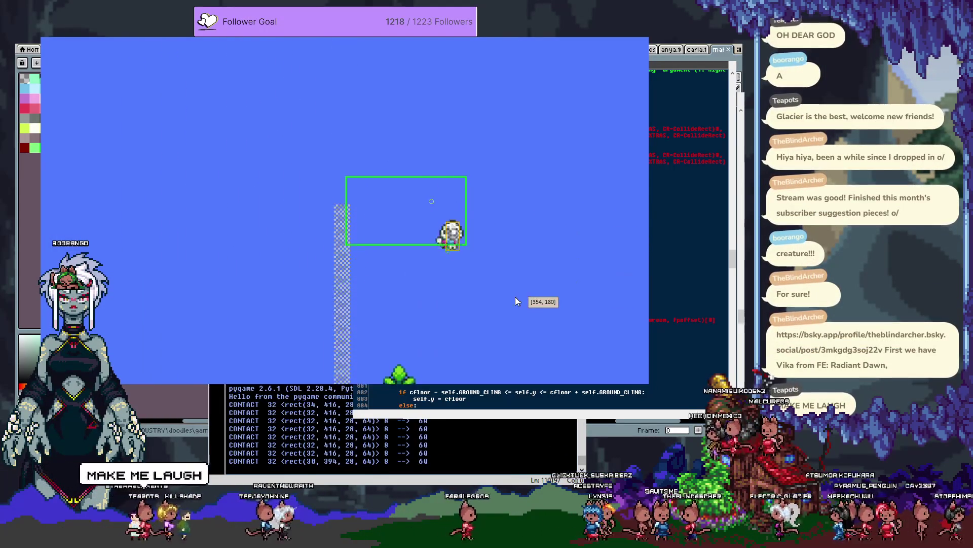
# Step: Close the game and replace the fixed 2 with SCALE in both elbowroom wall checks
pyautogui.press('Left')
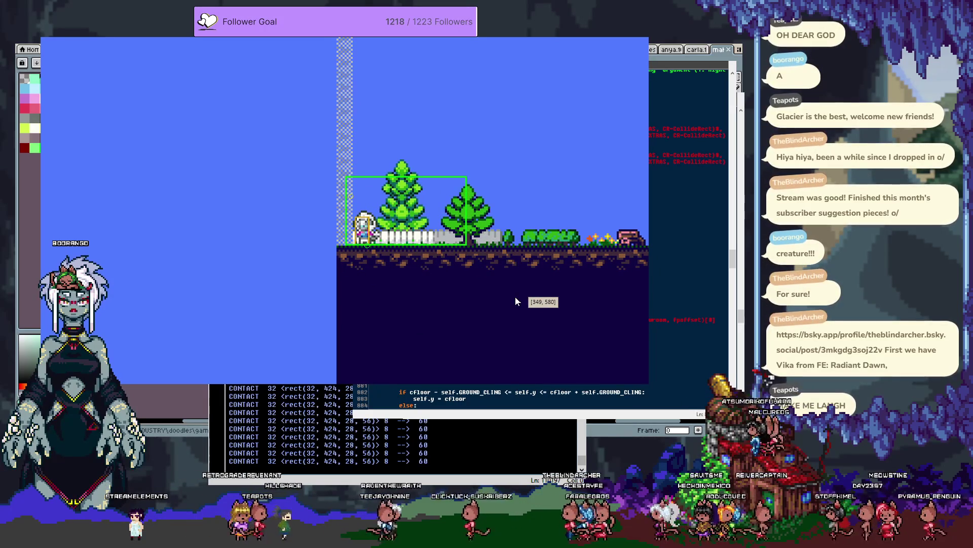
pyautogui.press('Escape')
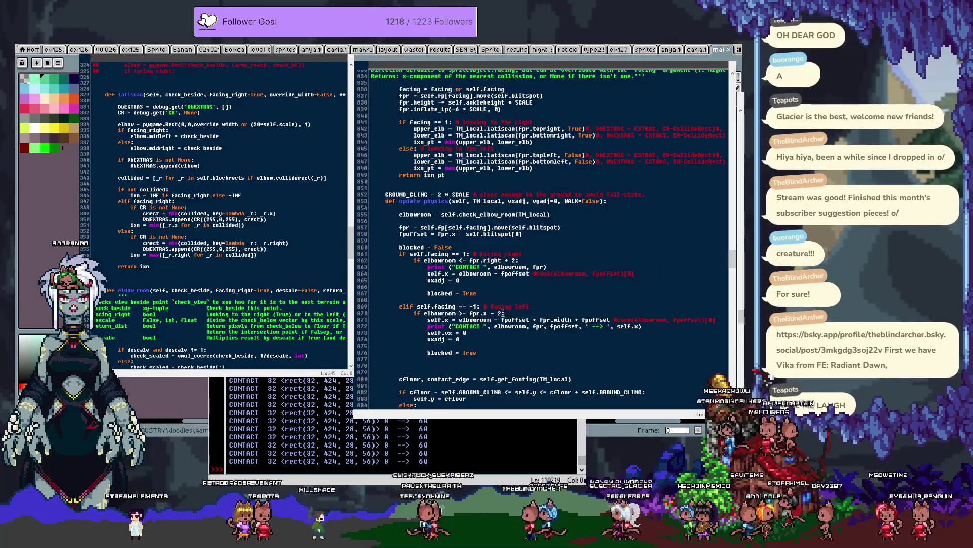
pyautogui.press('BackSpace')
pyautogui.write('SCALE')
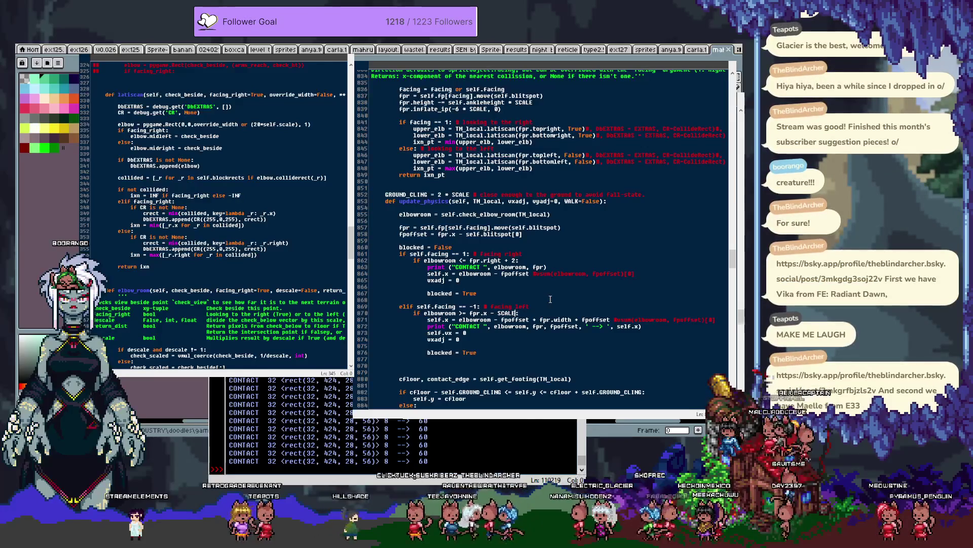
pyautogui.doubleClick(514, 260)
pyautogui.write('SCALE')
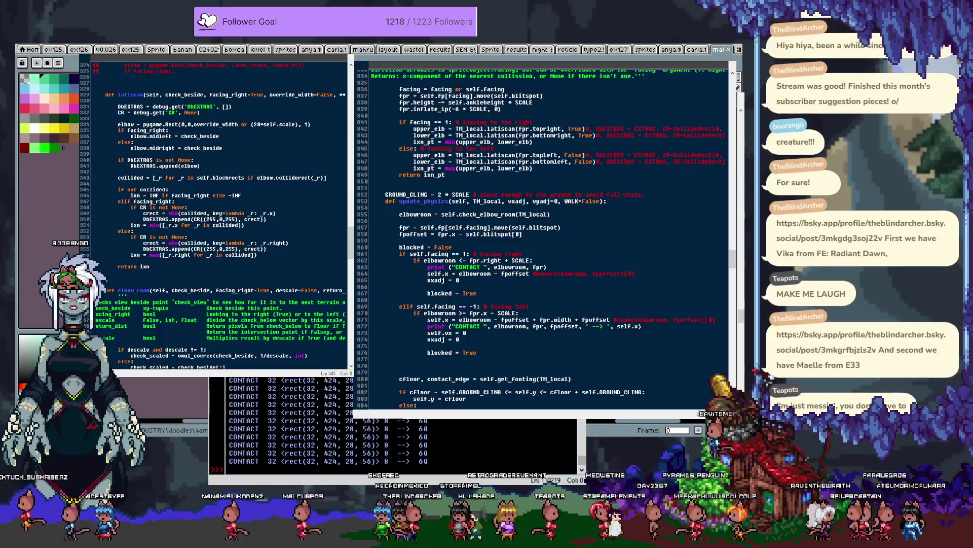
# Step: Create a new sprite, paste the green-haired winged portrait, and hide the side panels
pyautogui.hotkey('alt', 'Tab')
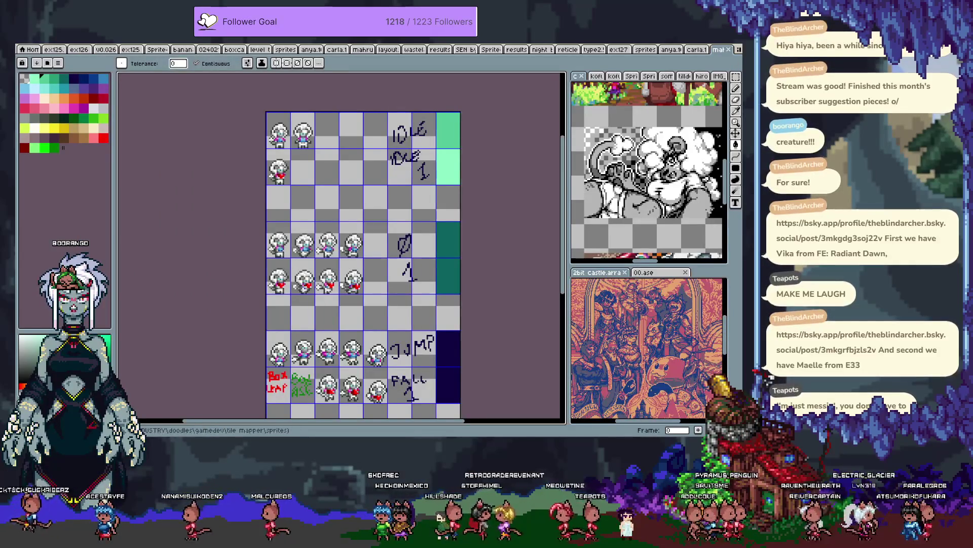
pyautogui.press('i')
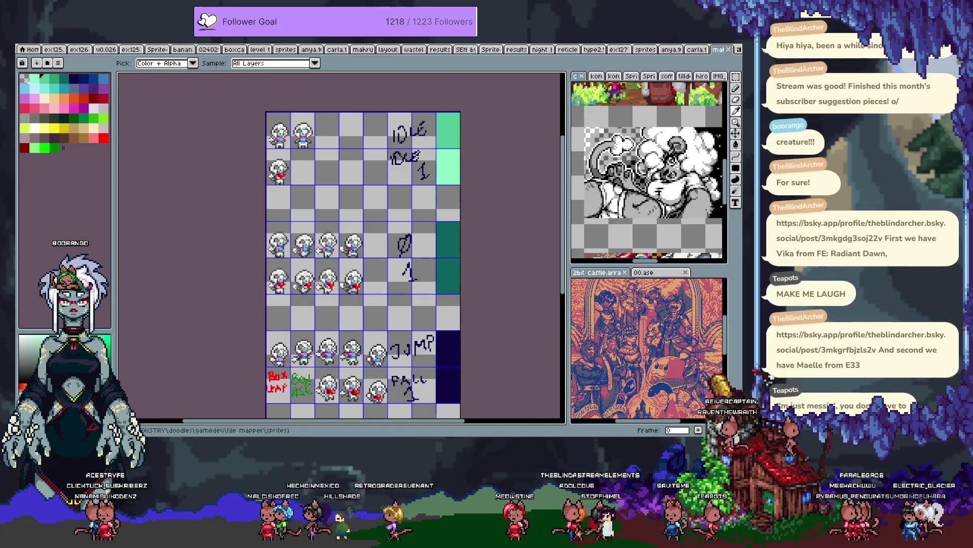
pyautogui.hotkey('alt', 'f')
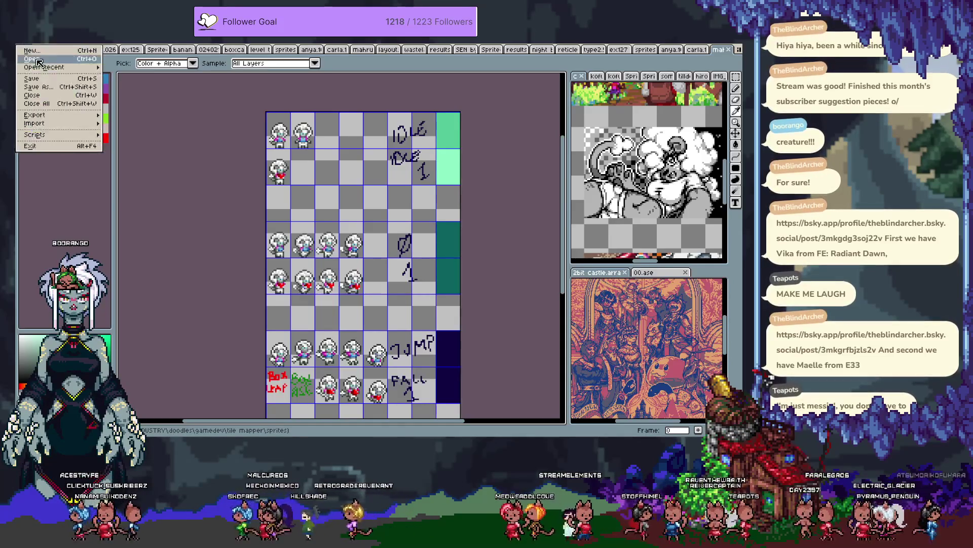
pyautogui.press('n')
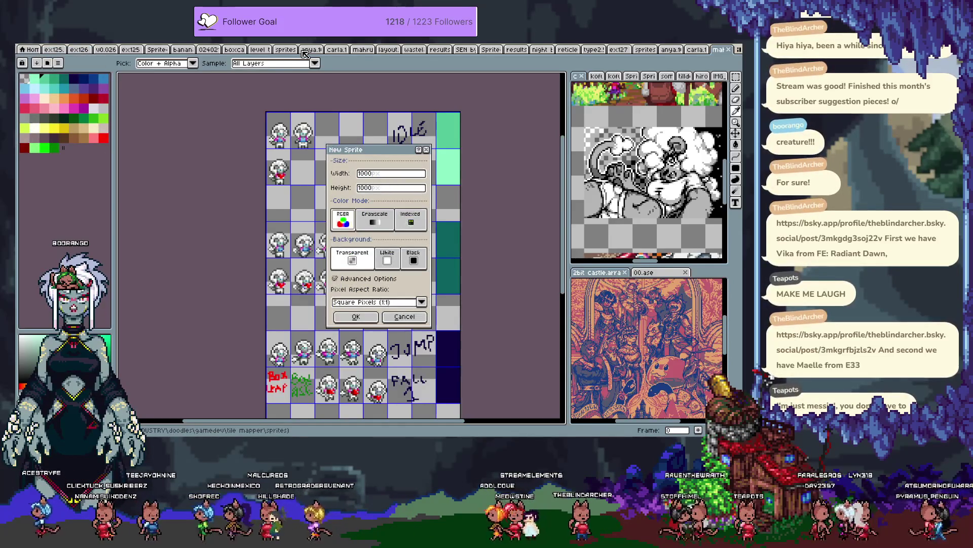
pyautogui.press('Return')
pyautogui.hotkey('ctrl', 'v')
pyautogui.scroll(-3, 349, 209)
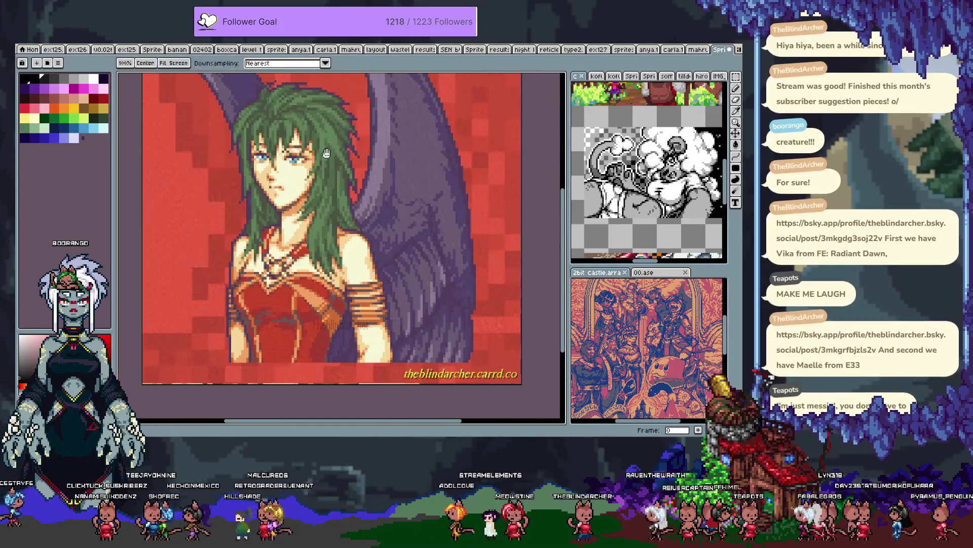
pyautogui.press('Tab')
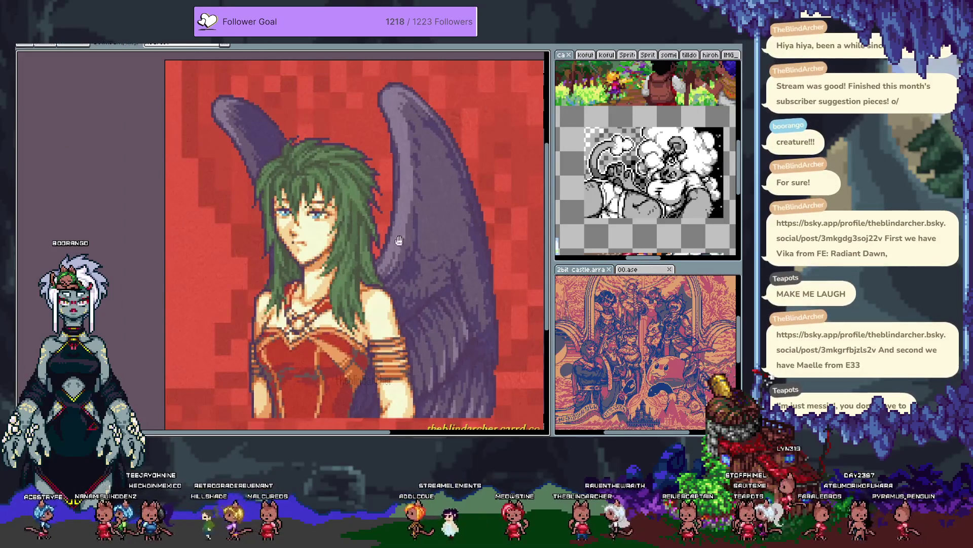
pyautogui.moveTo(348, 208); pyautogui.dragTo(380, 234)
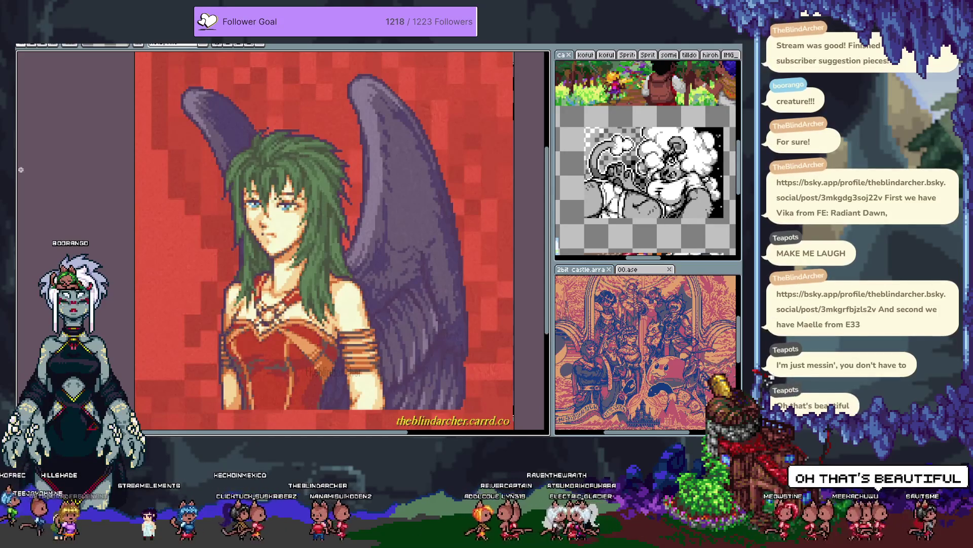
# Step: Create another new sprite and paste the red-haired sword portrait into it
pyautogui.press('m')
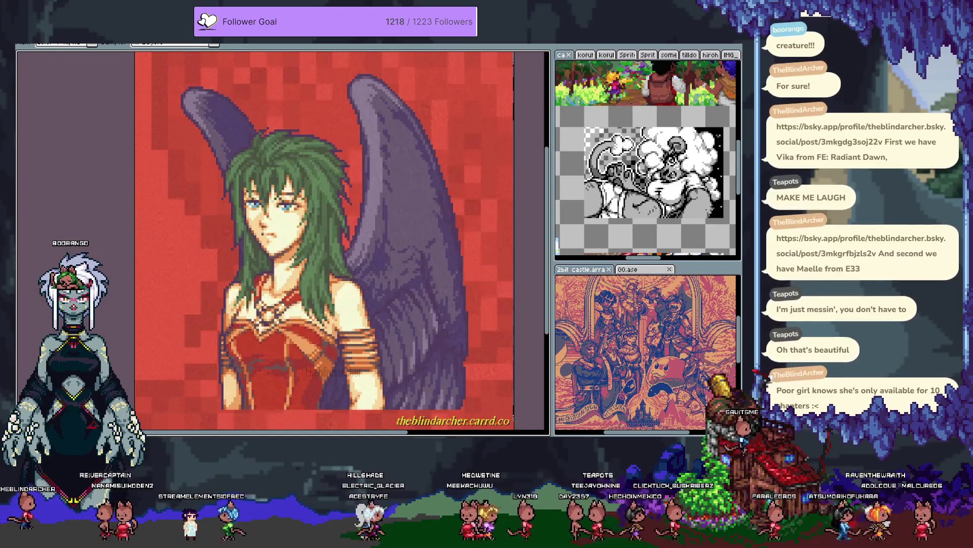
pyautogui.press('b')
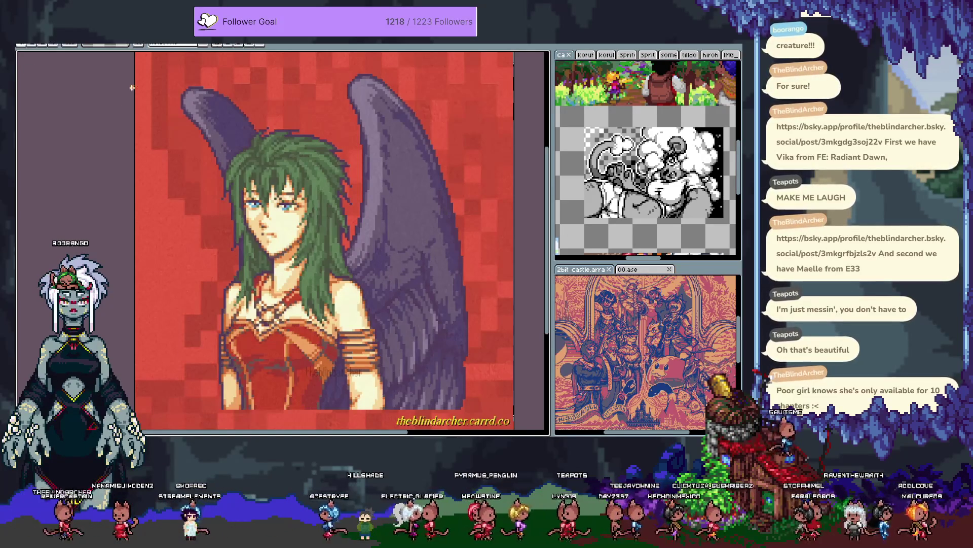
pyautogui.hotkey('ctrl', 'n')
pyautogui.press('Return')
pyautogui.hotkey('ctrl', 'v')
pyautogui.scroll(-3, 70, 191)
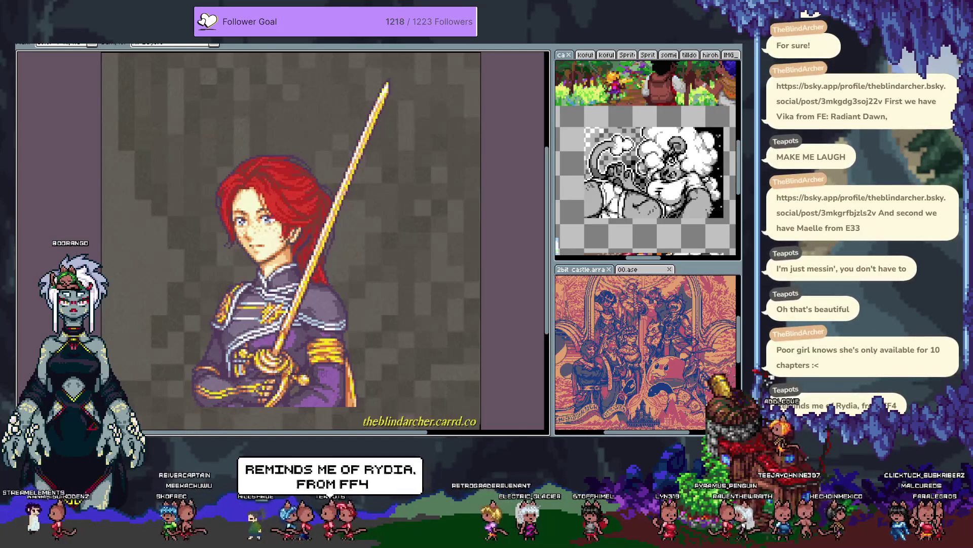
pyautogui.moveTo(333, 255); pyautogui.dragTo(351, 259)
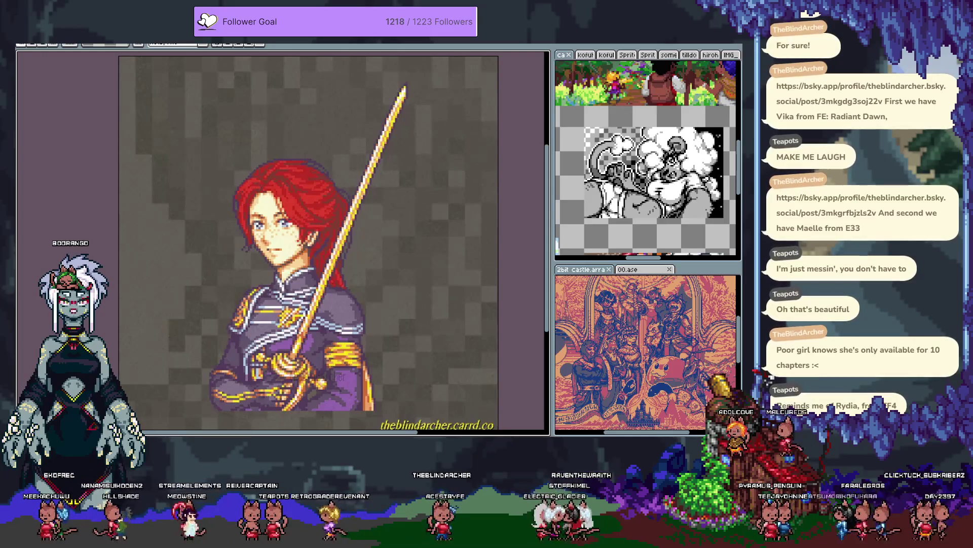
pyautogui.scroll(3, 137, 352)
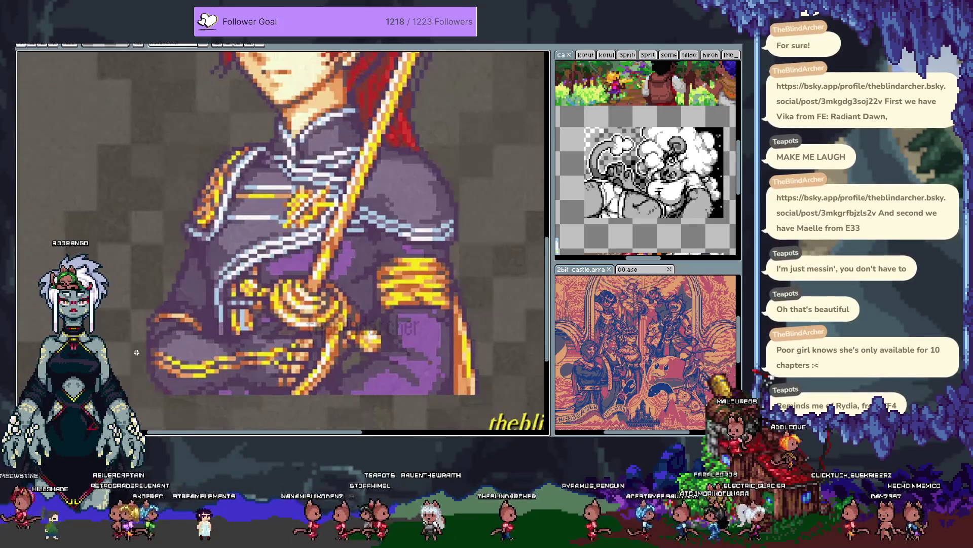
pyautogui.scroll(-4, 209, 348)
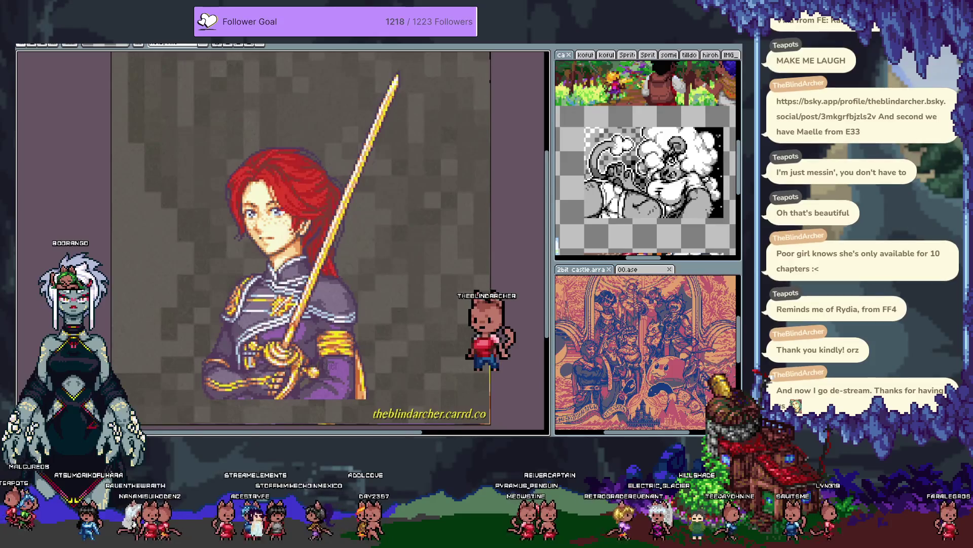
pyautogui.hotkey('ctrl', 'w')
# Step: Close both pasted portraits, choosing not to save
pyautogui.click(379, 253)
pyautogui.hotkey('ctrl', 'w')
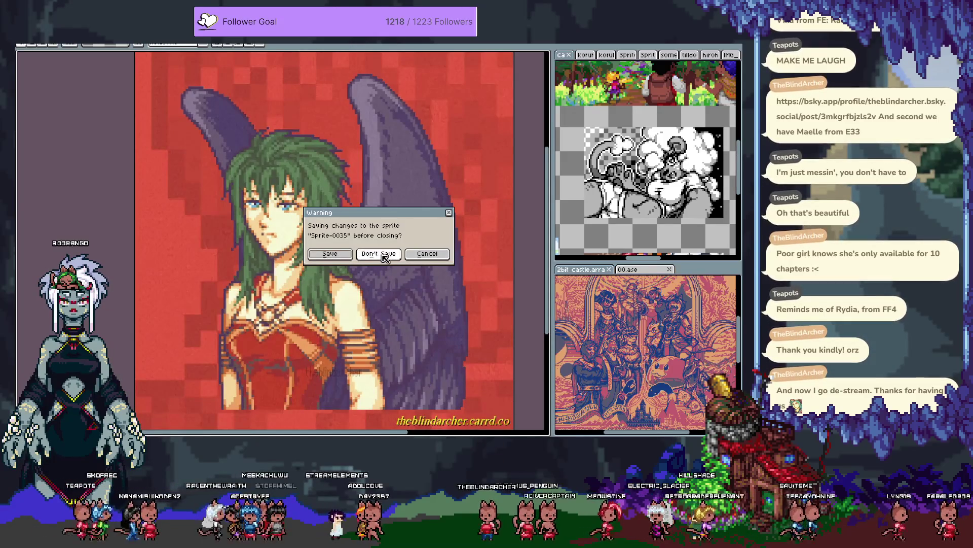
pyautogui.click(381, 255)
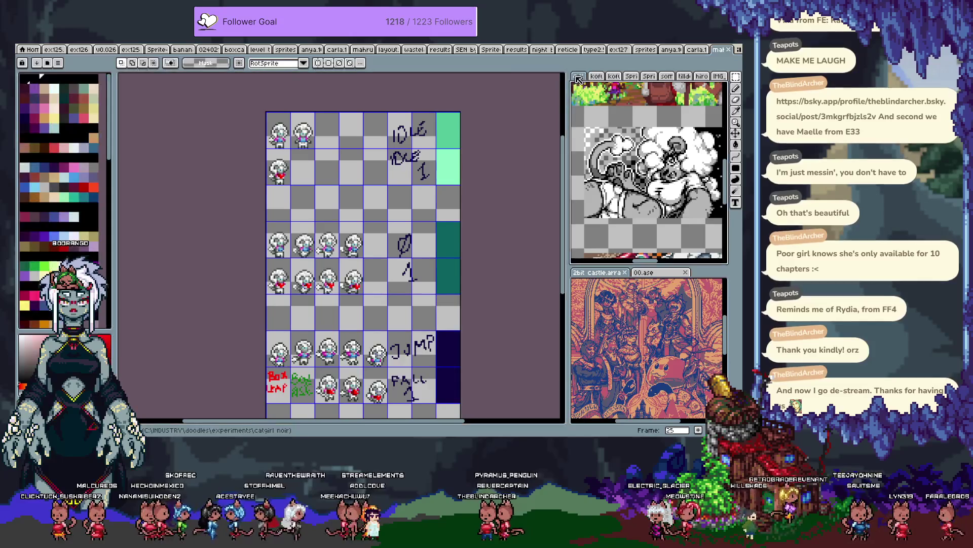
# Step: Browse the cat collage forward to frame 26's row of five catgirls
pyautogui.scroll(-2, 382, 276)
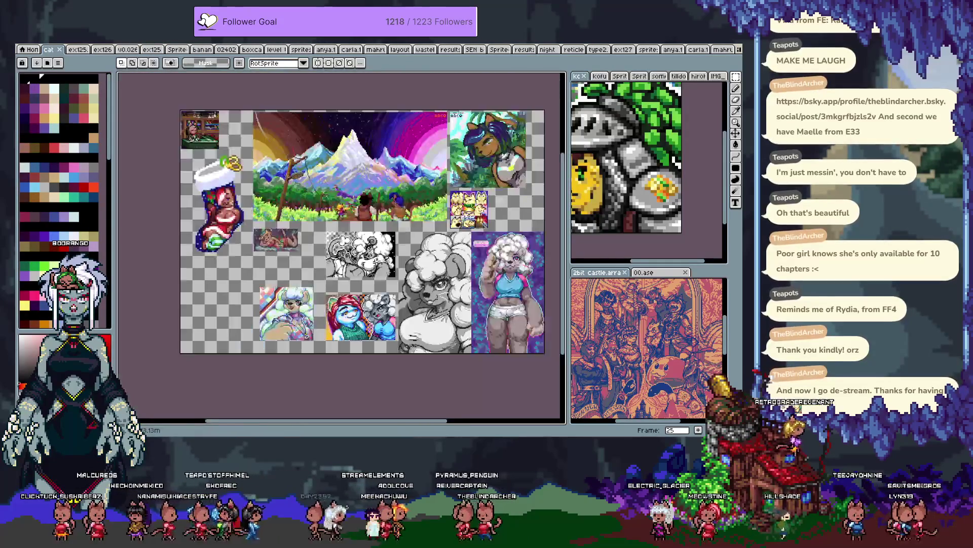
pyautogui.moveTo(382, 275); pyautogui.dragTo(380, 274)
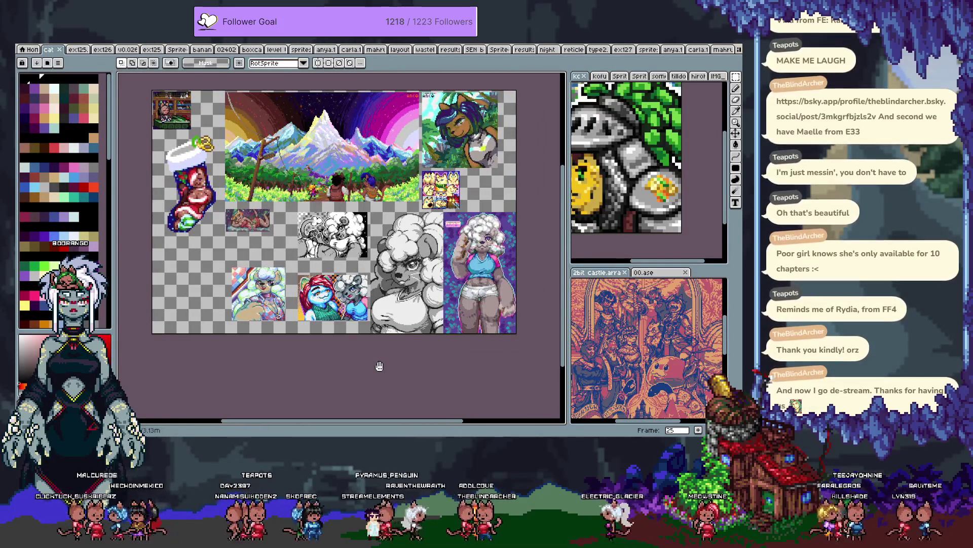
pyautogui.press('Right')
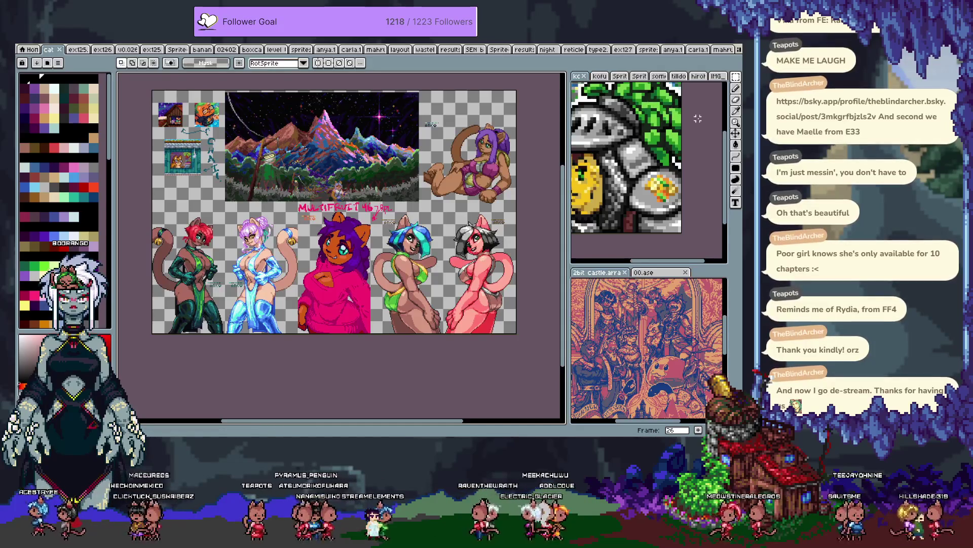
pyautogui.press('Right')
pyautogui.press('Right')
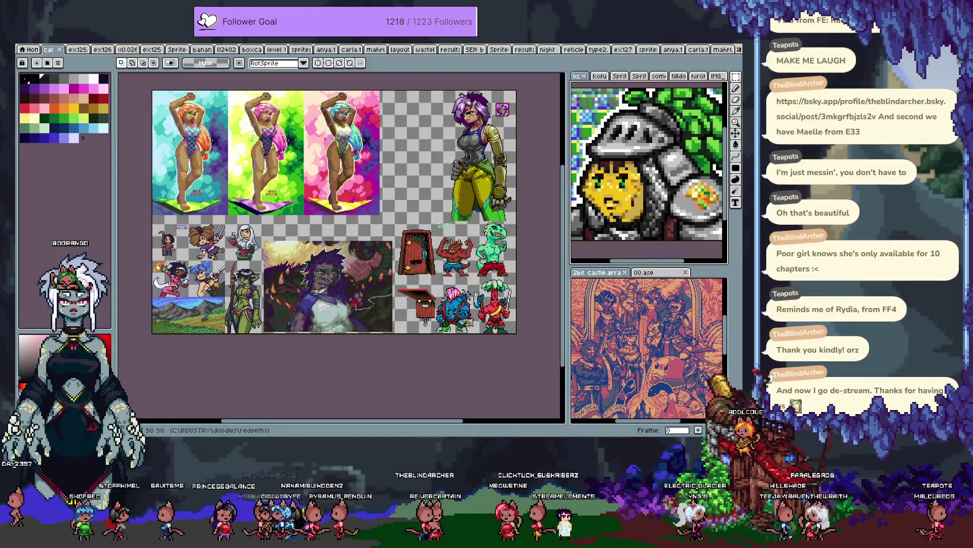
# Step: Rerun loader.003.py and click a level spot to trigger the mouse-scan test
pyautogui.hotkey('alt', 'Tab')
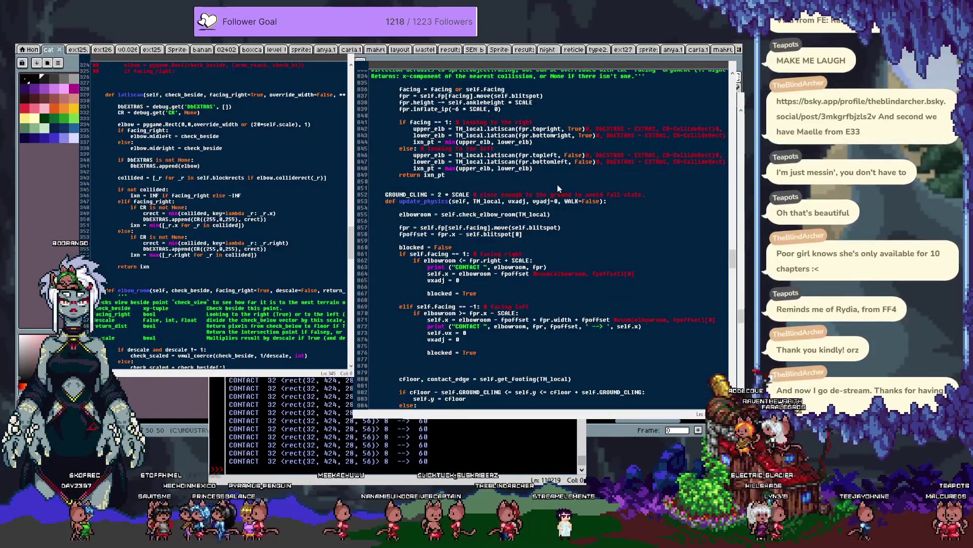
pyautogui.press('F5')
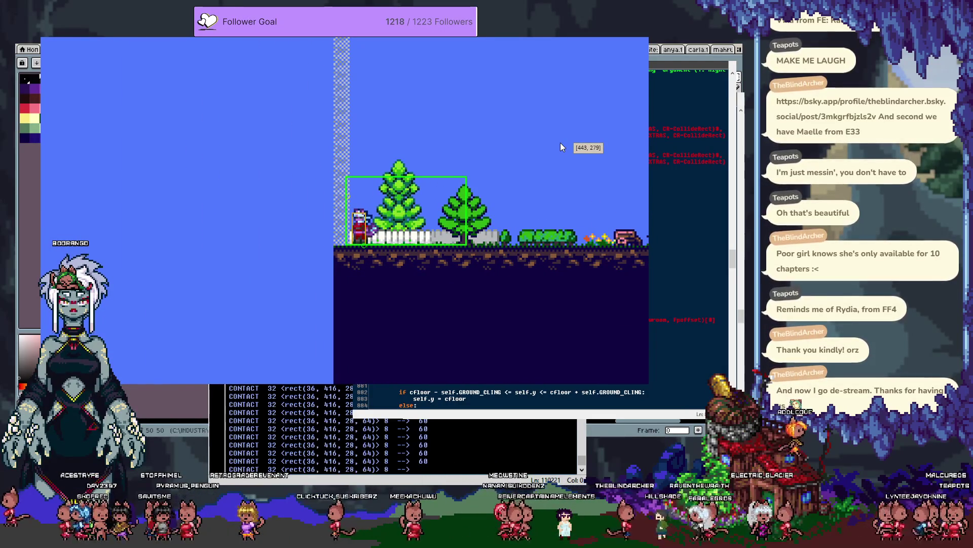
pyautogui.click(479, 145)
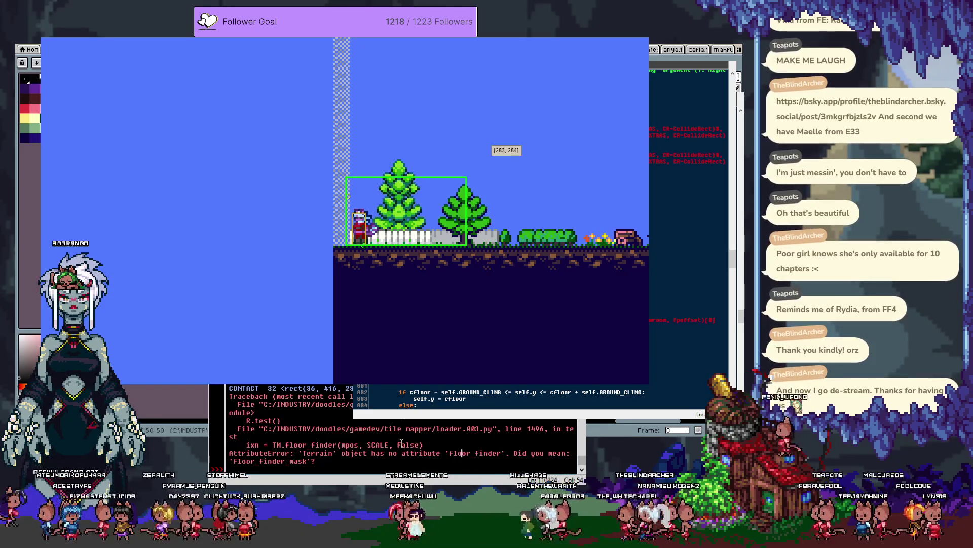
# Step: Review the floor_finder traceback and the mouse-testing code, adding a new line
pyautogui.scroll(-20, 690, 223)
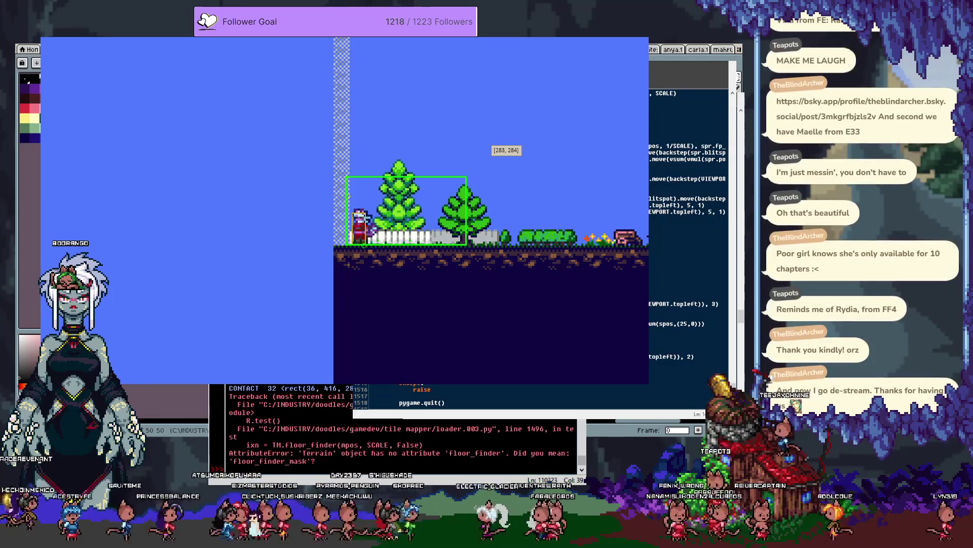
pyautogui.scroll(20, 689, 223)
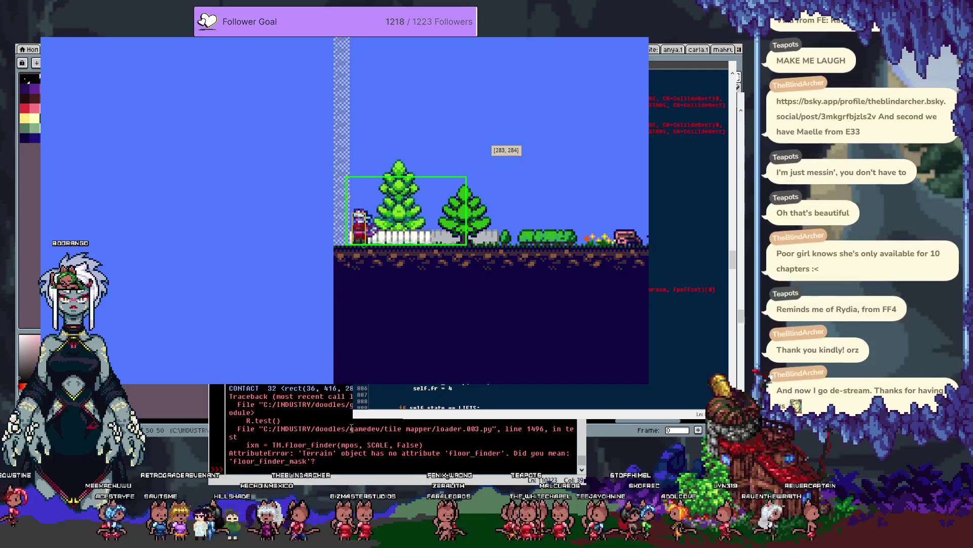
pyautogui.click(325, 445)
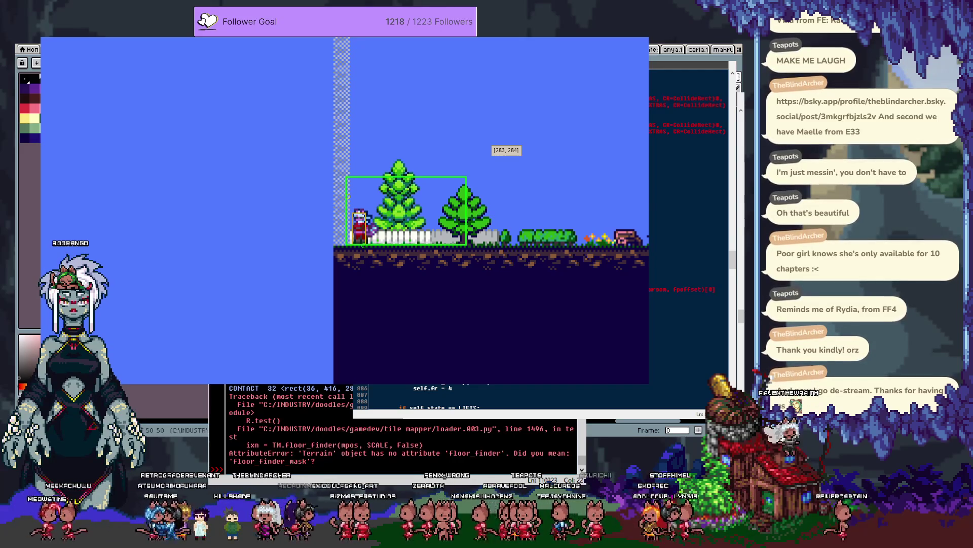
pyautogui.hotkey('alt', 'g')
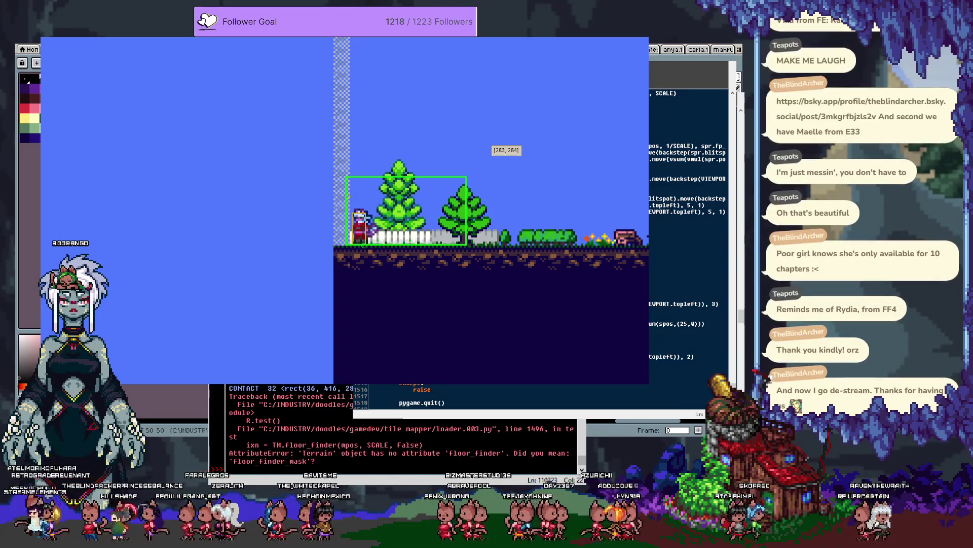
pyautogui.scroll(1, 689, 325)
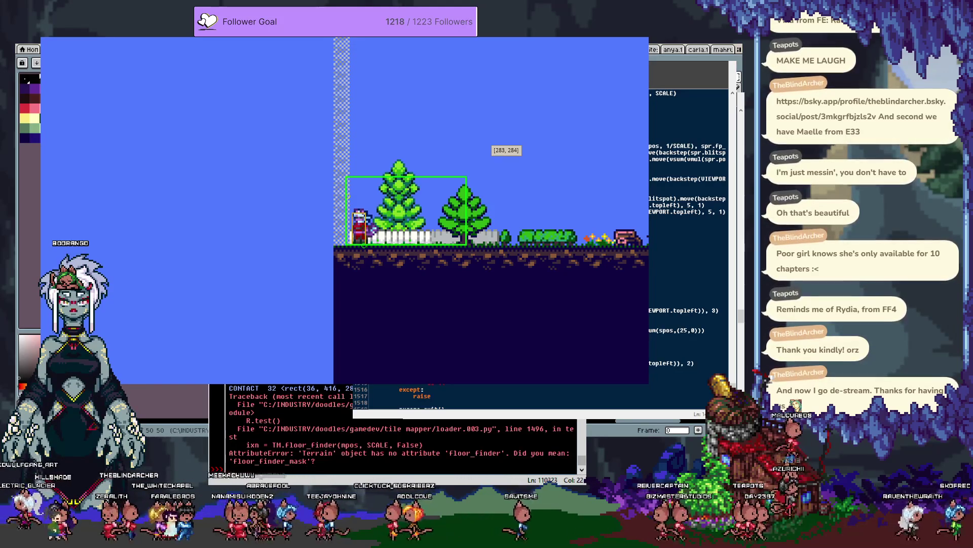
pyautogui.scroll(-1, 690, 228)
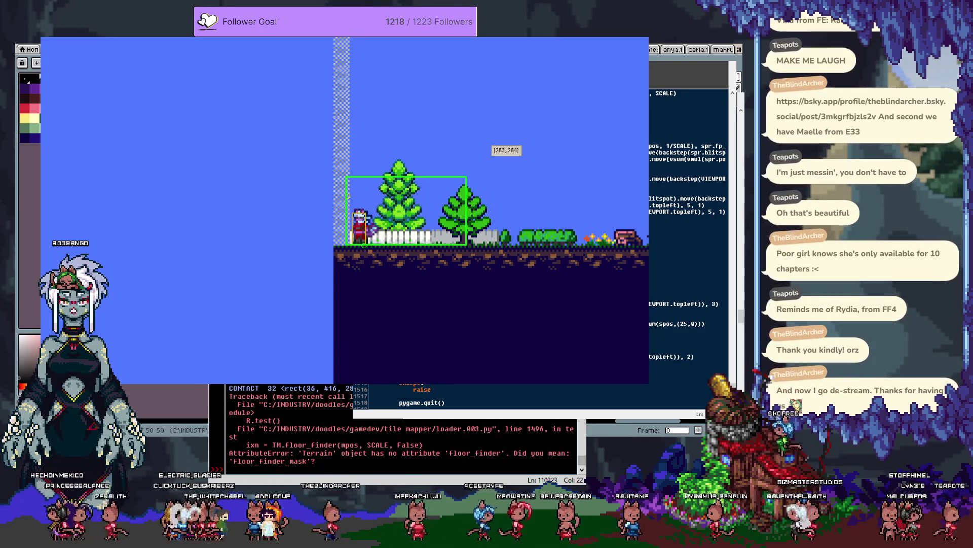
pyautogui.press('Return')
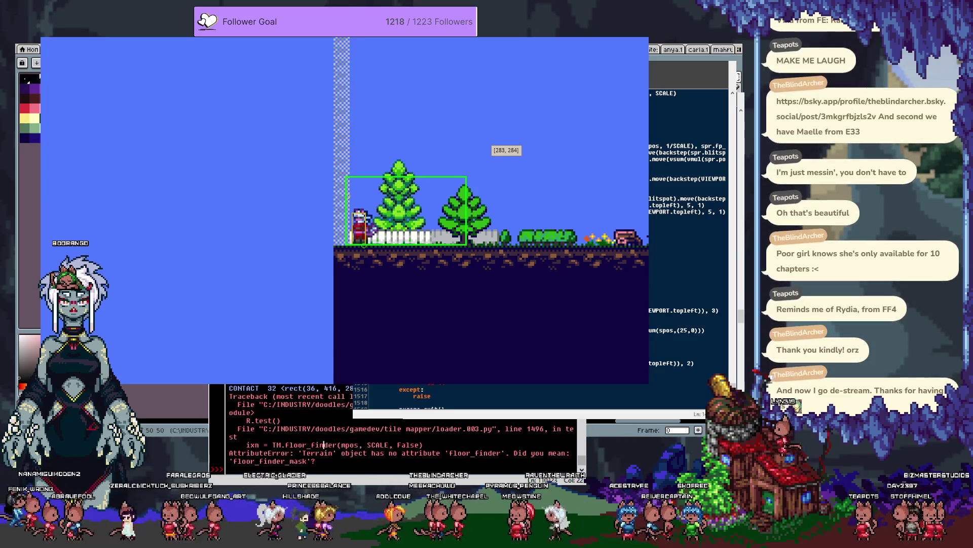
# Step: At the shell prompt, enter pygame.quit() to close the crashed game
pyautogui.click(306, 461)
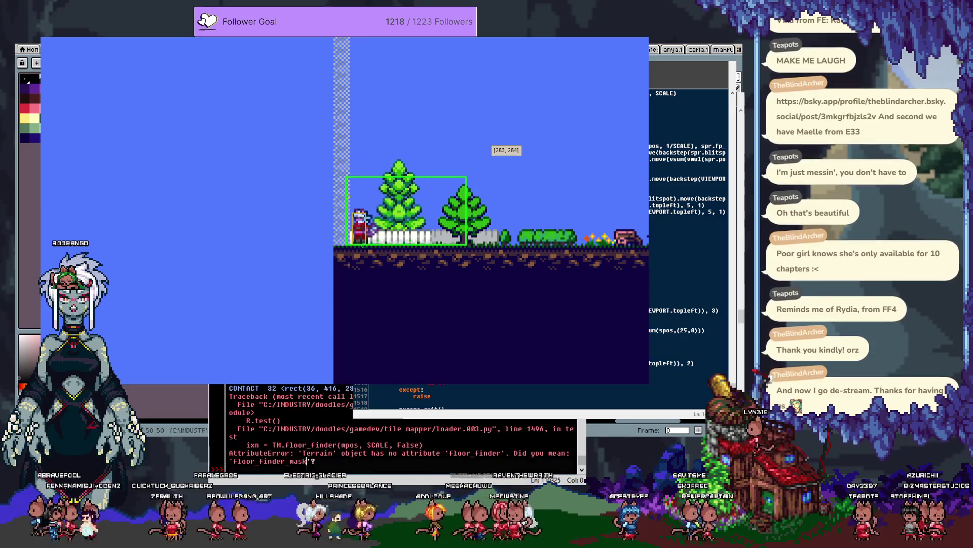
pyautogui.press('Down')
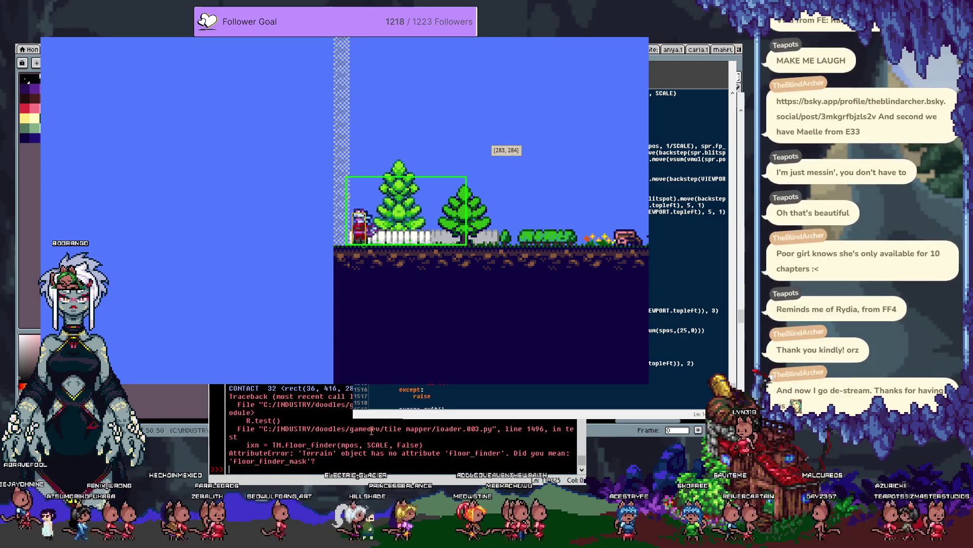
pyautogui.write('pygame.quit(')
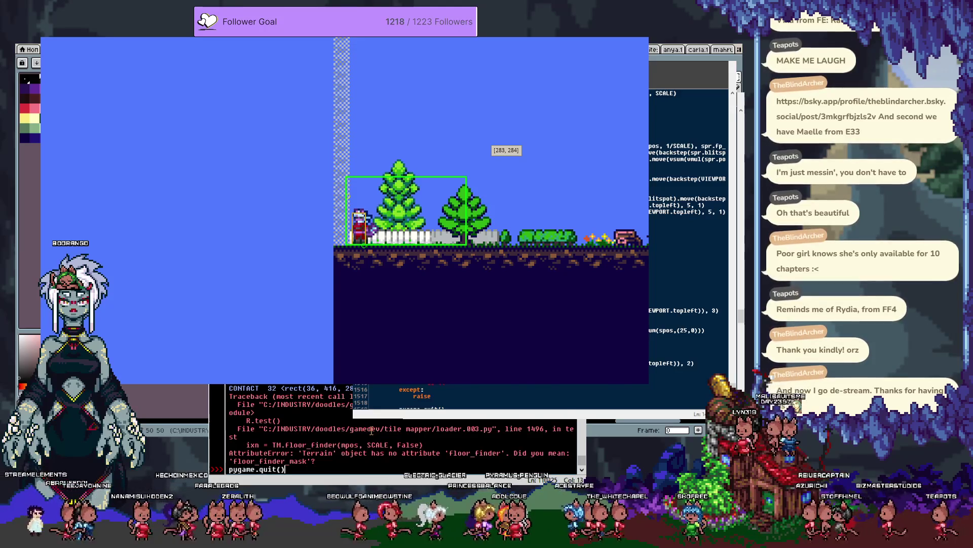
pyautogui.press('Return')
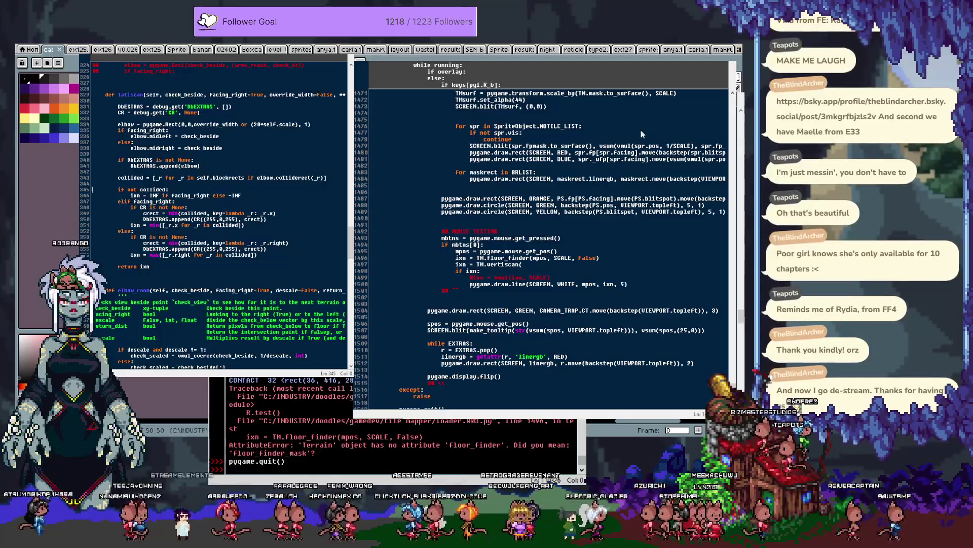
# Step: Check the vertiscan definition, then make line 1497 read ixn = TM.vertiscan(mpos, True)
pyautogui.scroll(1, 255, 170)
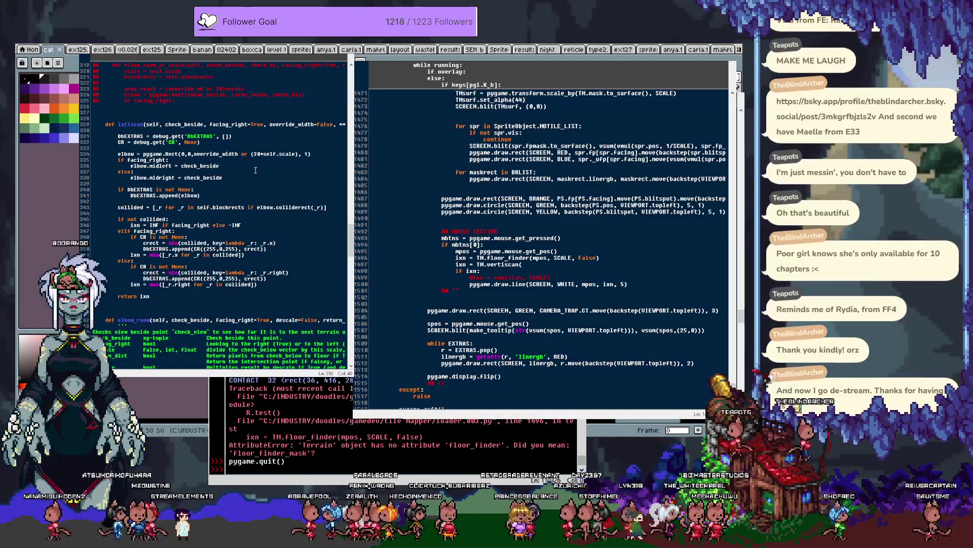
pyautogui.hotkey('ctrl', 'g')
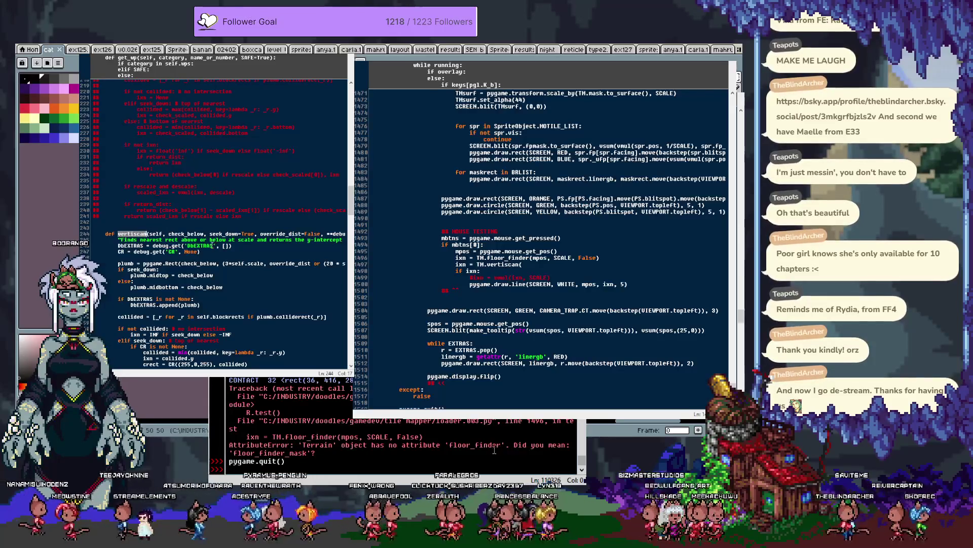
pyautogui.scroll(-3, 252, 223)
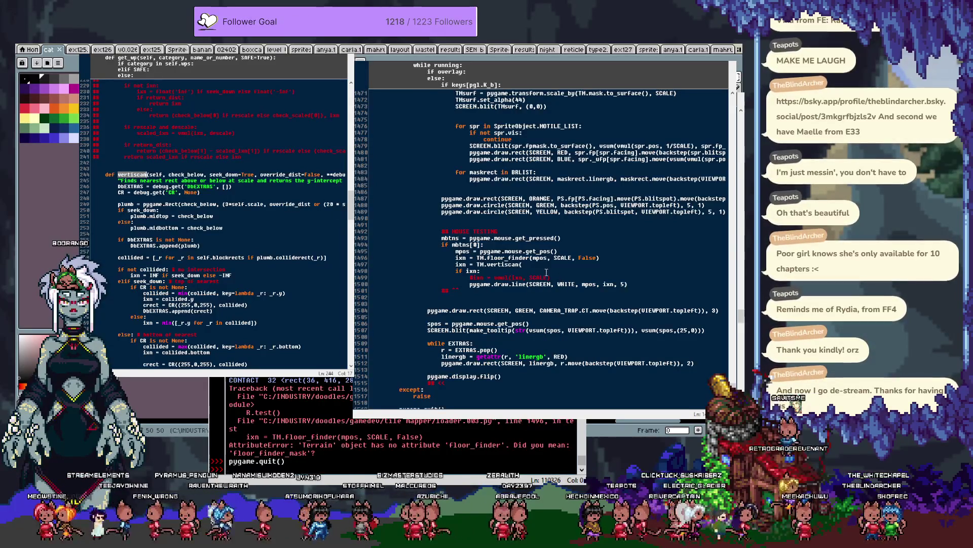
pyautogui.click(600, 257)
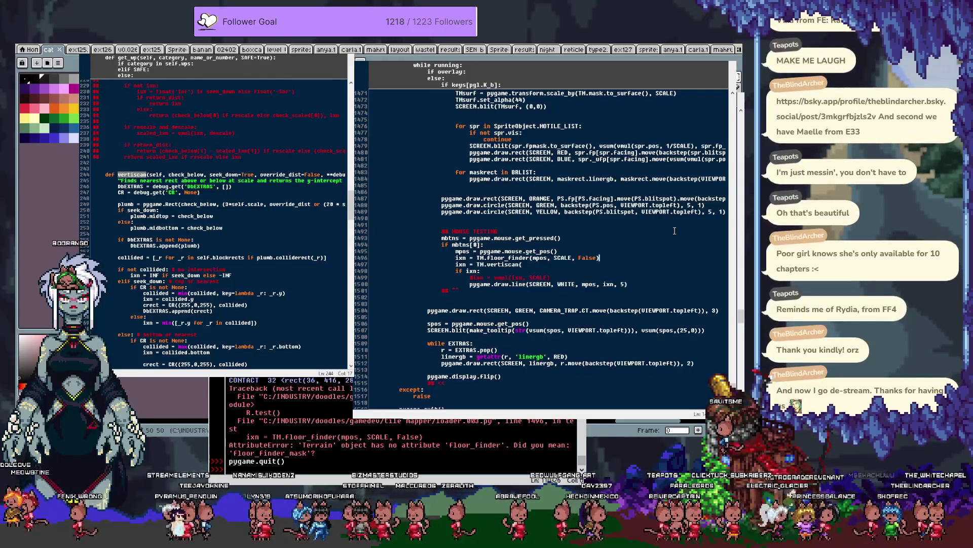
pyautogui.press('Return')
pyautogui.press('BackSpace')
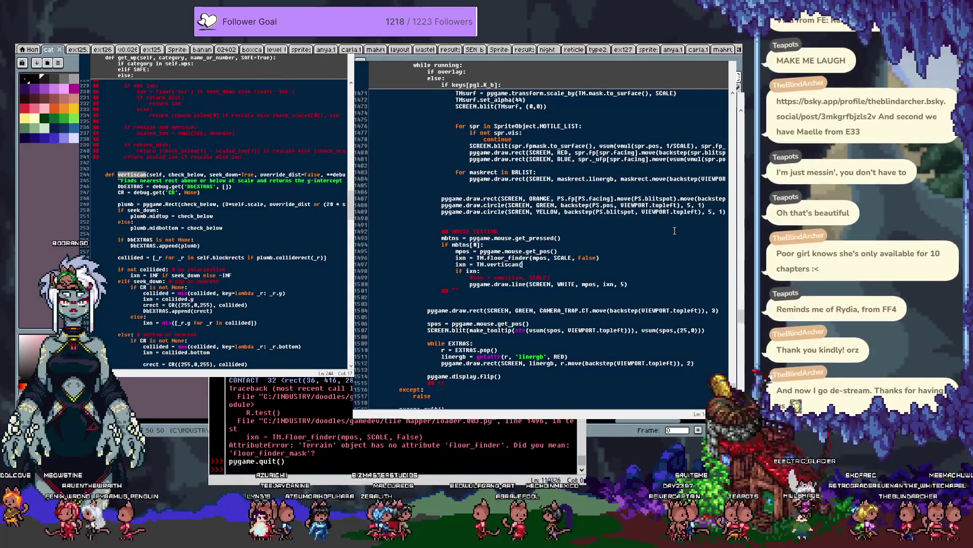
pyautogui.write('mpos')
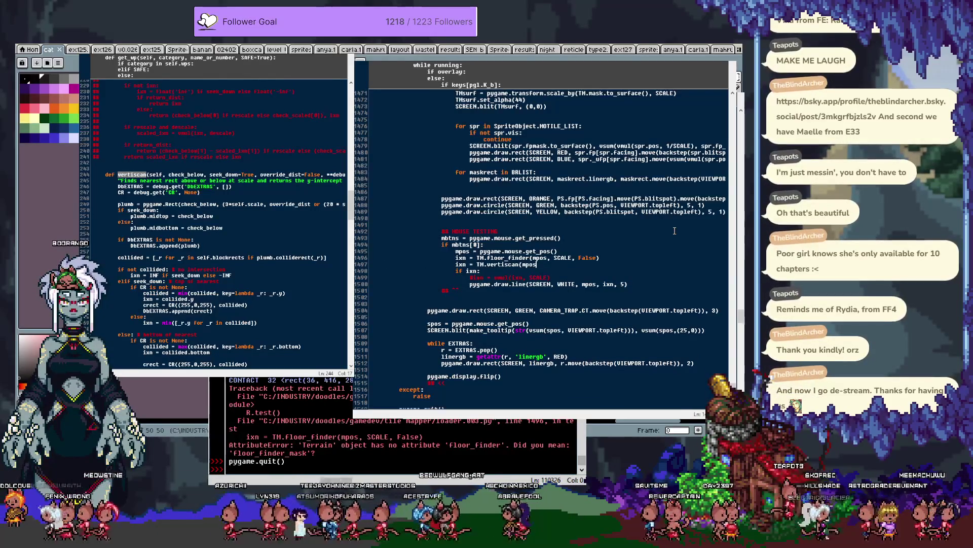
pyautogui.write(', SCALE')
pyautogui.hotkey('ctrl', 'BackSpace')
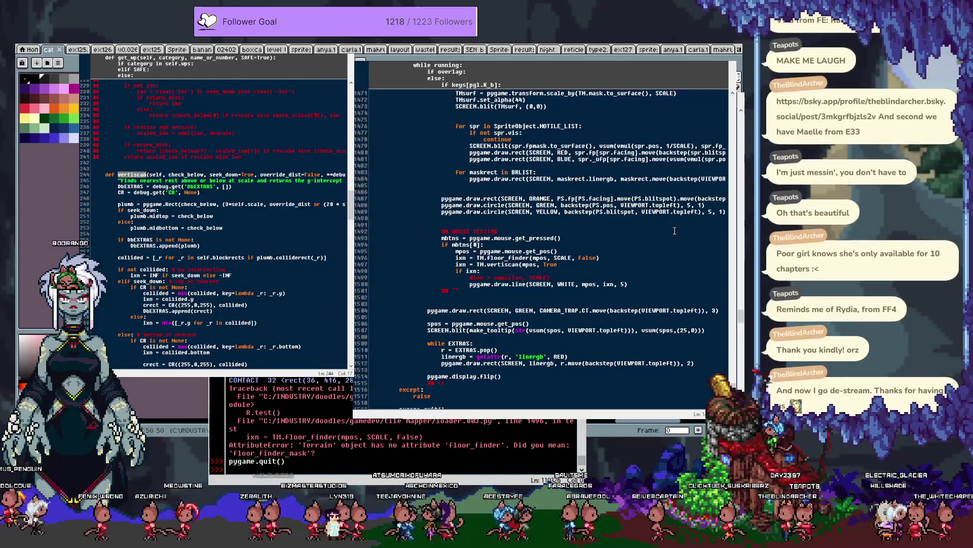
# Step: Close the vertiscan call, comment out the floor_finder line 1496 with Alt+3, and run the game
pyautogui.write(')')
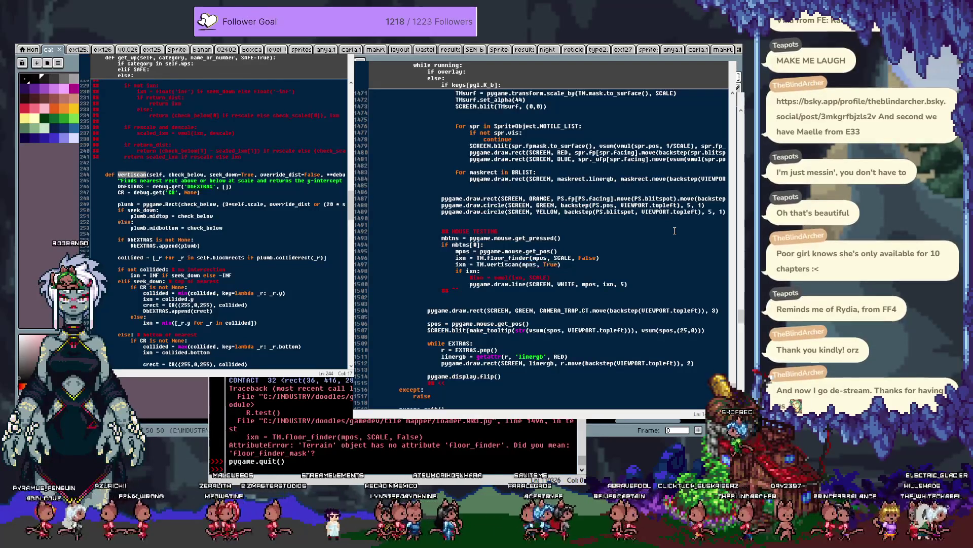
pyautogui.press('Up')
pyautogui.hotkey('alt', '3')
pyautogui.press('F5')
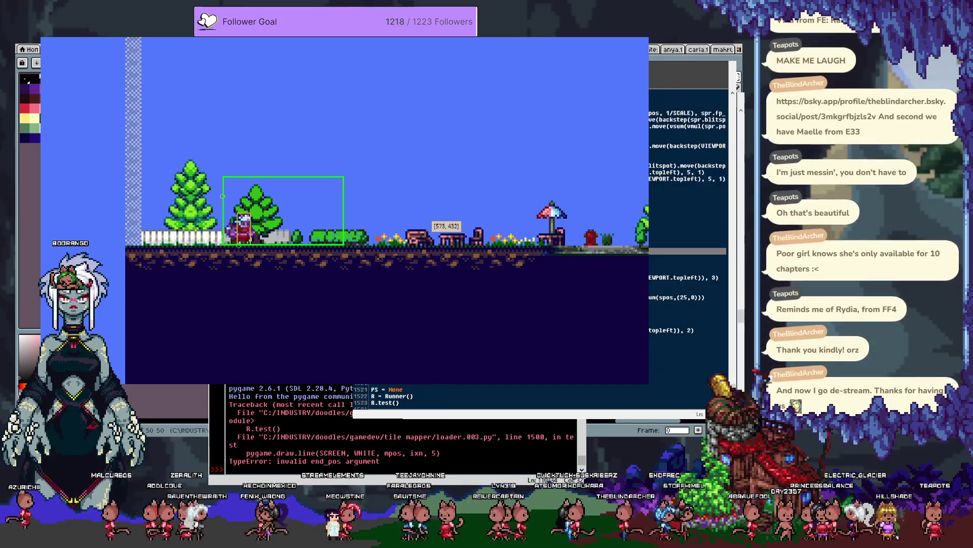
# Step: Add a print(ixn) line, rerun the game to see it log inf, then close it
pyautogui.scroll(-2, 690, 203)
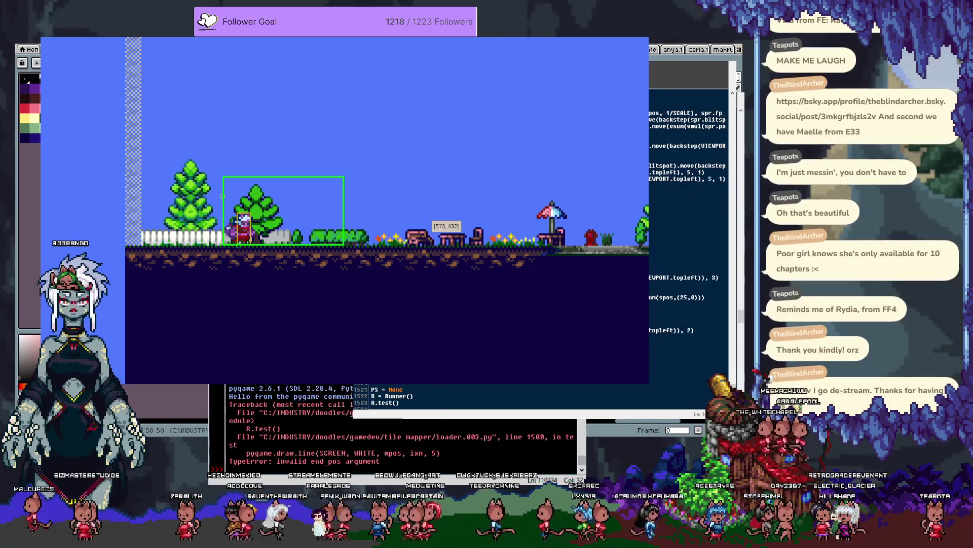
pyautogui.press('Return')
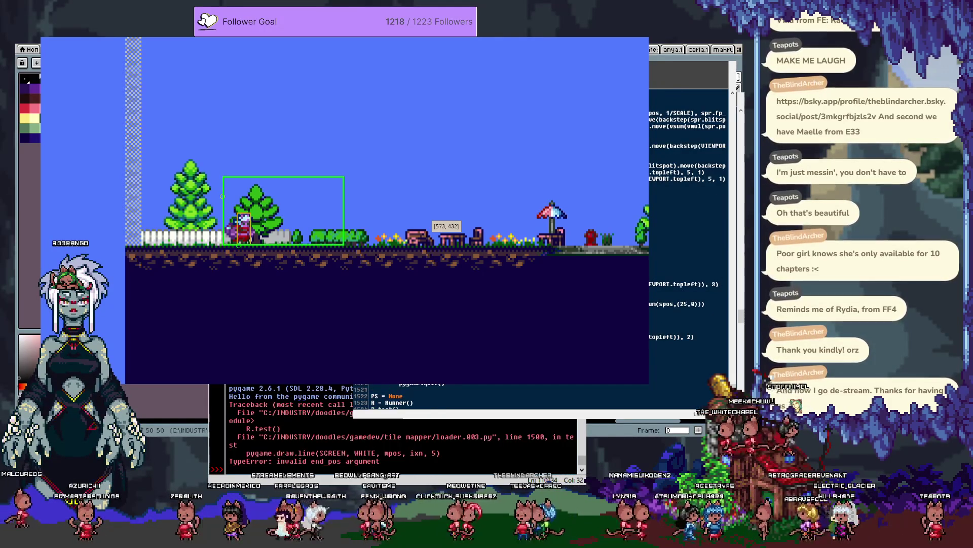
pyautogui.press('F5')
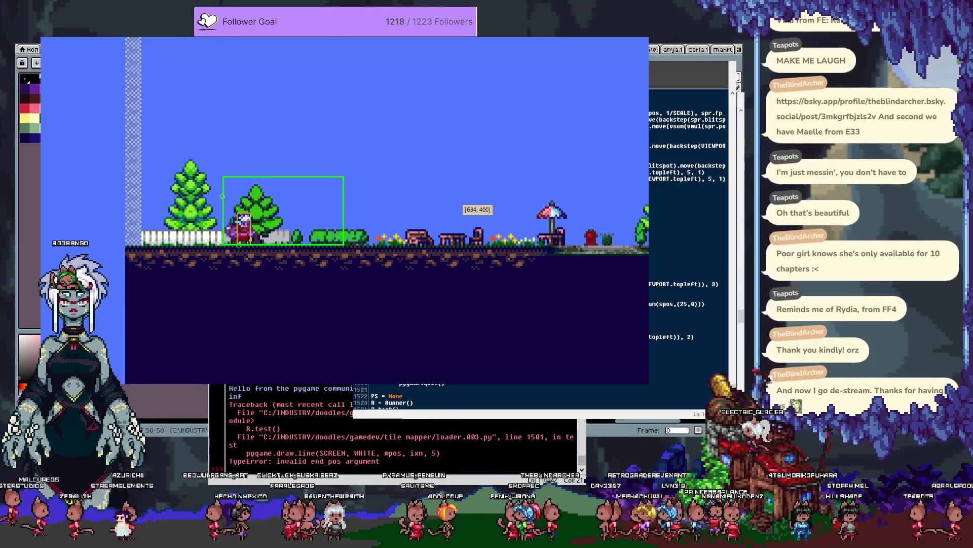
pyautogui.press('Return')
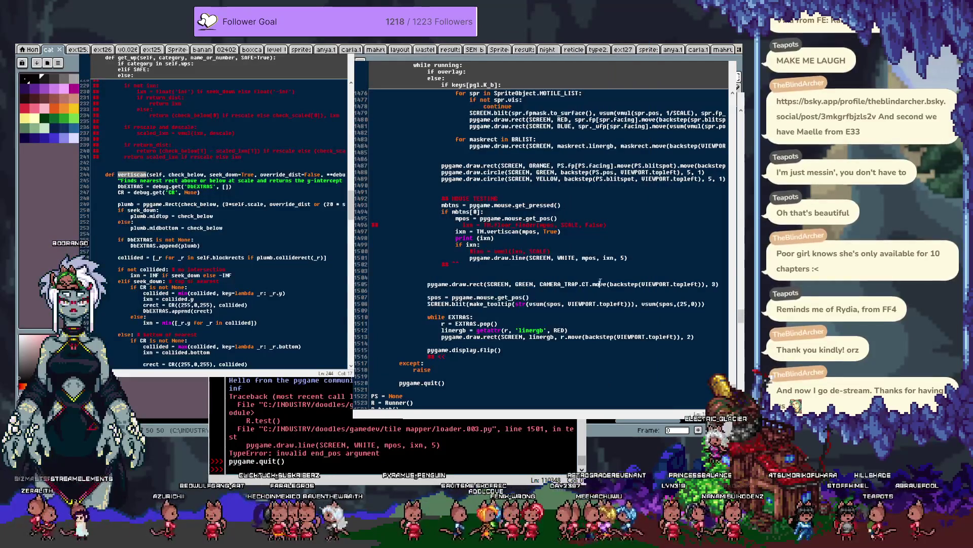
# Step: In the shell, define INF = float('inf') and test INF.isdigit(), which raises AttributeError
pyautogui.click(546, 246)
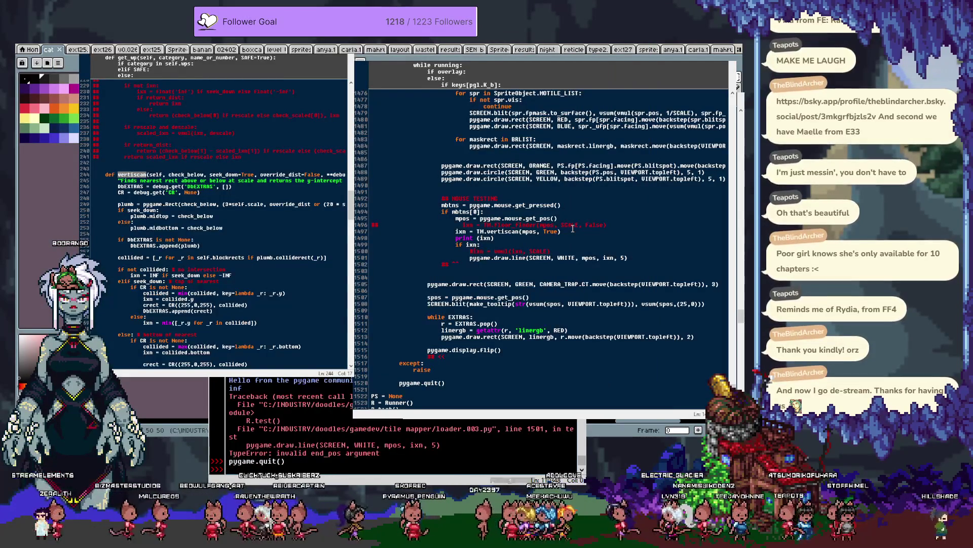
pyautogui.click(299, 468)
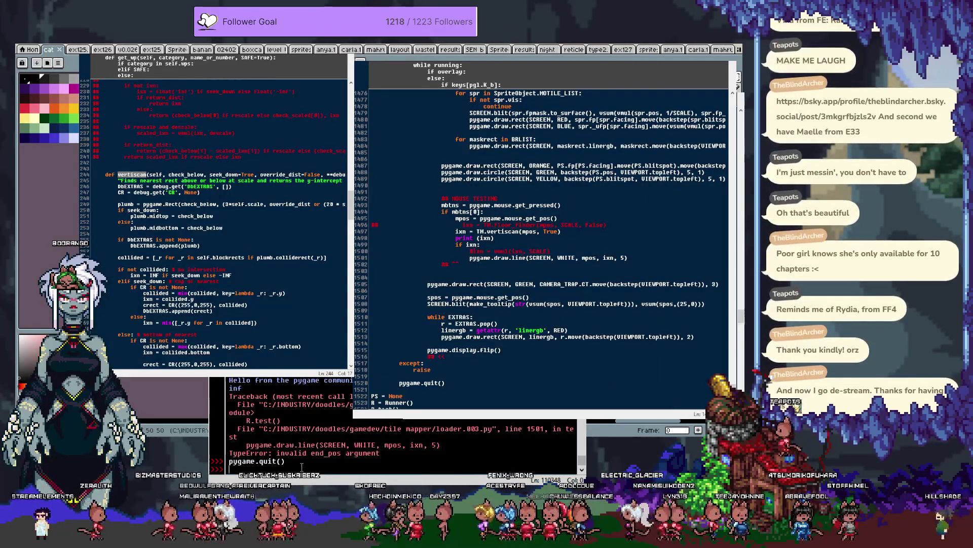
pyautogui.write('R')
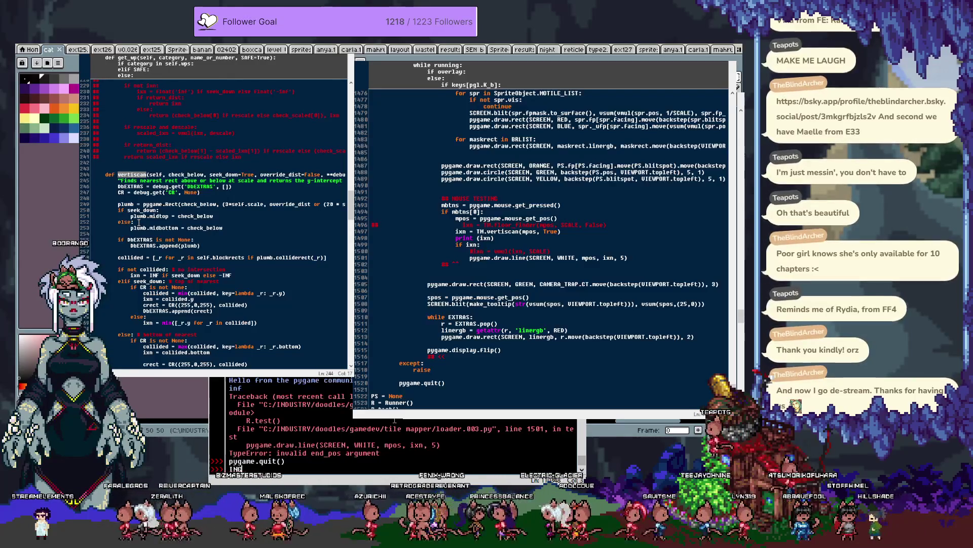
pyautogui.write('digit()')
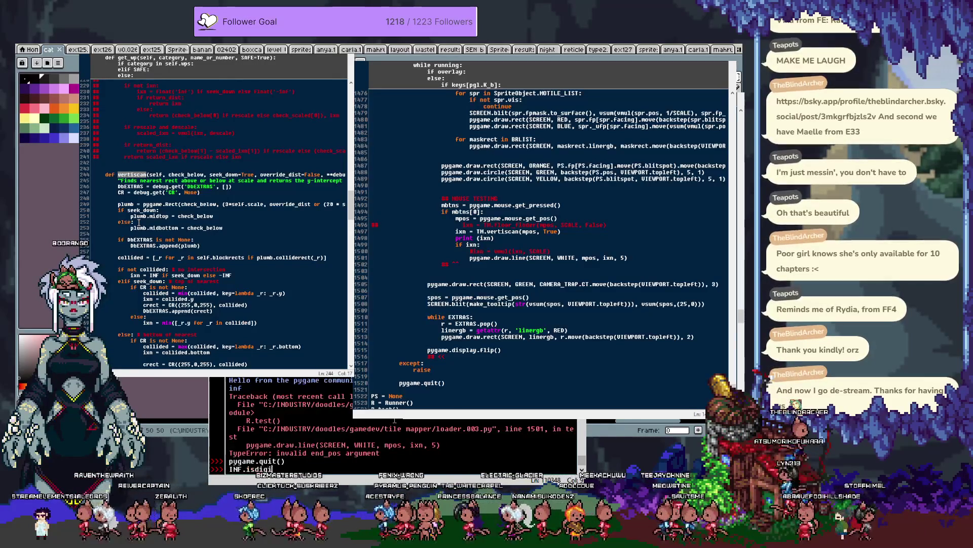
pyautogui.press('Return')
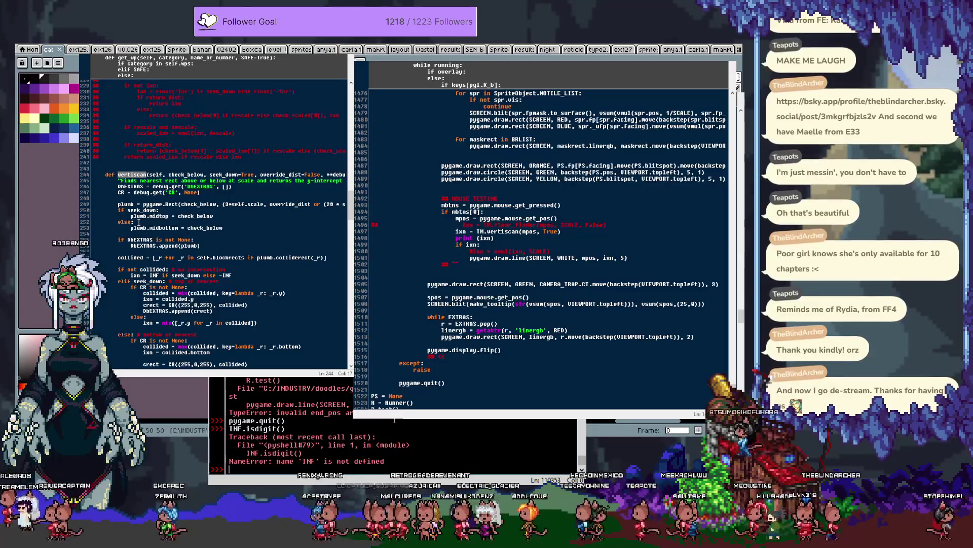
pyautogui.write("float('")
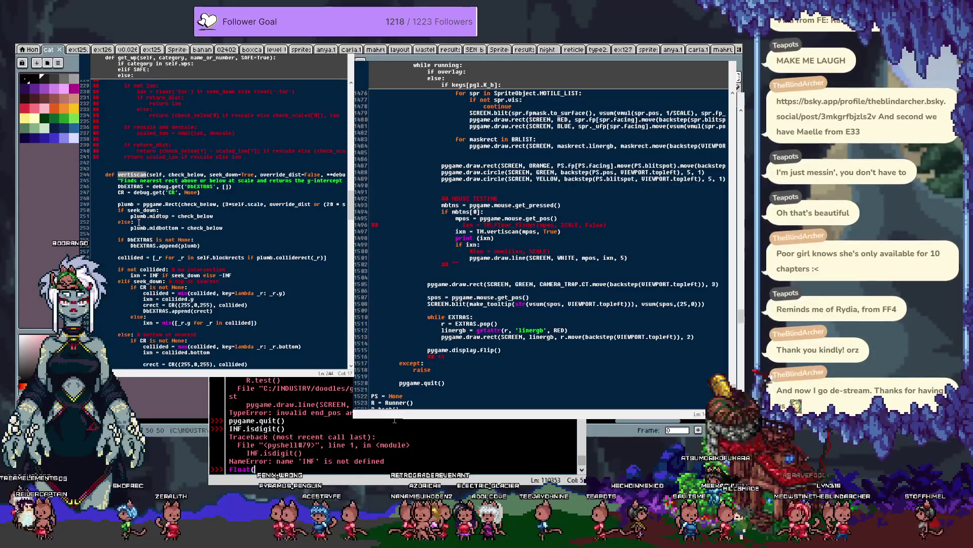
pyautogui.write("')")
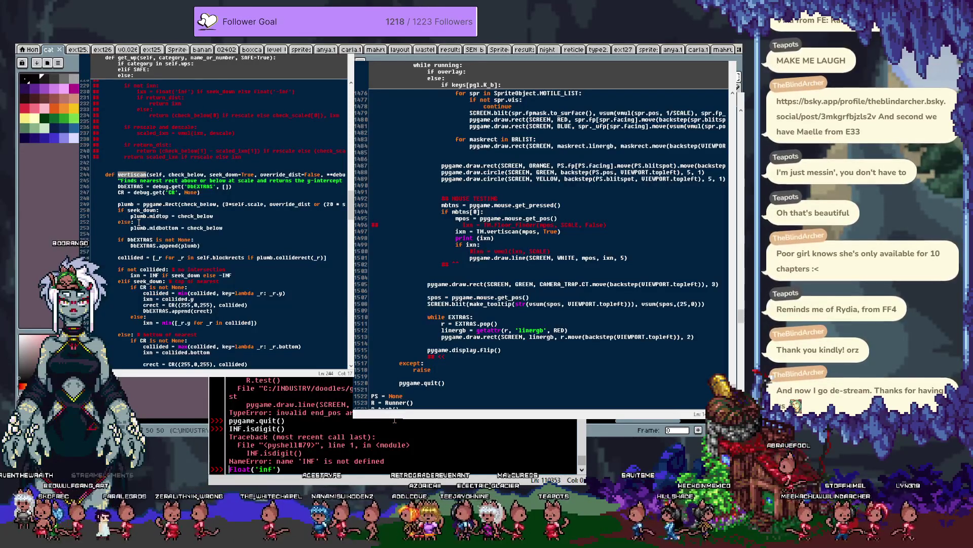
pyautogui.write('I')
pyautogui.write('NF =')
pyautogui.press('Return')
pyautogui.write('INF.')
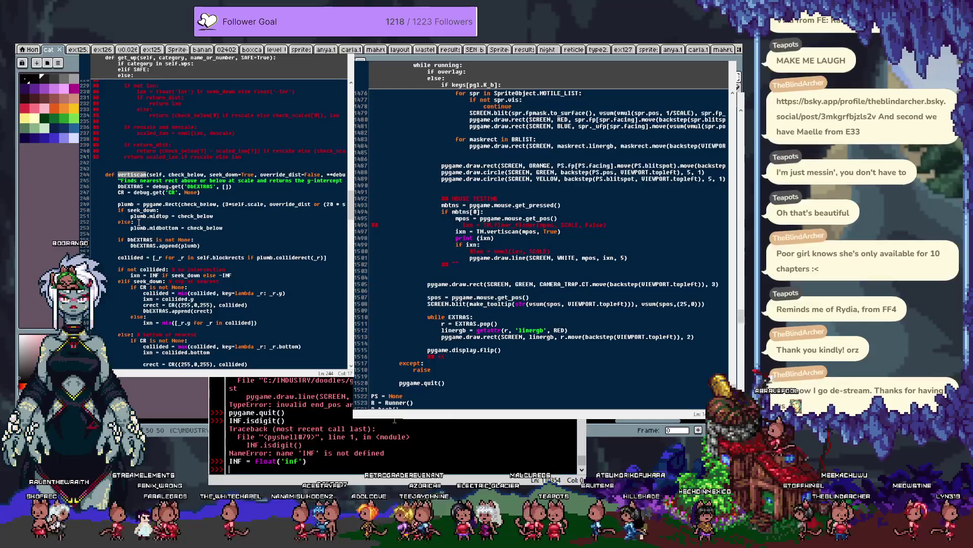
pyautogui.write('isdigit()')
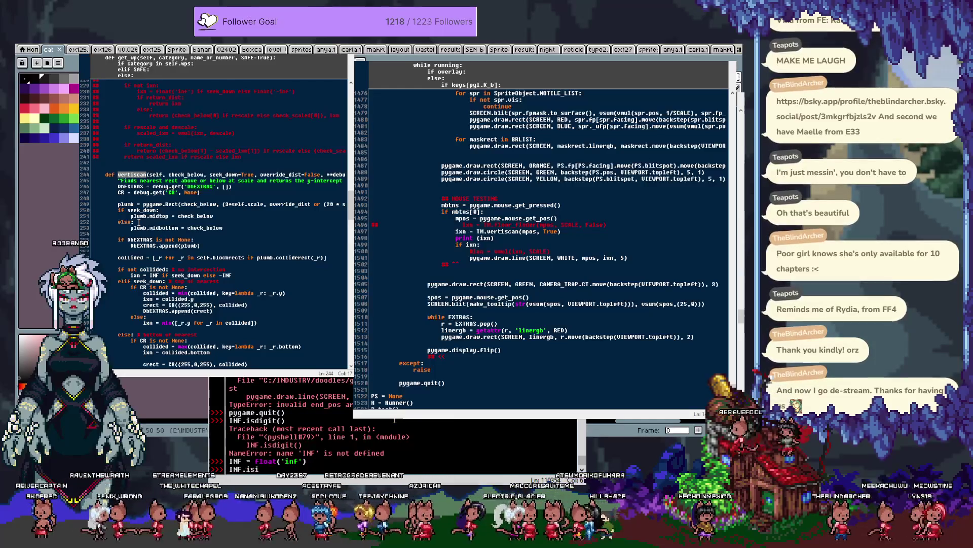
pyautogui.press('Return')
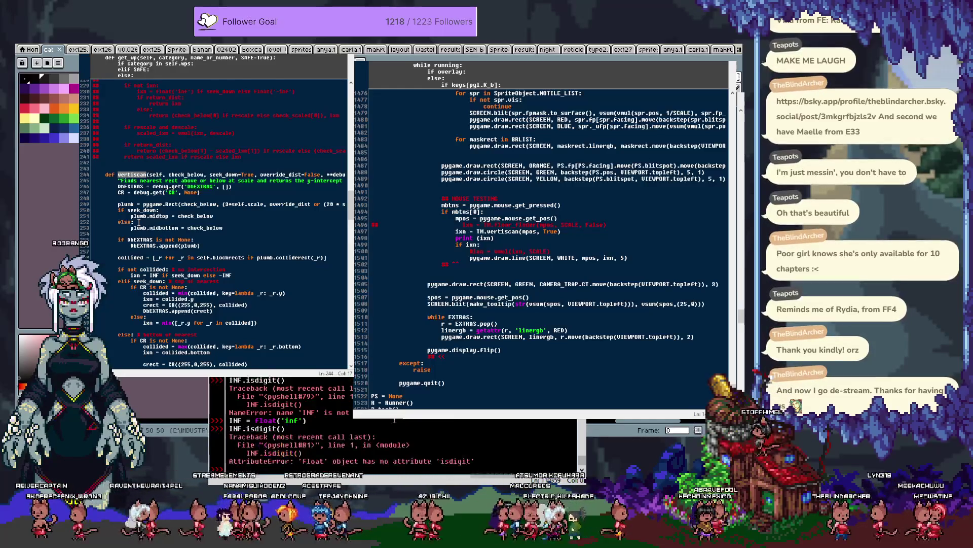
# Step: Start typing float() in the shell to browse the float methods
pyautogui.write('float.')
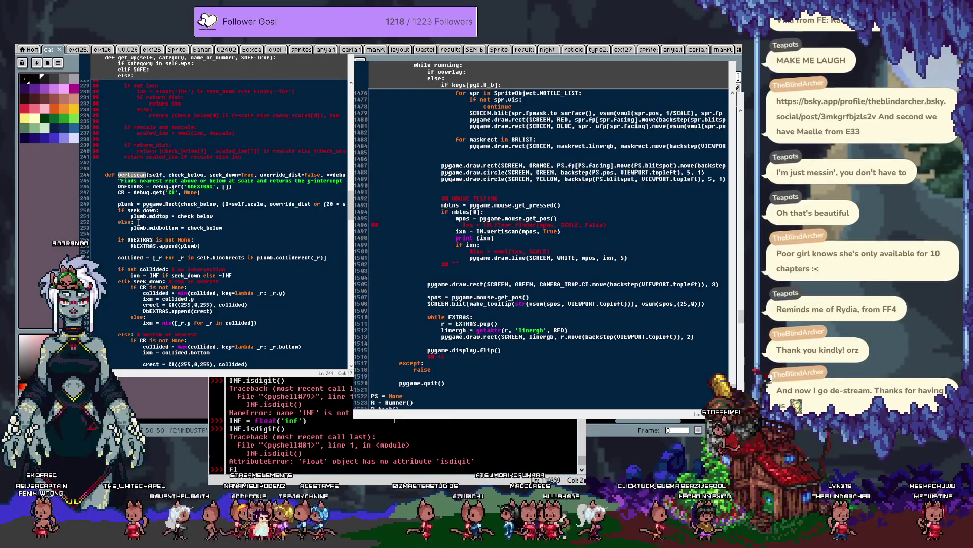
pyautogui.press('BackSpace')
pyautogui.press('BackSpace')
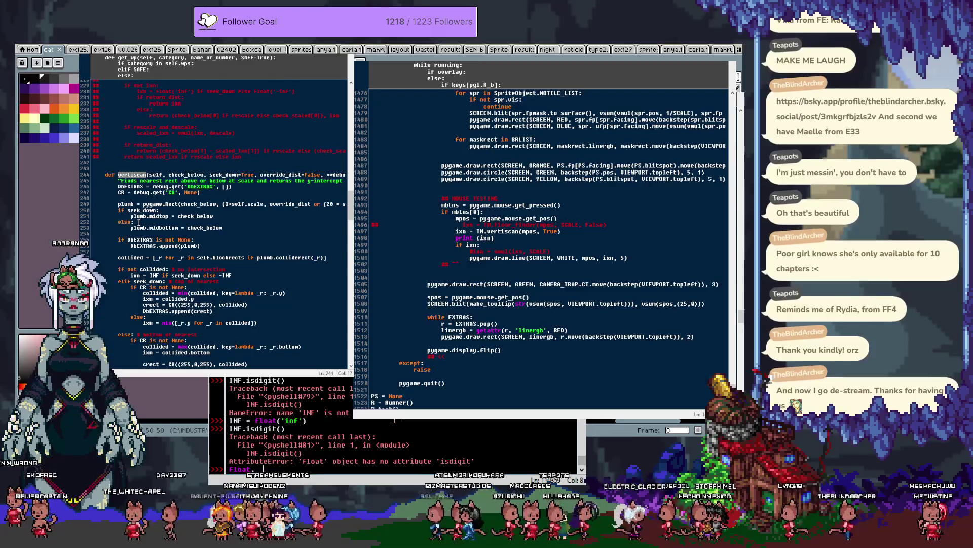
pyautogui.write('()')
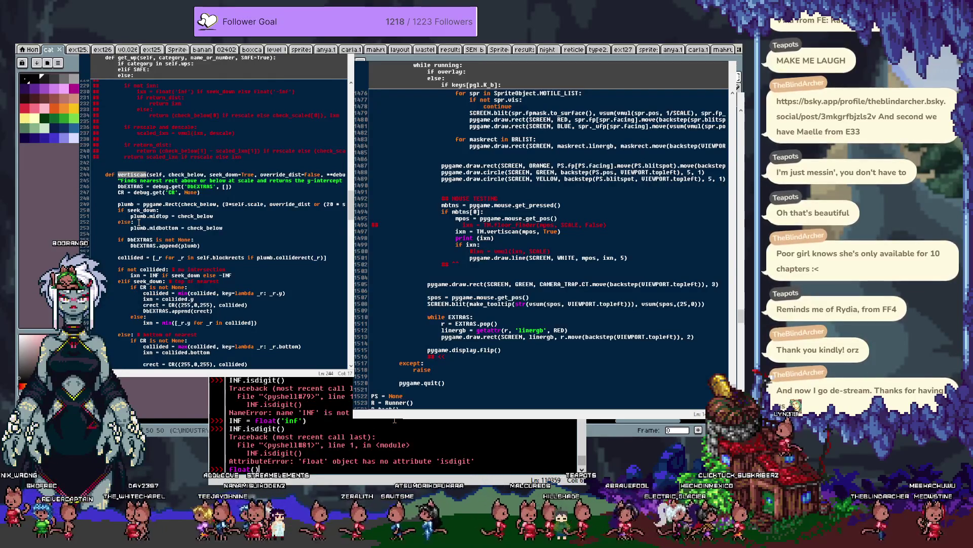
pyautogui.write('.')
pyautogui.press('BackSpace')
# Step: Clear the shell line, change line 1499 to 'if ixn not in [INF, -INF]:', and run loader.003.py
pyautogui.write('.conjugate')
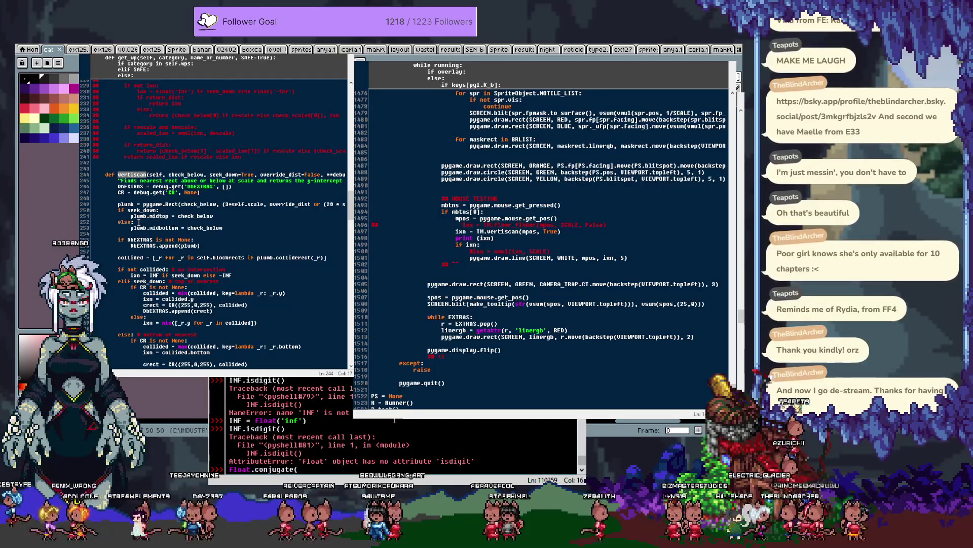
pyautogui.press('BackSpace')
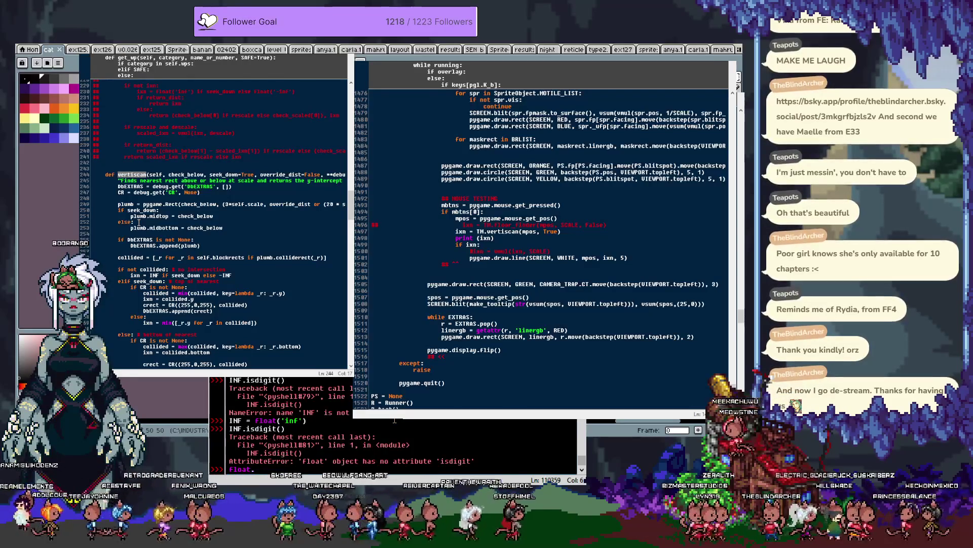
pyautogui.press('BackSpace')
pyautogui.press('BackSpace')
pyautogui.press('BackSpace')
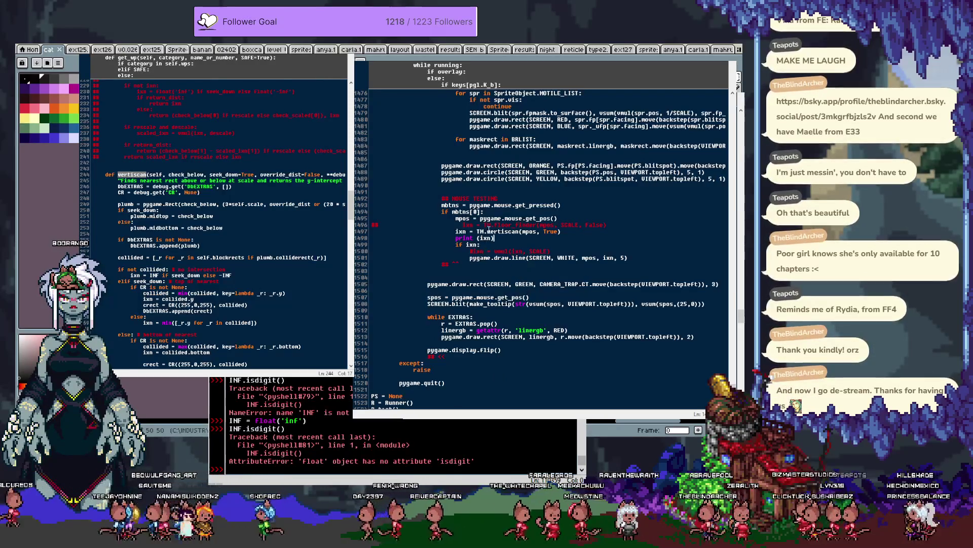
pyautogui.click(517, 241)
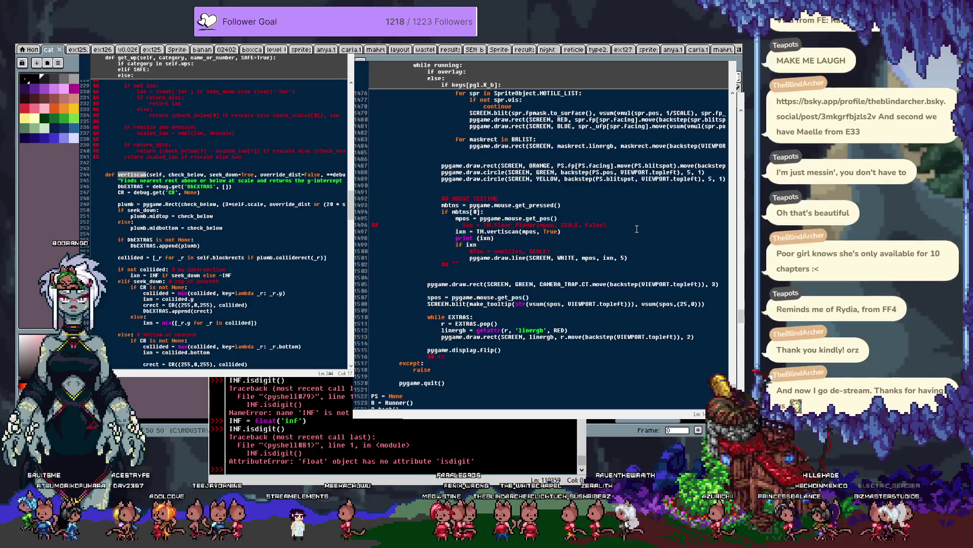
pyautogui.write('!=')
pyautogui.write(' in ')
pyautogui.write('[INF, -I')
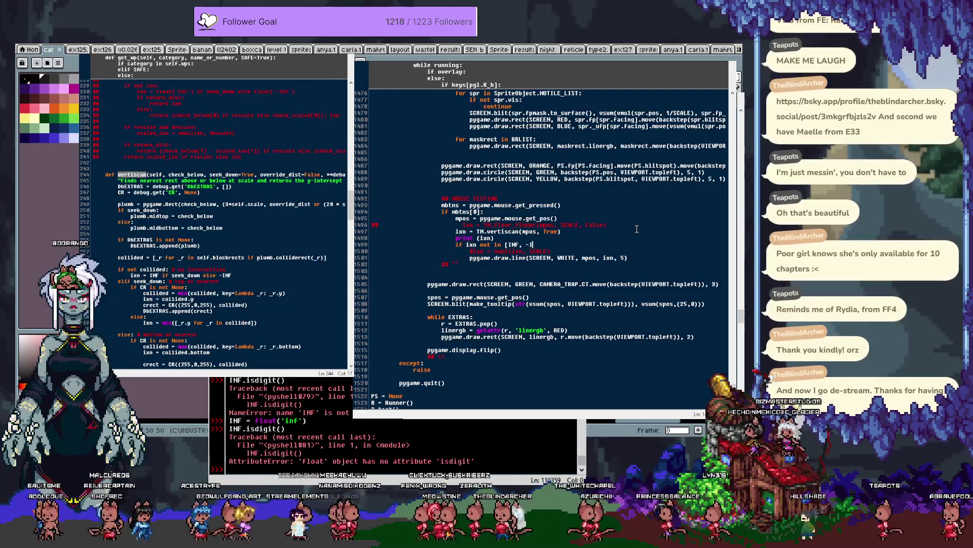
pyautogui.write('NF]:')
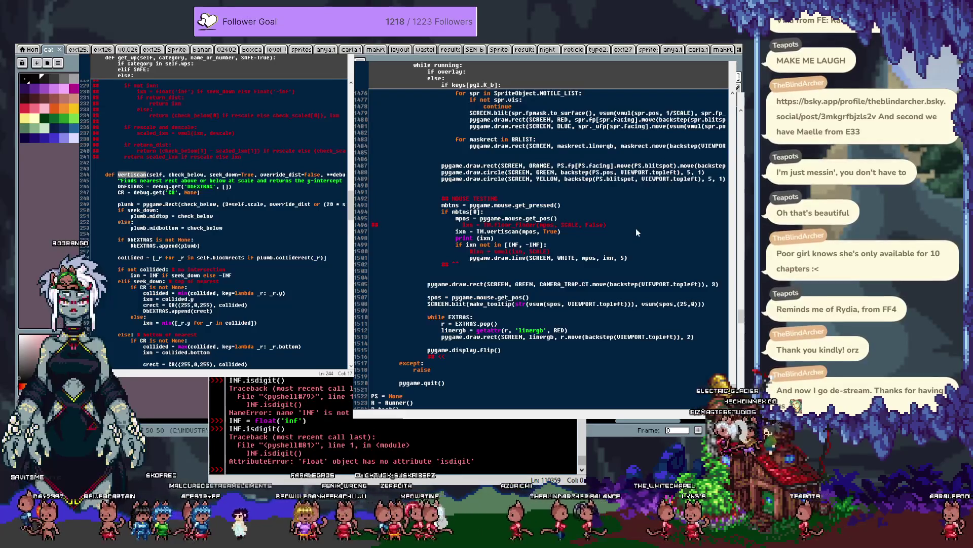
pyautogui.press('F5')
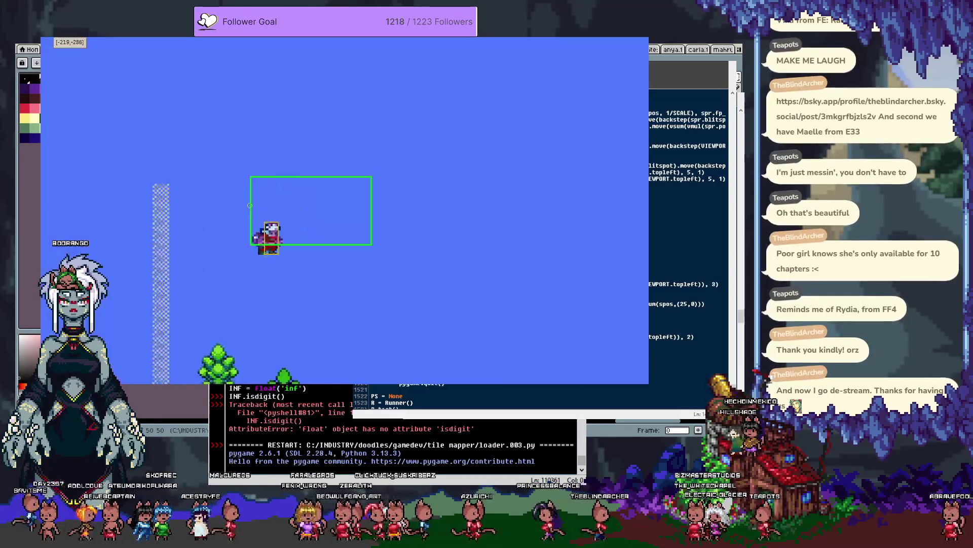
# Step: Click in the level to trigger the scan, leave the frozen game, and relaunch the loader script
pyautogui.click(402, 218)
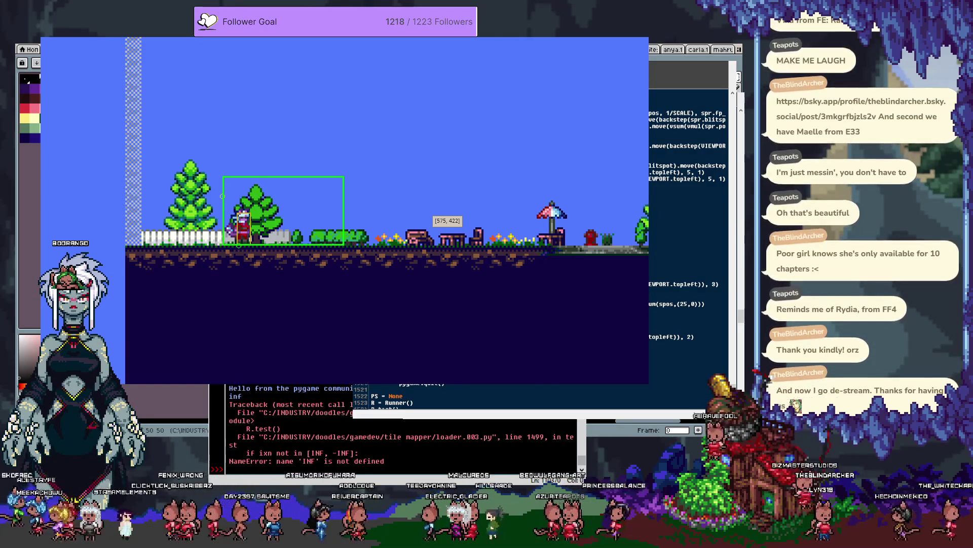
pyautogui.hotkey('alt', 'Tab')
pyautogui.press('F5')
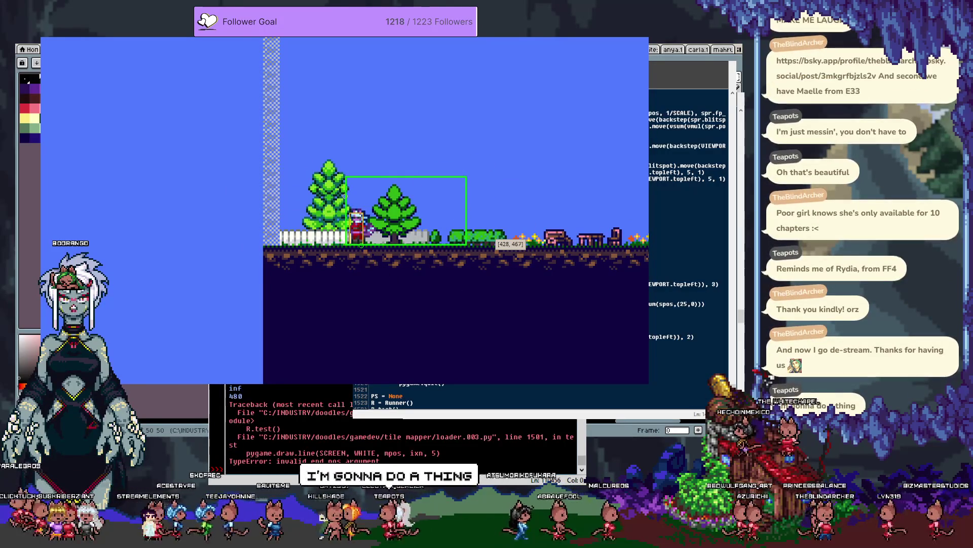
# Step: Inspect the traceback's line 1501 call, pygame.draw.line(SCREEN, WHITE, mpos, ixn, 5), and its mpos argument
pyautogui.click(397, 446)
pyautogui.click(394, 453)
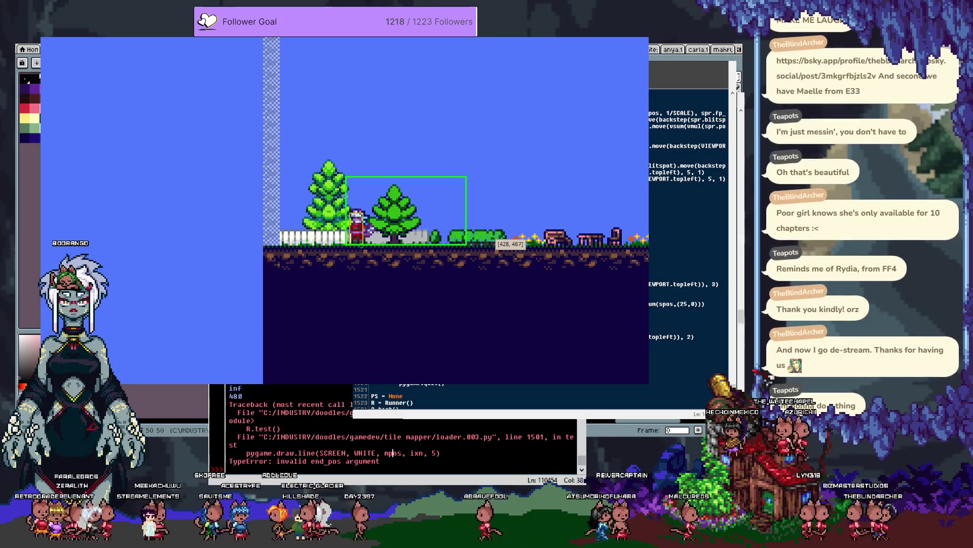
pyautogui.press('Down')
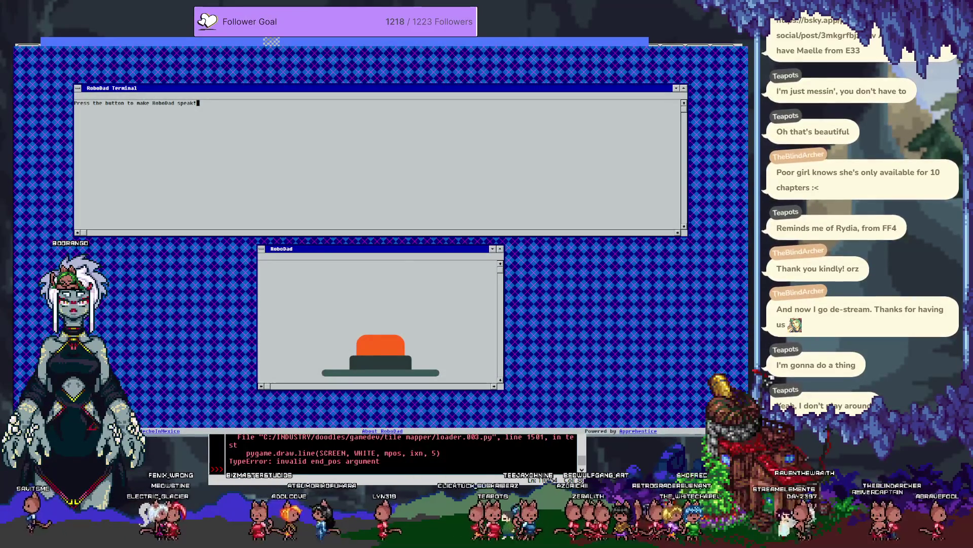
# Step: Enter a joke prompt in RoboDad's terminal and press its orange button for two more jokes
pyautogui.write('i get fired from my job at the ban')
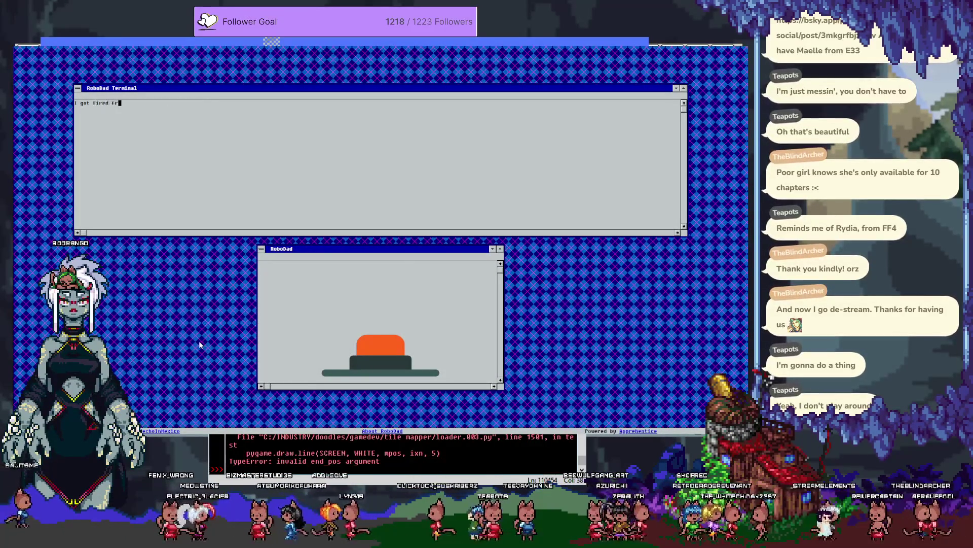
pyautogui.write('n old lady')
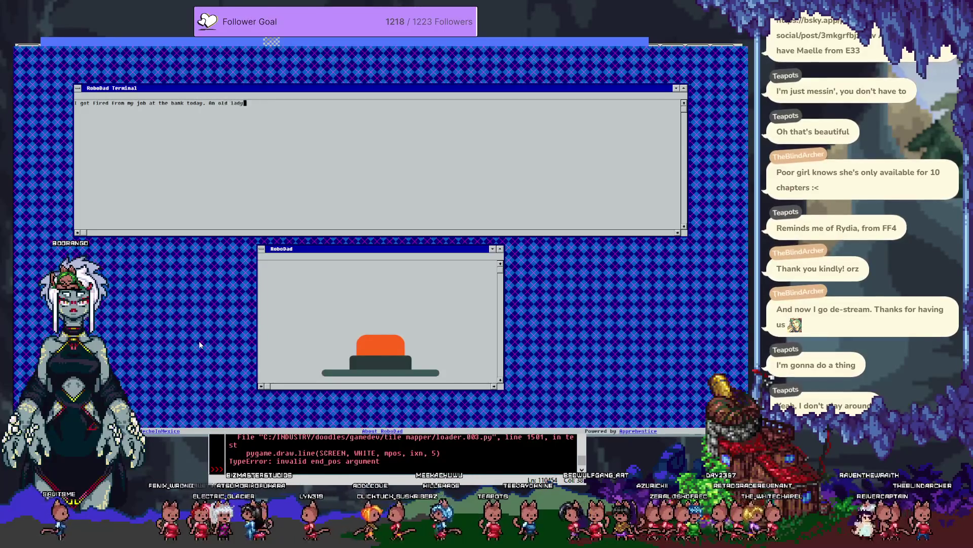
pyautogui.write(' asked me , so i pushed her over.')
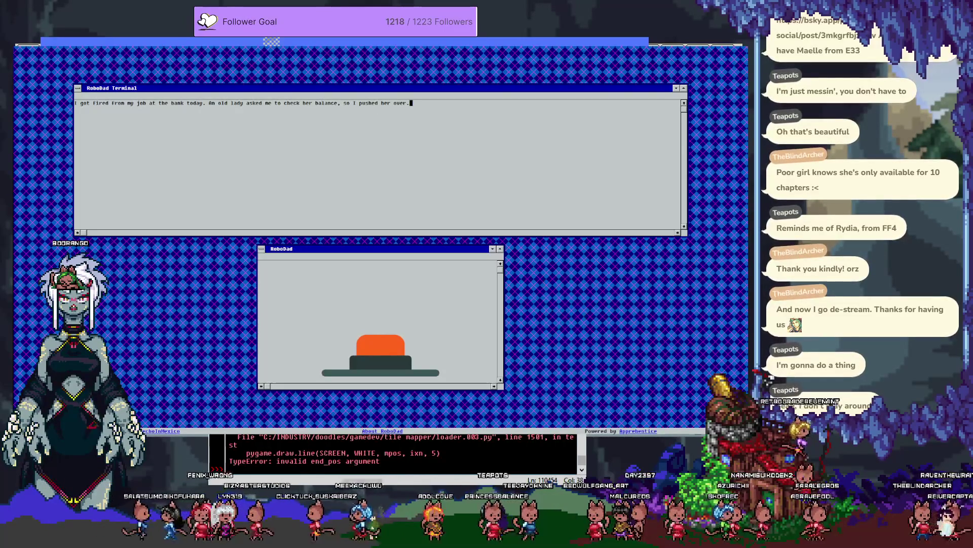
pyautogui.press('Return')
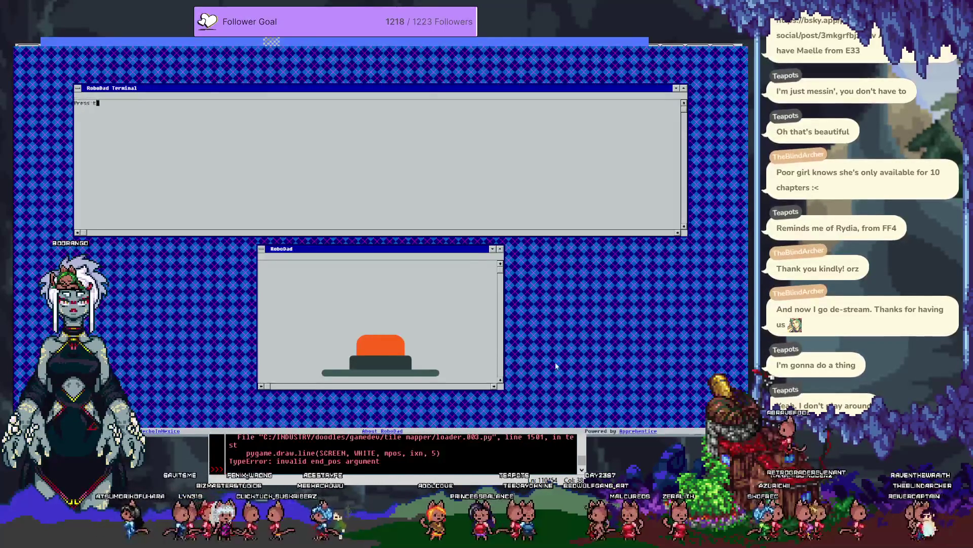
pyautogui.click(374, 346)
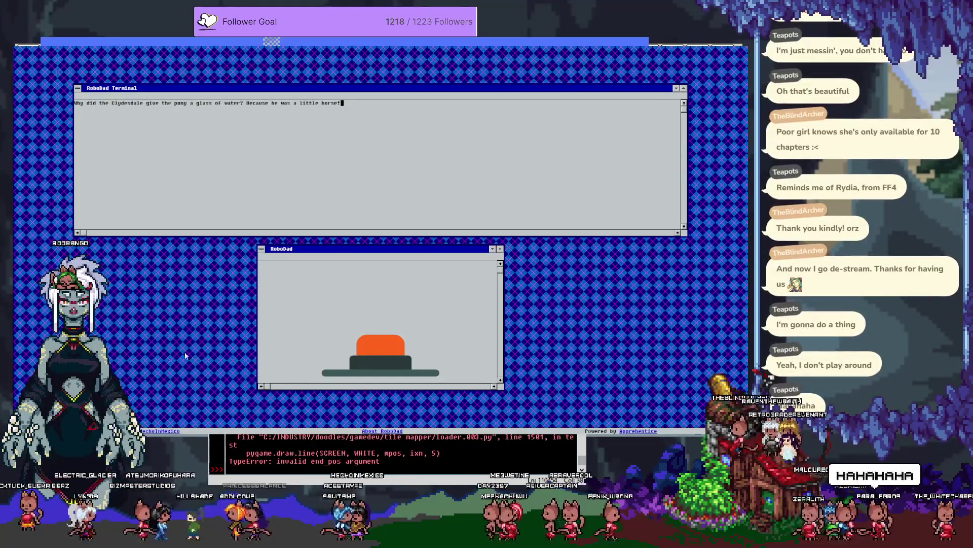
pyautogui.click(375, 349)
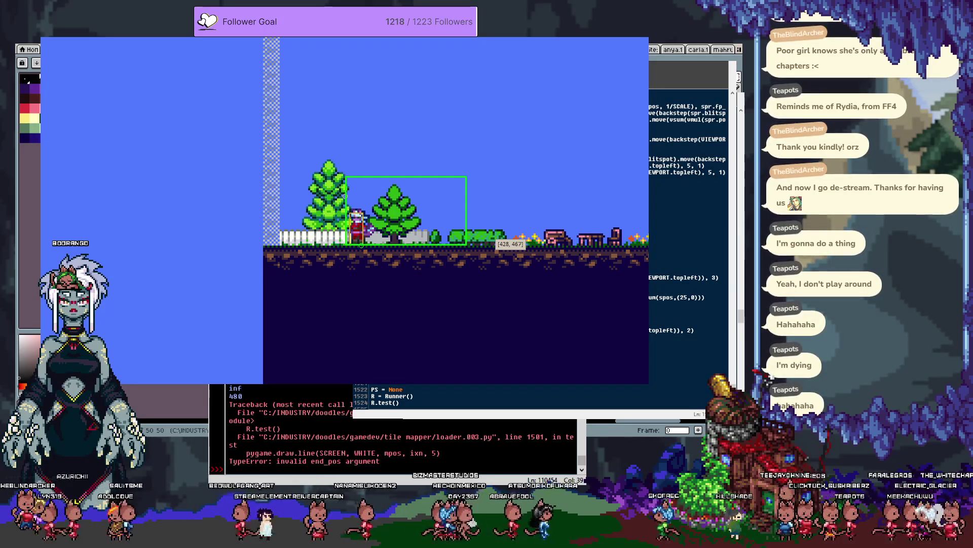
# Step: Rerun the loader, walk the player right, toggle the Tab debug overlay, then exit with Escape
pyautogui.click(655, 228)
pyautogui.press('F5')
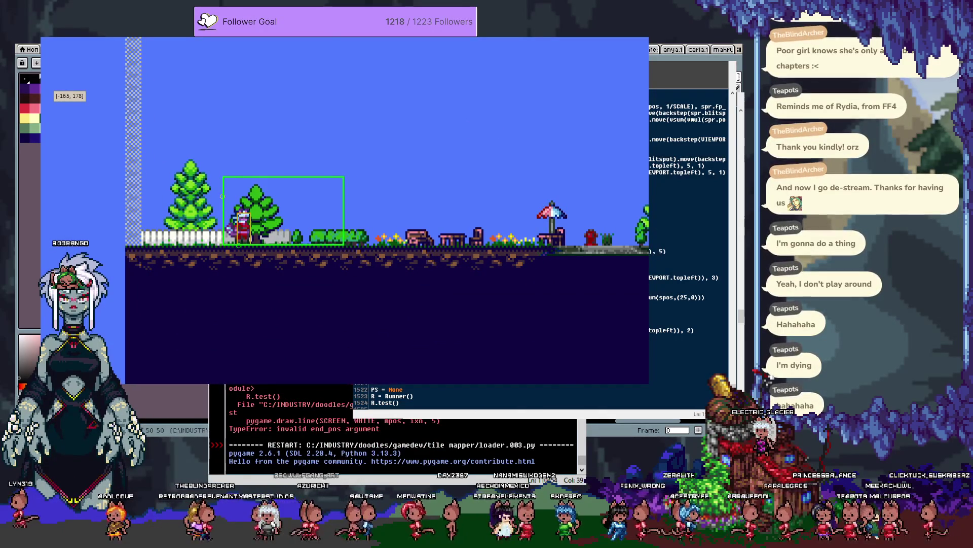
pyautogui.press('Right')
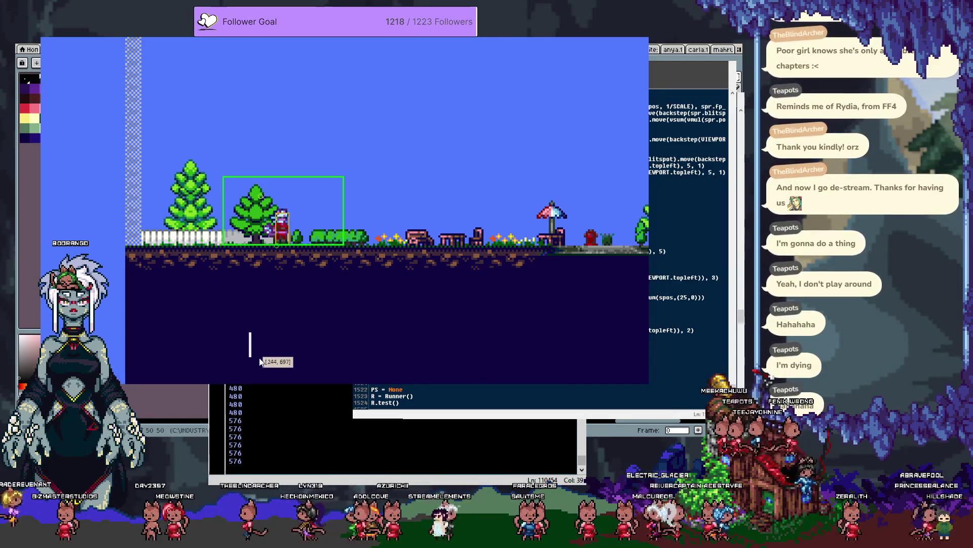
pyautogui.press('Tab')
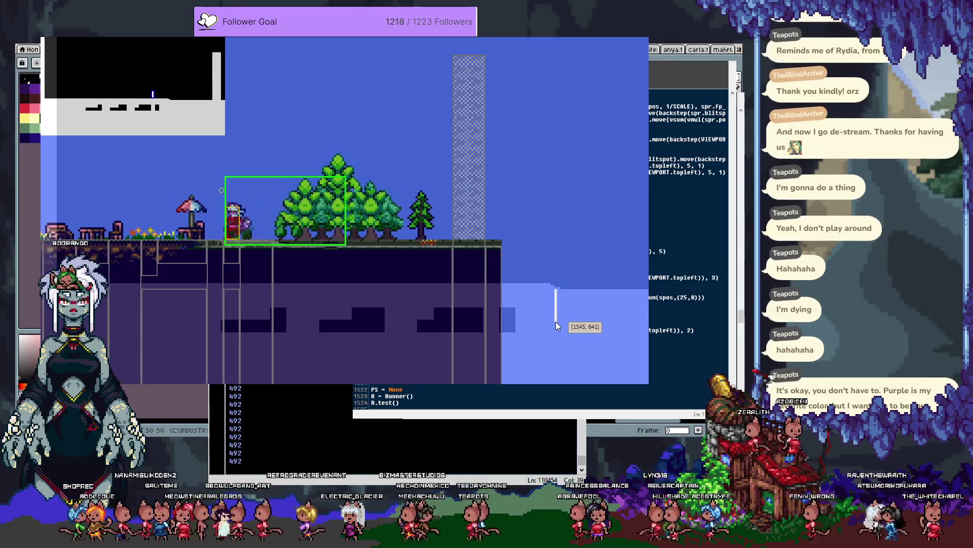
pyautogui.press('Escape')
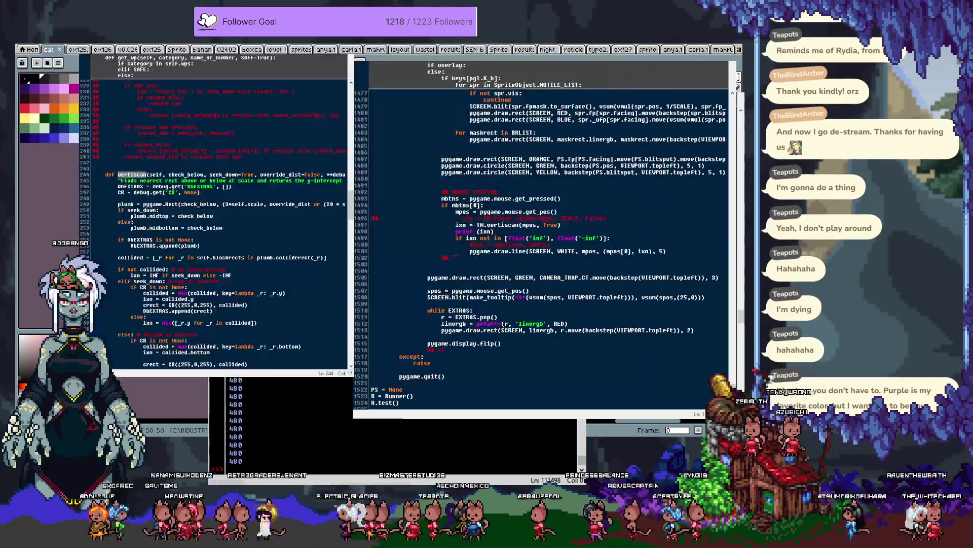
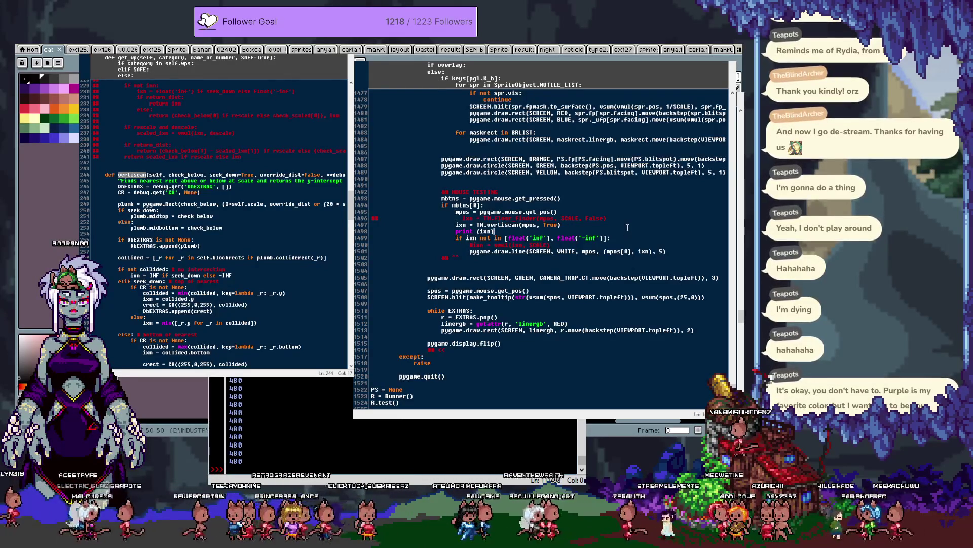
# Step: Delete the print(ixn) debug line
pyautogui.press('Up')
pyautogui.press('Up')
pyautogui.hotkey('shift', 'Up')
pyautogui.press('BackSpace')
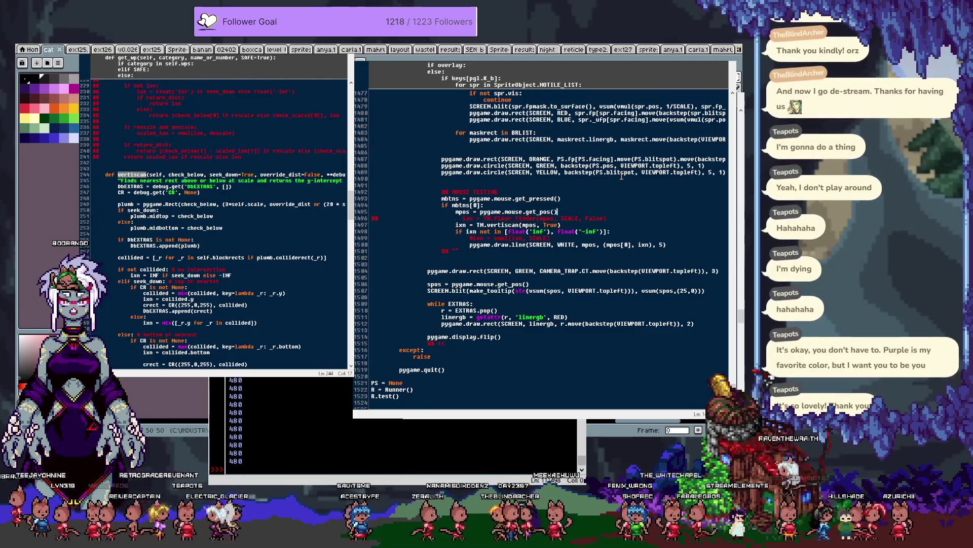
# Step: Wrap pygame.mouse.get_pos() in vsum with the VIEWPORT top-left offset
pyautogui.press('Return')
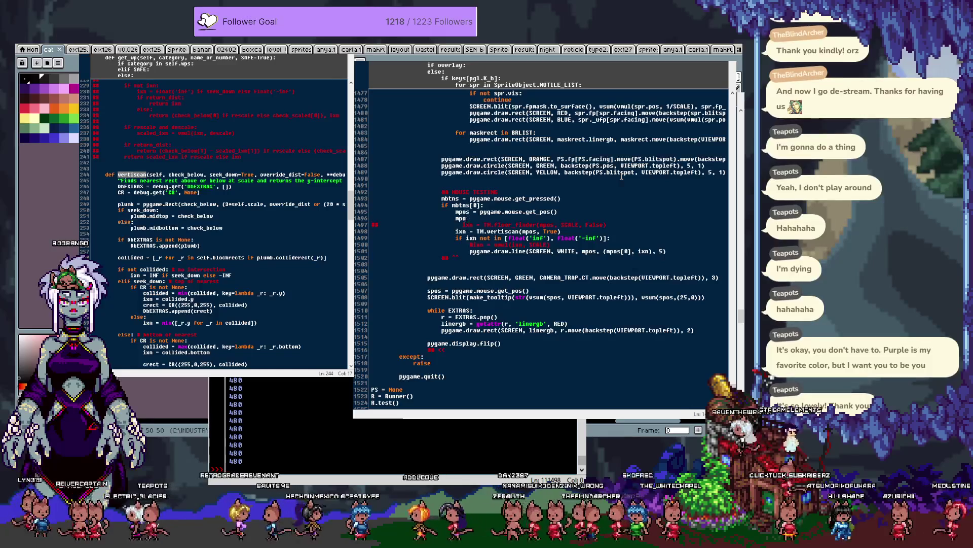
pyautogui.hotkey('ctrl', 'z')
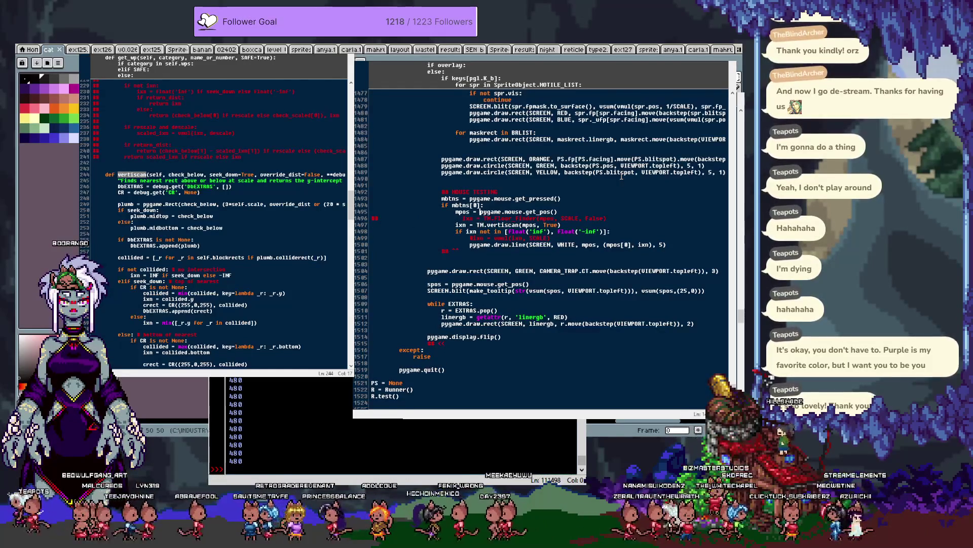
pyautogui.write('vsum(')
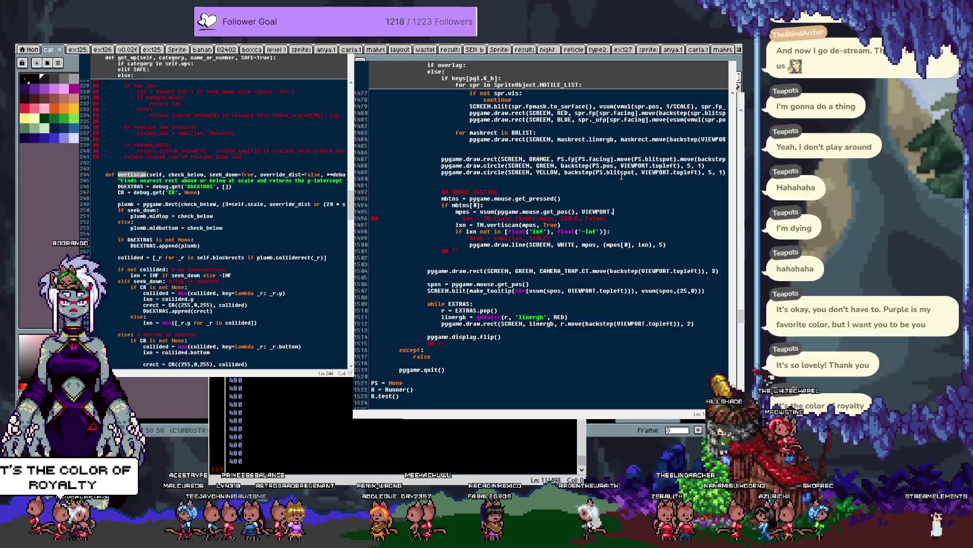
pyautogui.write('iplef')
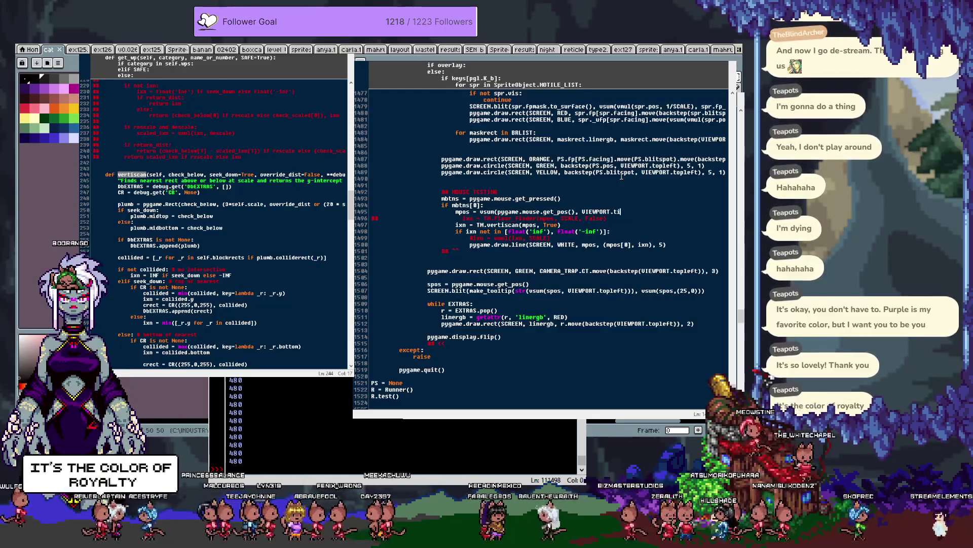
pyautogui.write('t)')
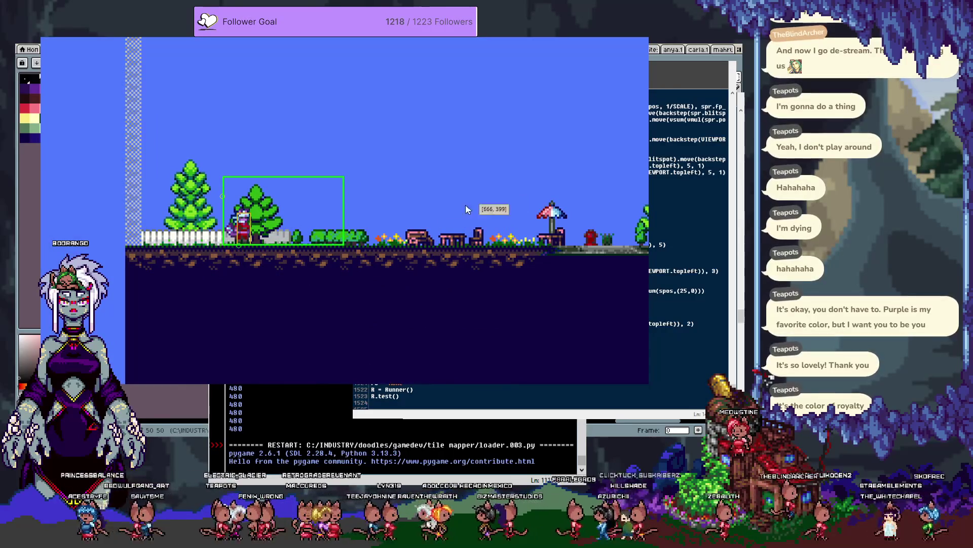
# Step: Toggle the grid-and-minimap debug overlay on and off with Tab, then quit the game
pyautogui.press('Tab')
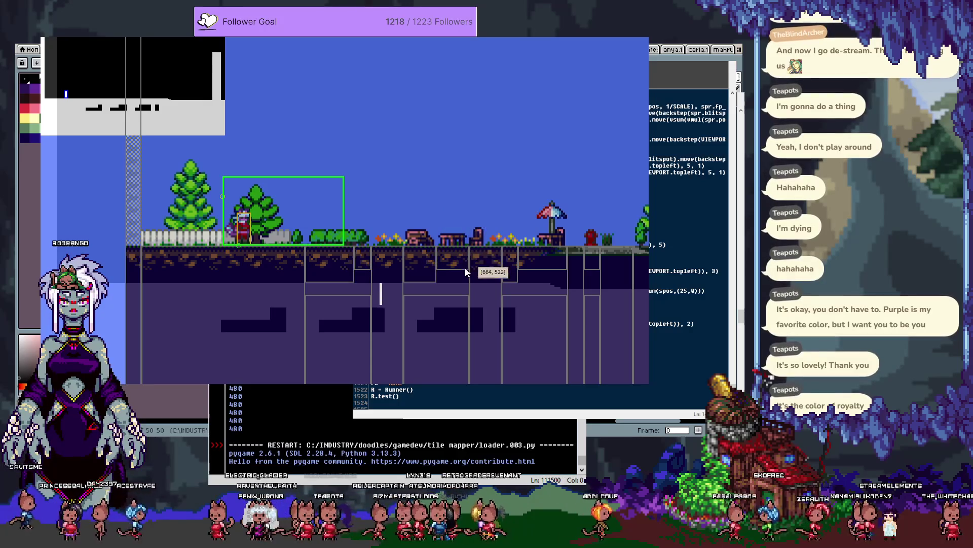
pyautogui.press('Tab')
pyautogui.press('Escape')
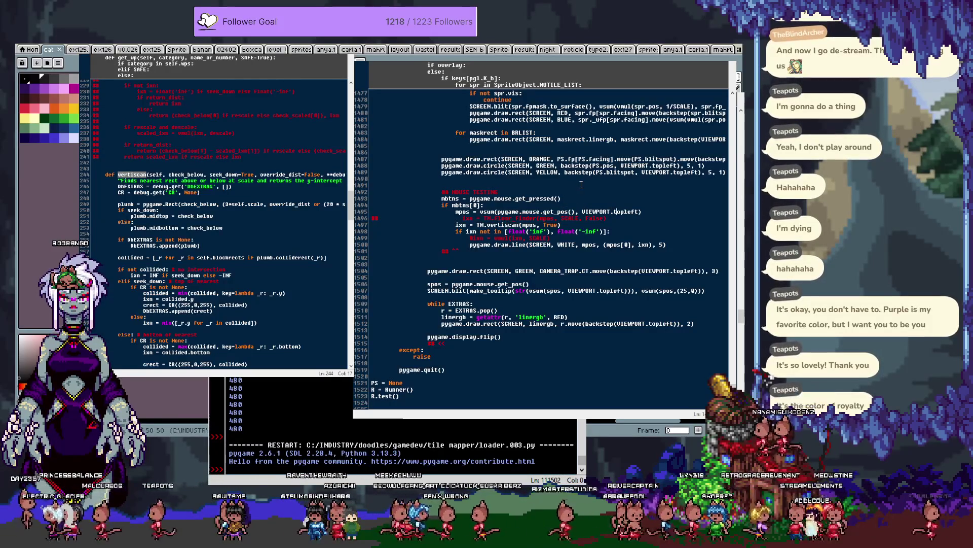
# Step: Rerun the game and walk the player back and forth past the umbrella
pyautogui.press('F5')
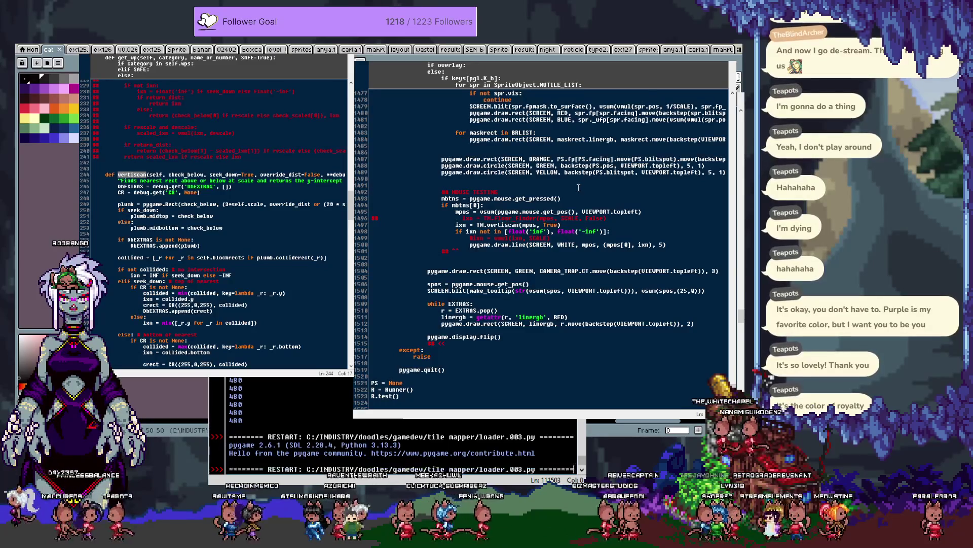
pyautogui.press('Right')
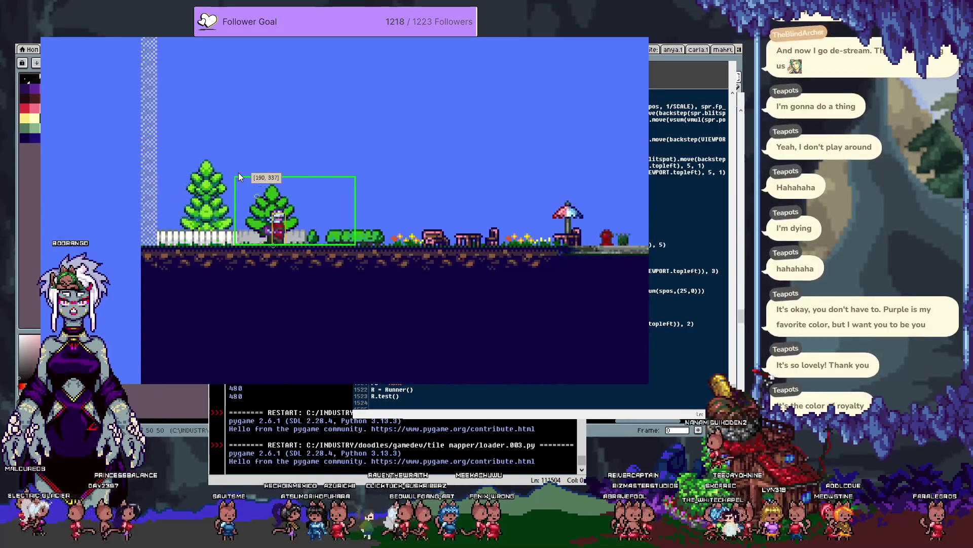
pyautogui.press('Right')
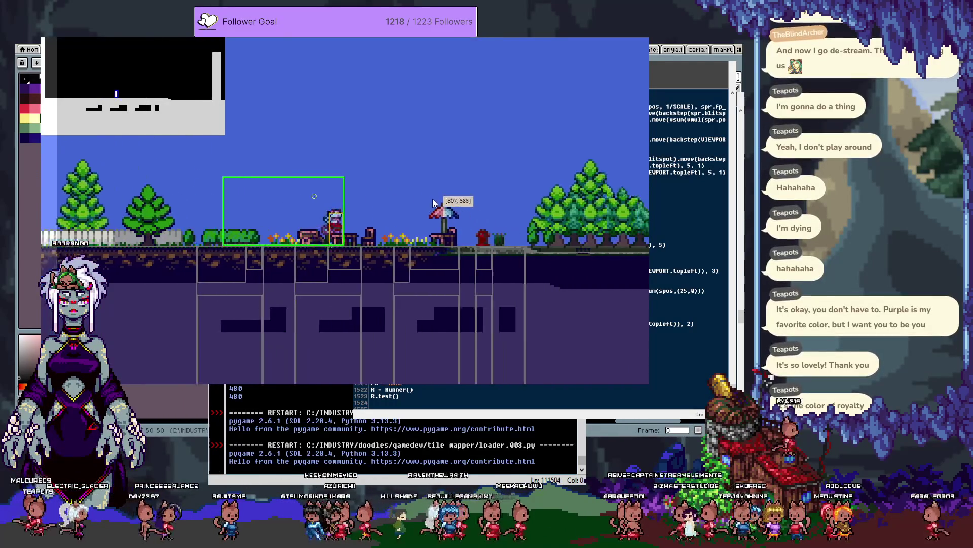
pyautogui.press('Left')
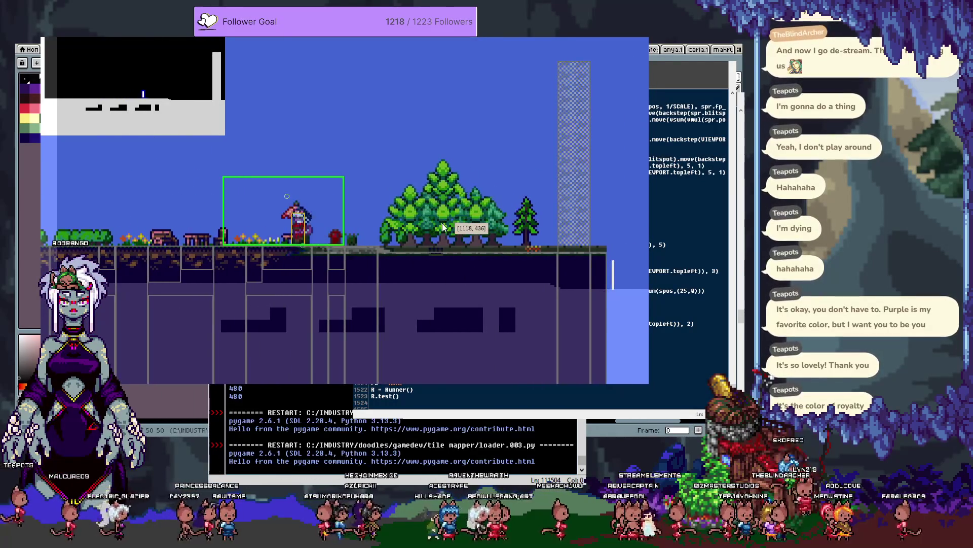
pyautogui.press('Left')
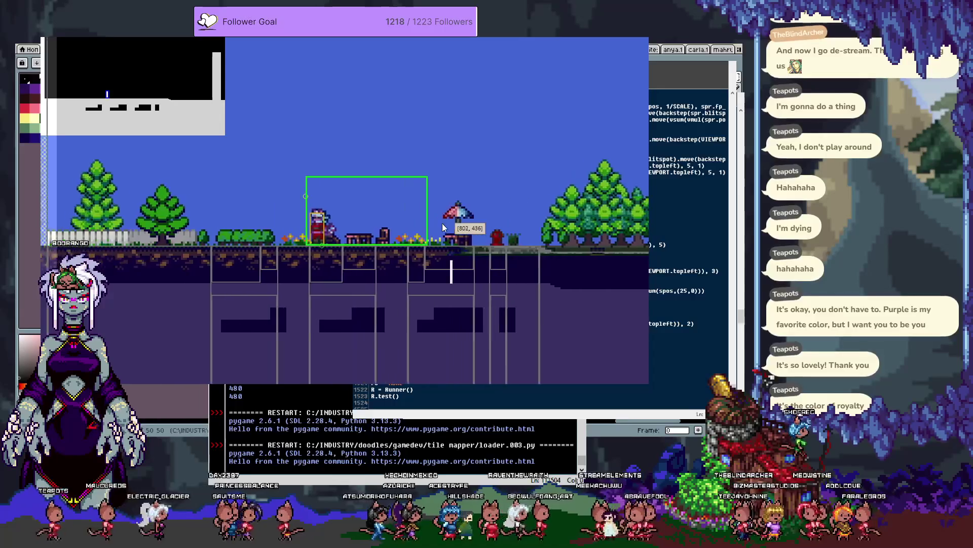
pyautogui.press('Right')
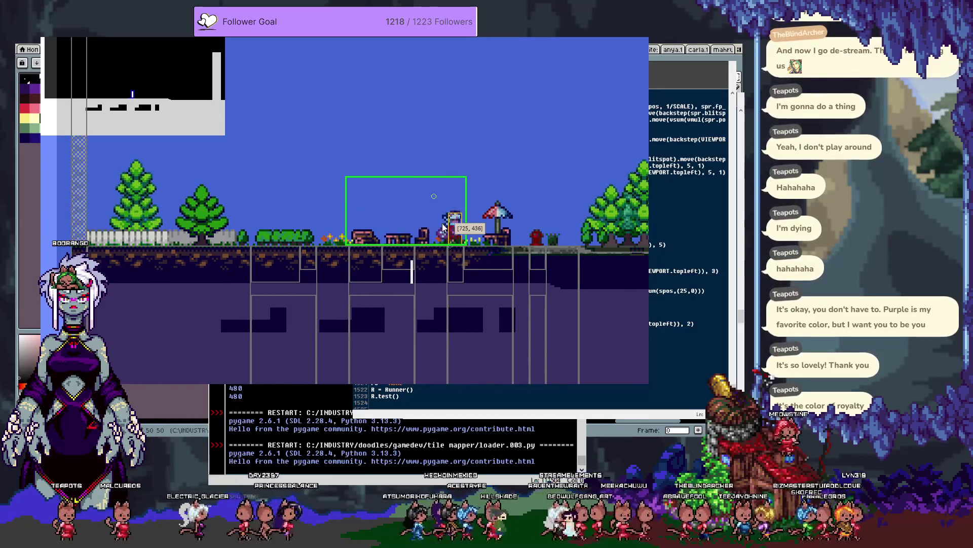
pyautogui.press('Left')
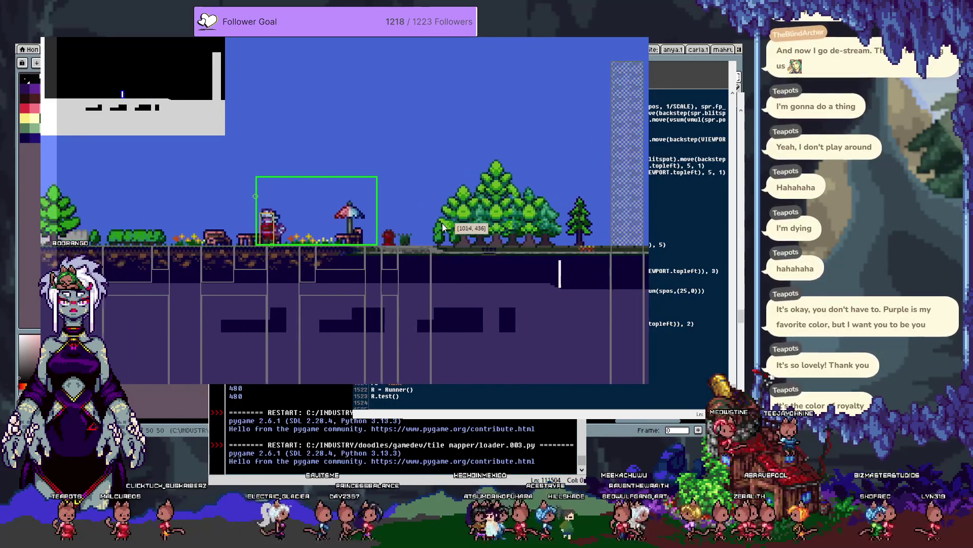
# Step: Walk the player inside the green box until the camera scrolls, then quit back to the editor
pyautogui.press('Right')
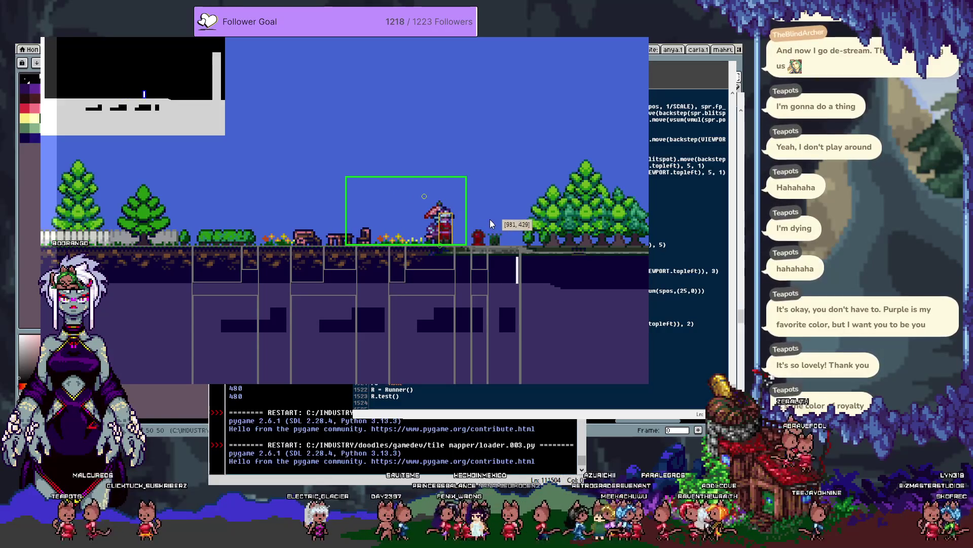
pyautogui.press('Left')
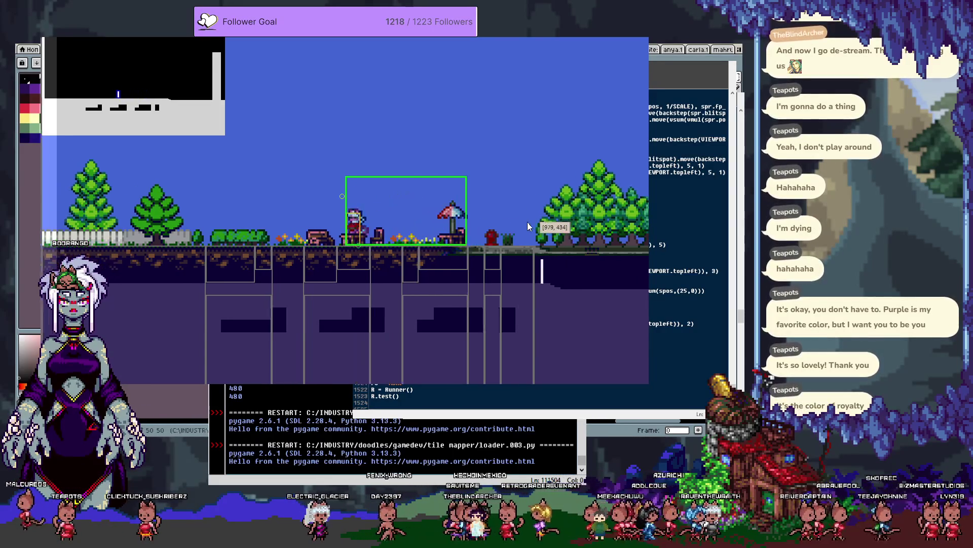
pyautogui.press('Left')
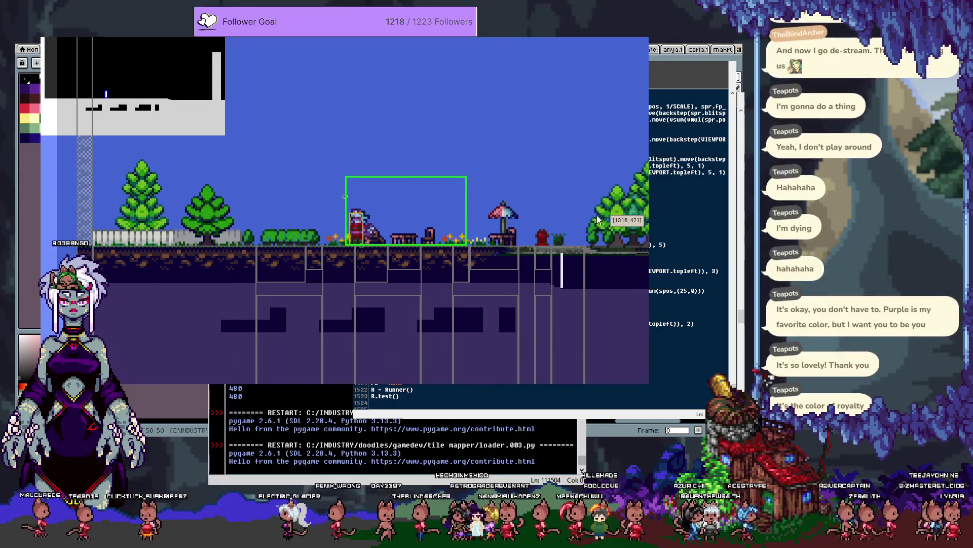
pyautogui.press('Right')
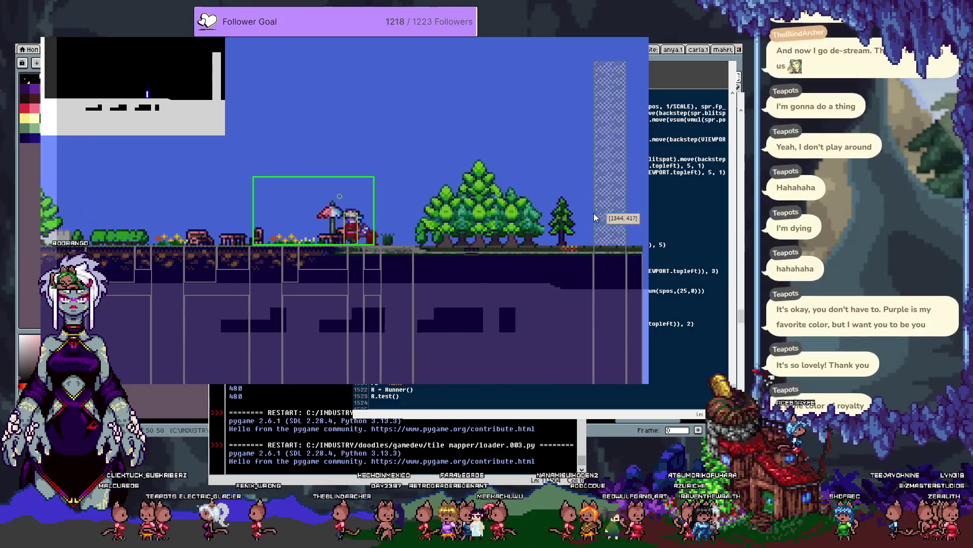
pyautogui.press('Left')
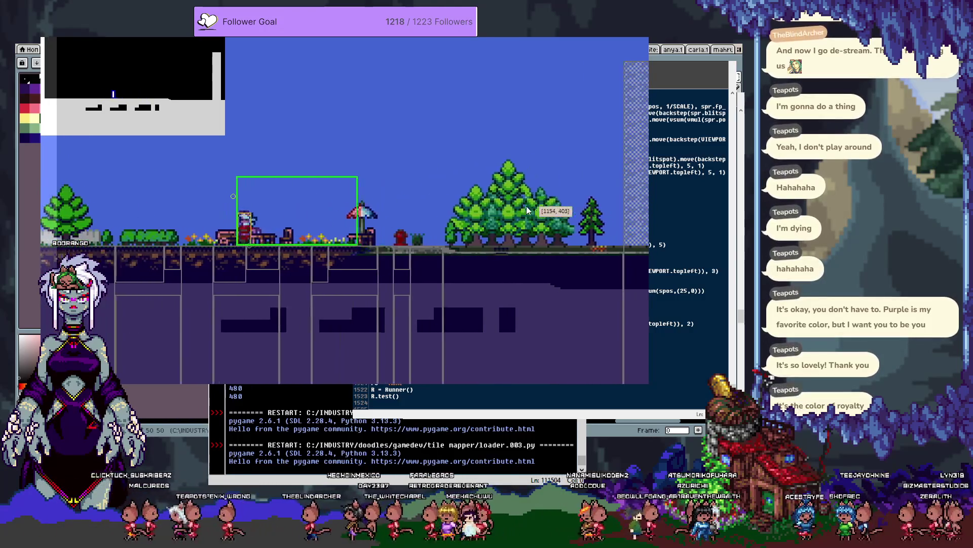
pyautogui.press('Left')
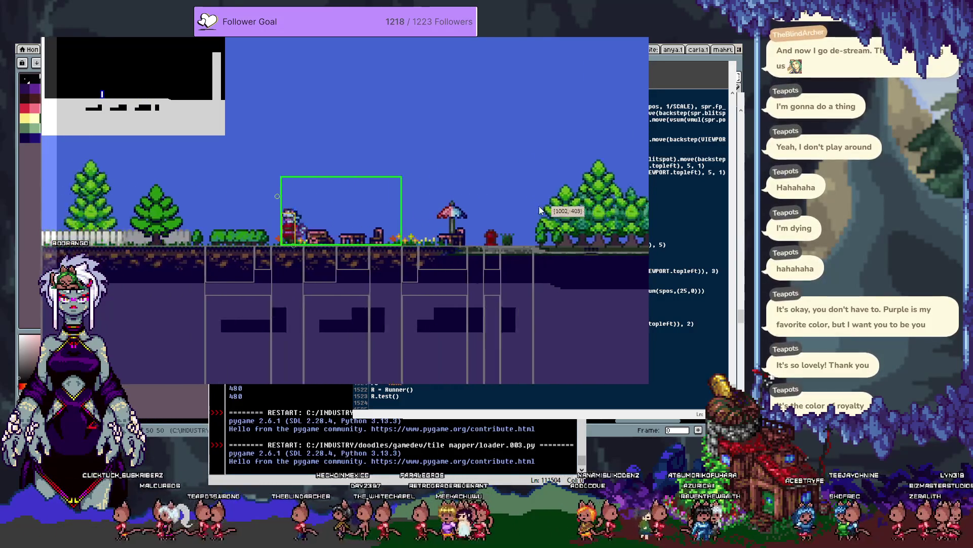
pyautogui.press('Right')
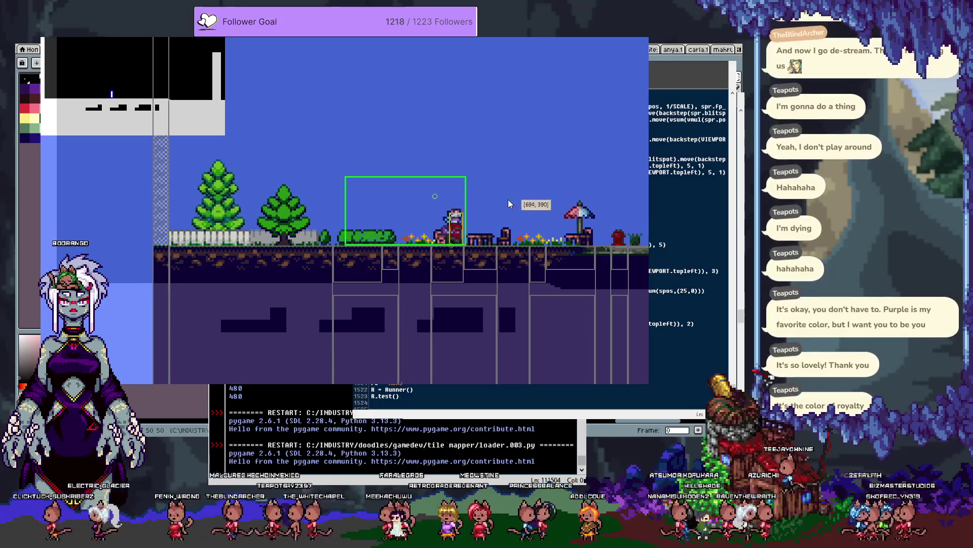
pyautogui.press('Right')
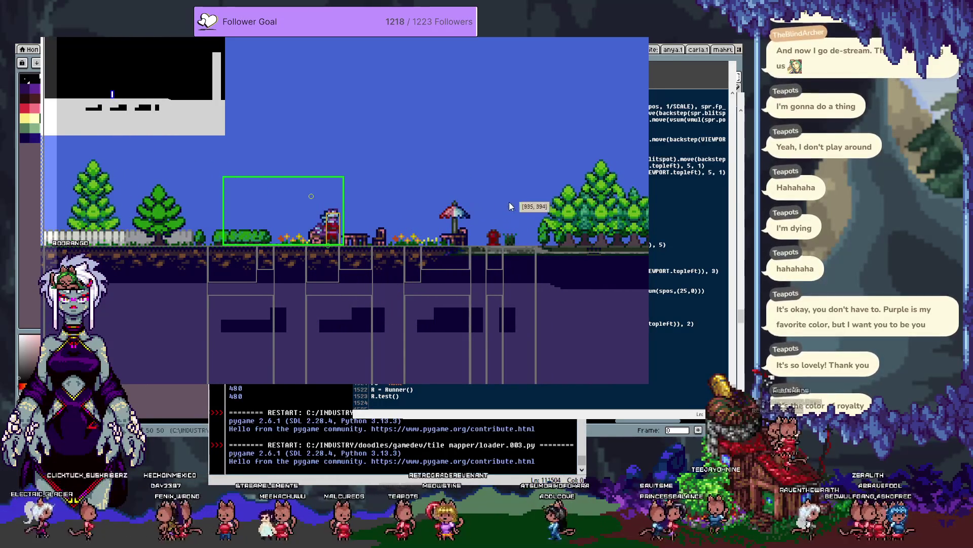
pyautogui.press('Right')
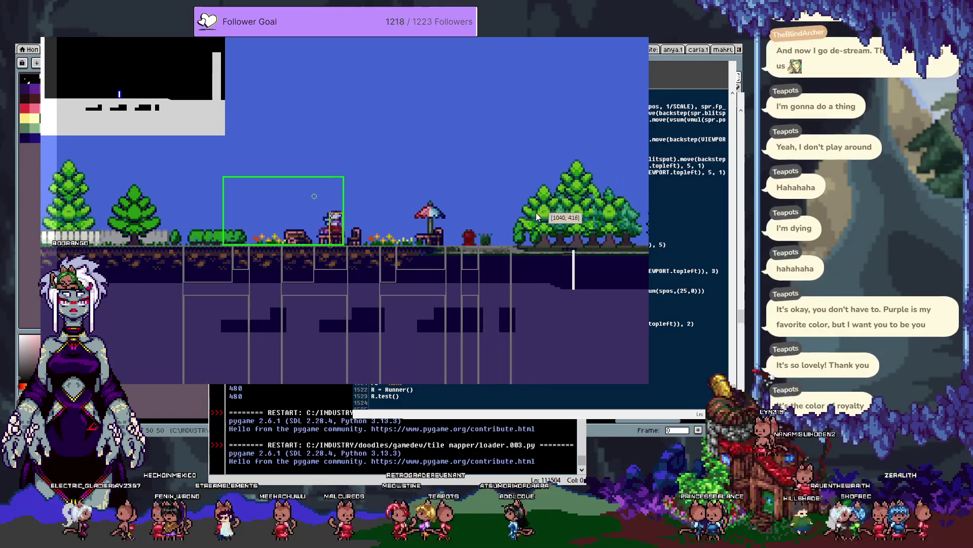
pyautogui.press('Escape')
pyautogui.click(583, 285)
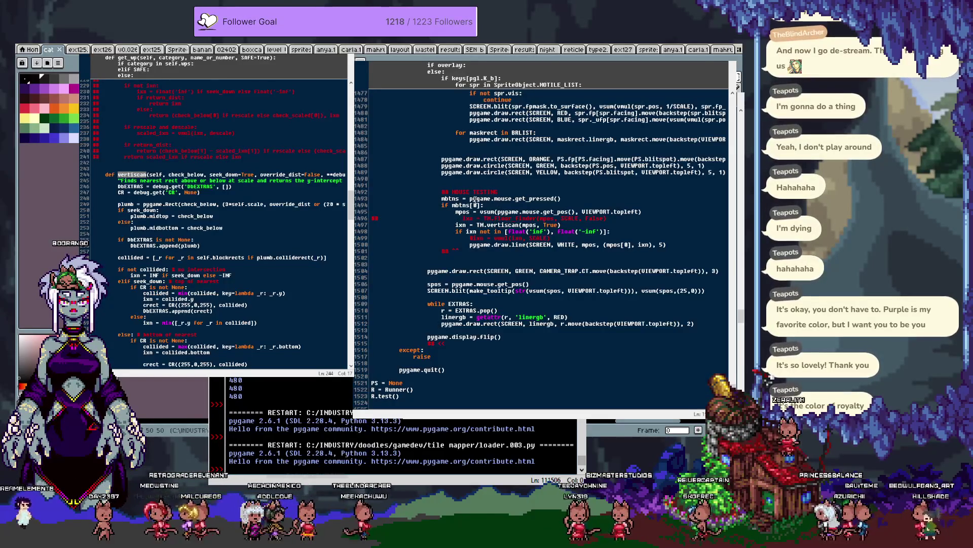
# Step: Replace the mask blit's (0,0) position with backstep(VIEWPORT.topleft)
pyautogui.scroll(3, 539, 225)
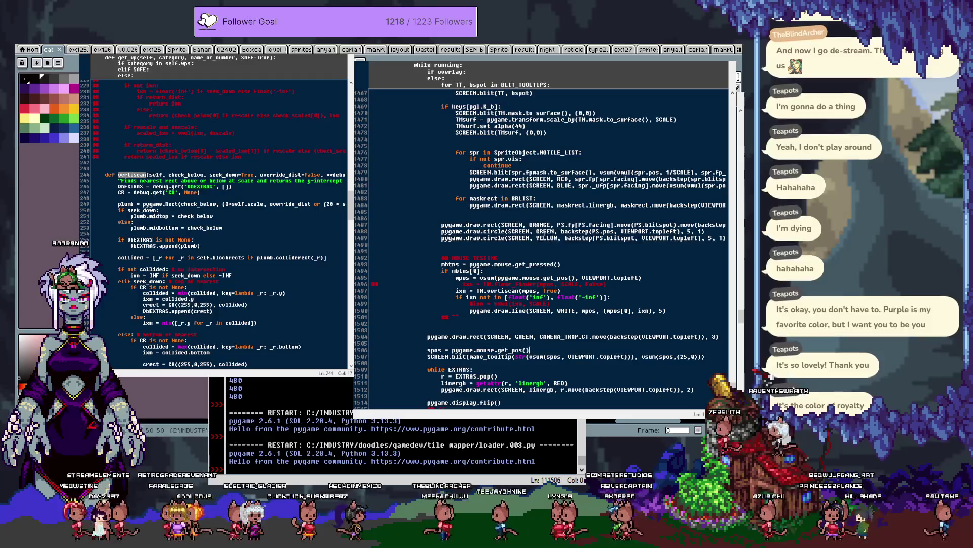
pyautogui.scroll(3, 550, 273)
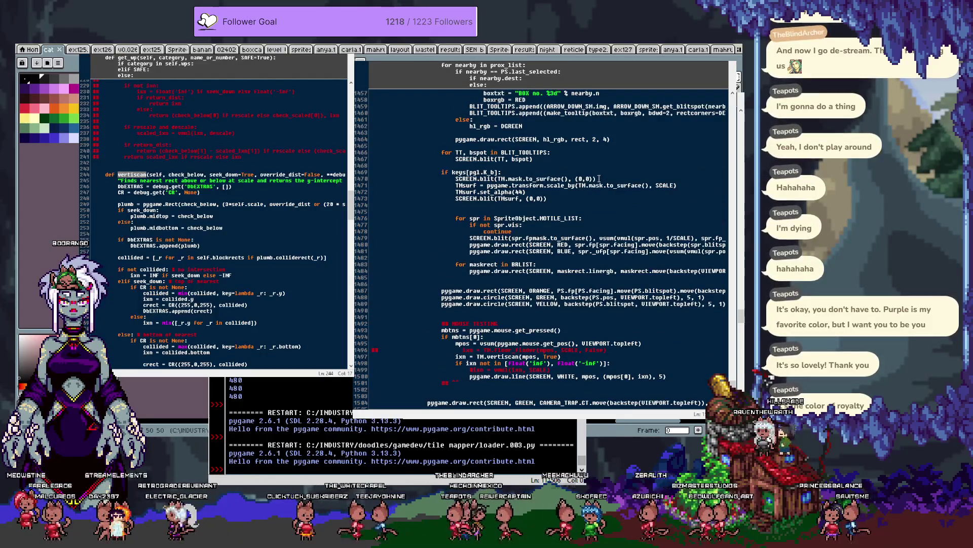
pyautogui.doubleClick(583, 178)
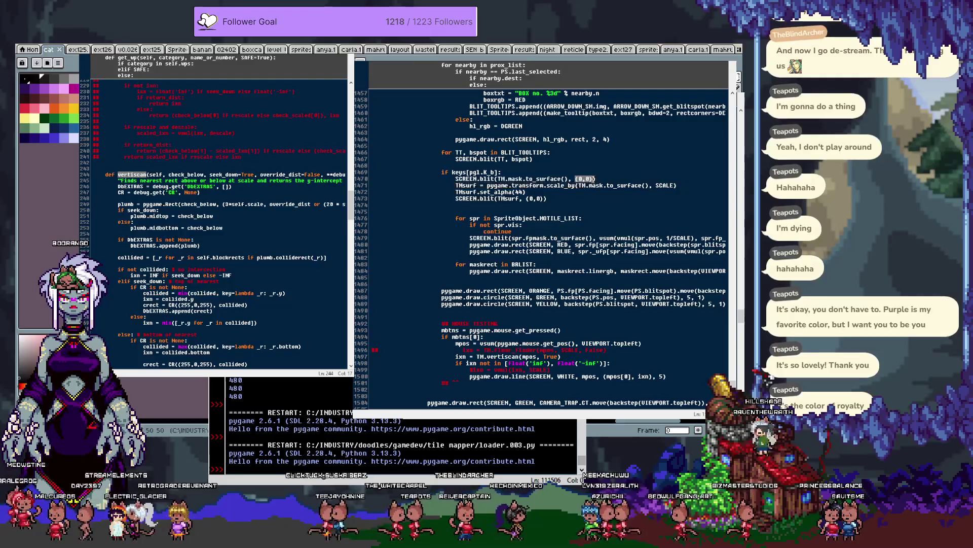
pyautogui.write('backstep')
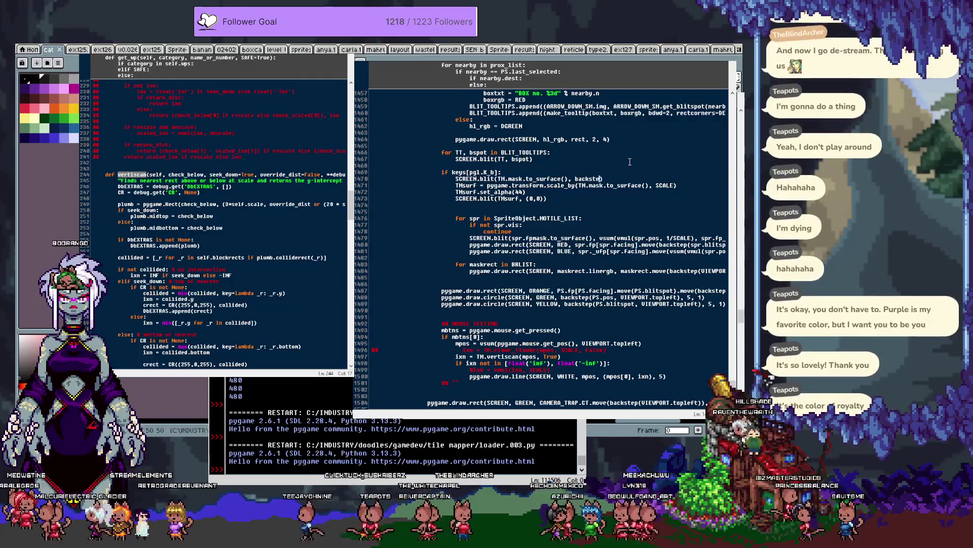
pyautogui.write('(VIEWPORT')
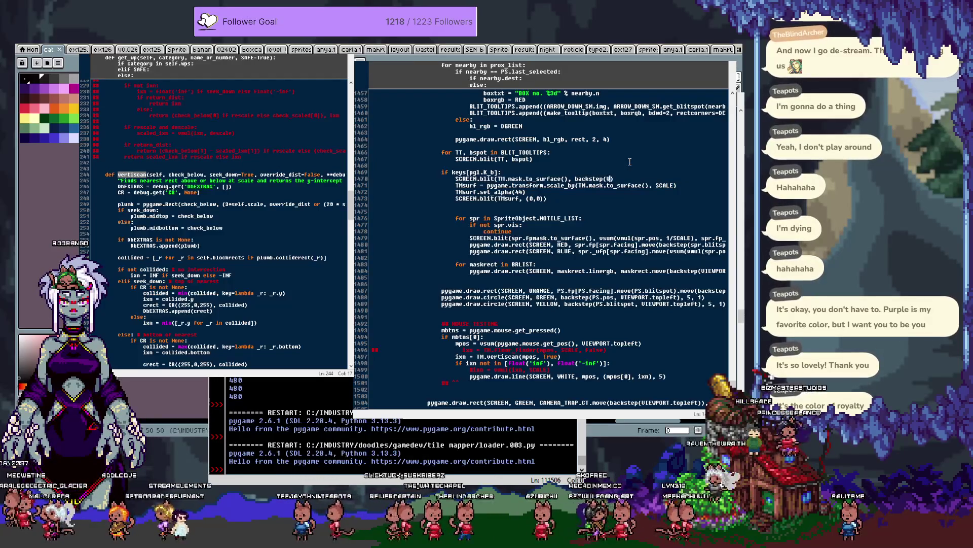
pyautogui.write('.topl')
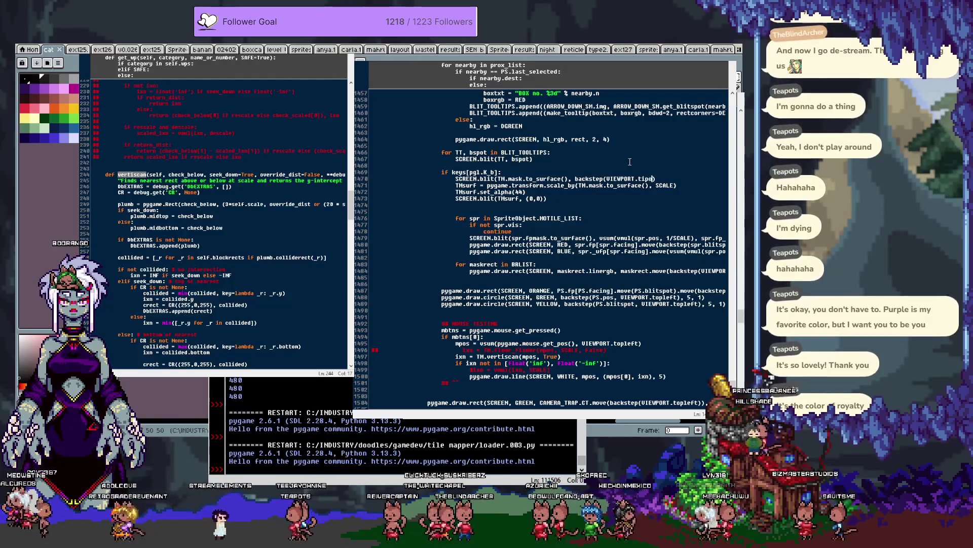
pyautogui.write('eft)')
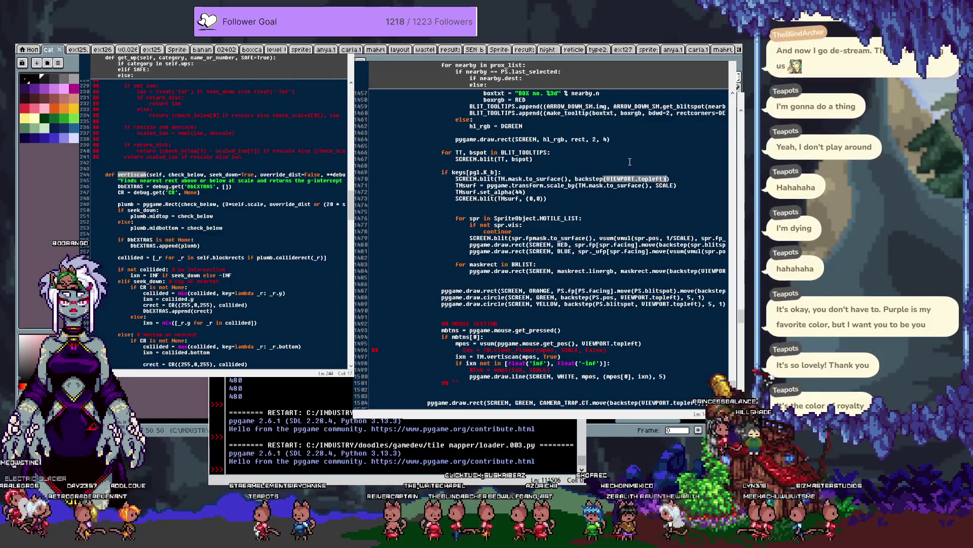
pyautogui.hotkey('ctrl', 'shift', 'Left')
pyautogui.hotkey('ctrl', 'shift', 'Left')
pyautogui.press('BackSpace')
pyautogui.hotkey('ctrl', 'z')
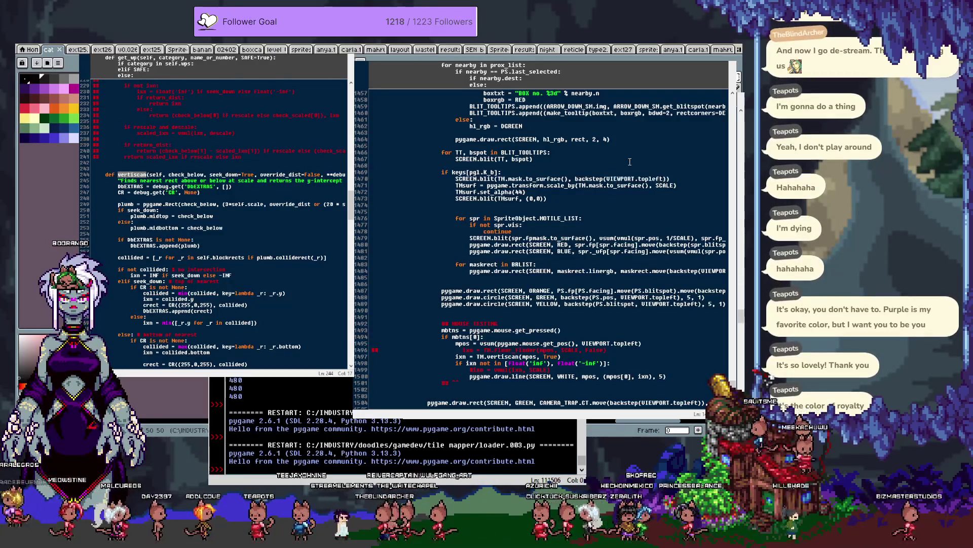
# Step: Move backstep(VIEWPORT.topleft) into a new vptl assignment above the blit, which now uses vptl
pyautogui.hotkey('shift', 'Left')
pyautogui.hotkey('ctrl', 'shift', 'Left')
pyautogui.hotkey('ctrl', 'shift', 'Left')
pyautogui.hotkey('ctrl', 'shift', 'Left')
pyautogui.hotkey('ctrl', 'c')
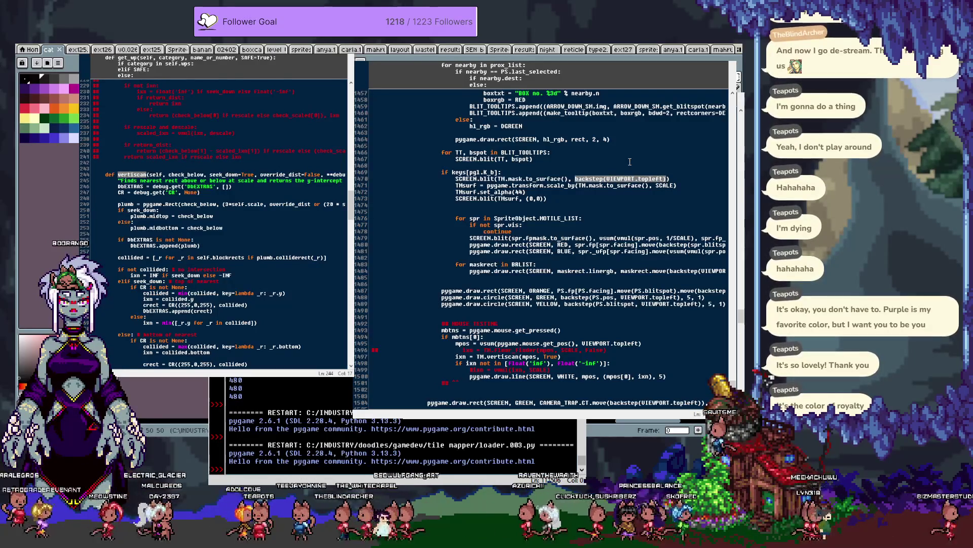
pyautogui.write('n')
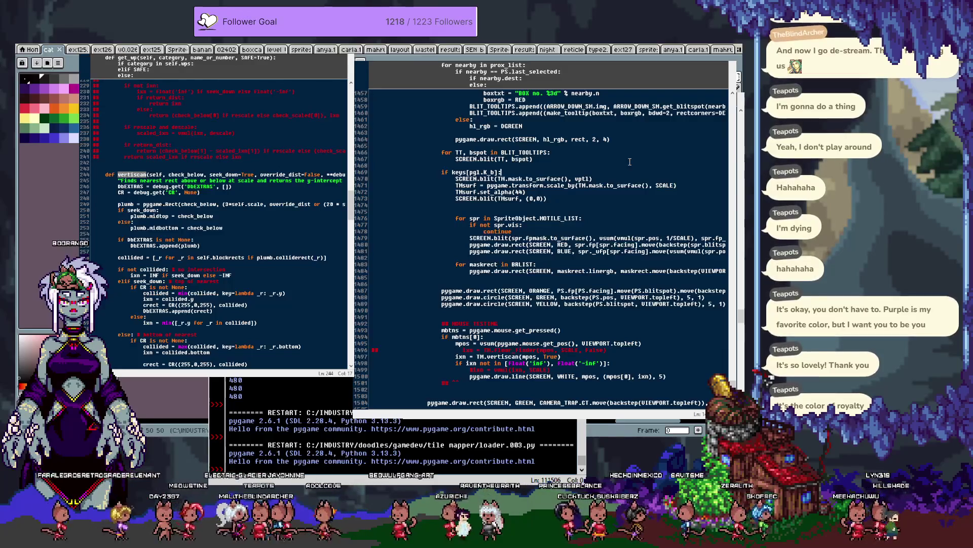
pyautogui.press('Home')
pyautogui.press('Return')
pyautogui.press('Up')
pyautogui.write('=')
pyautogui.hotkey('ctrl', 'v')
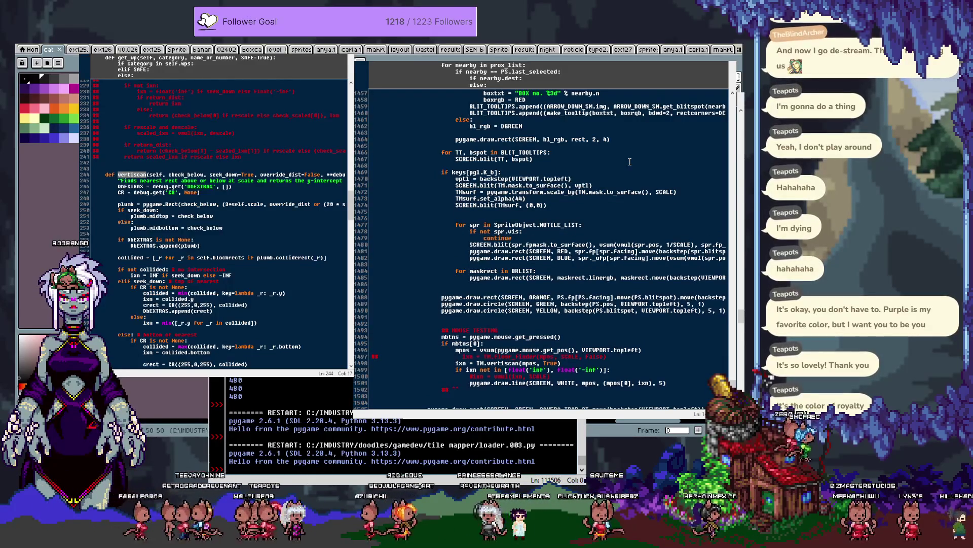
pyautogui.press('Return')
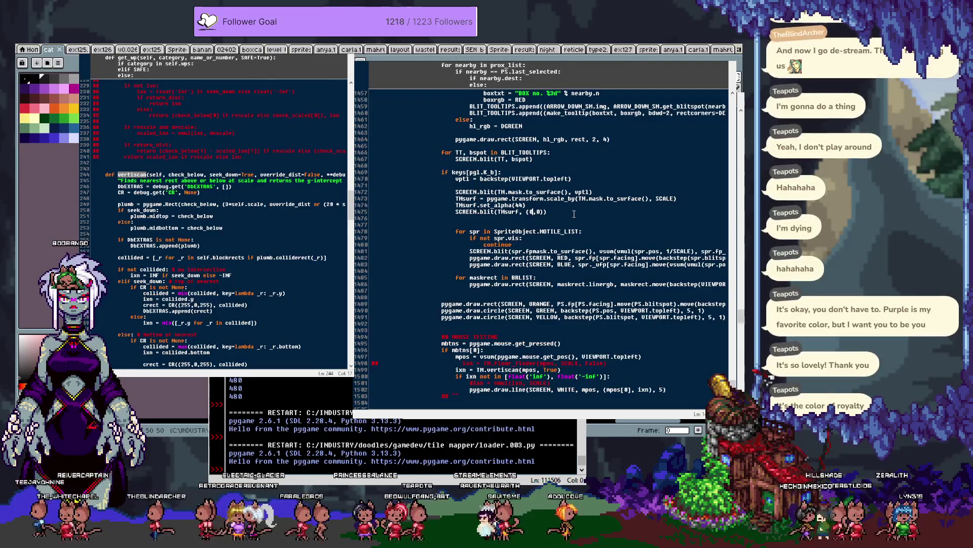
# Step: Replace the scaled-mask blit's 0 offset with vptl and run the game
pyautogui.press('Delete')
pyautogui.press('Delete')
pyautogui.press('Delete')
pyautogui.write('v')
pyautogui.press('F5')
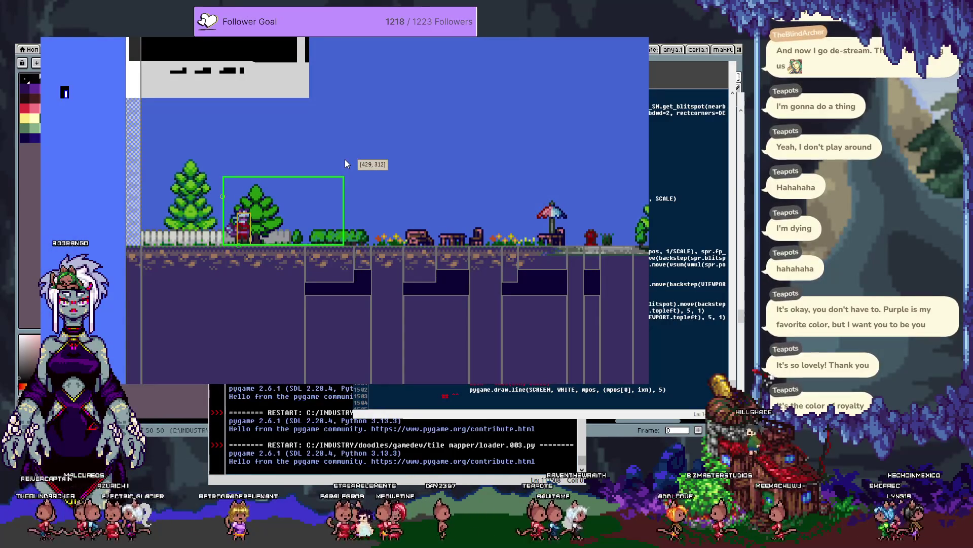
# Step: Walk the player right until the level scrolls, checking the mask view, then quit
pyautogui.press('Right')
pyautogui.press('Right')
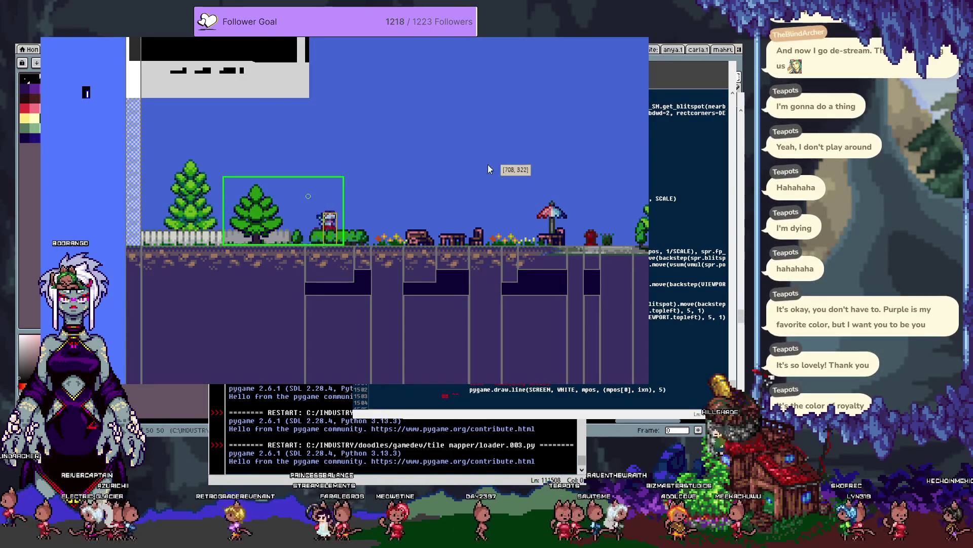
pyautogui.press('Right')
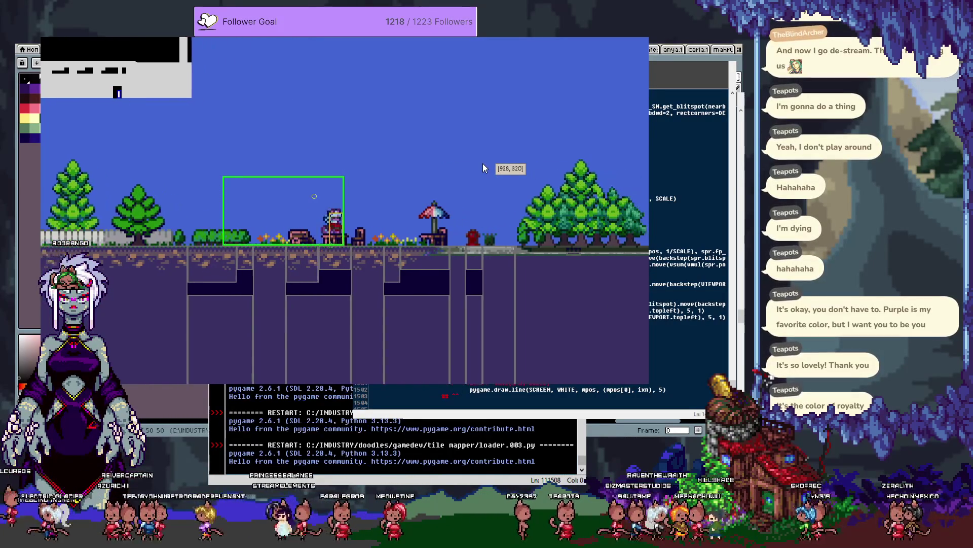
pyautogui.press('Right')
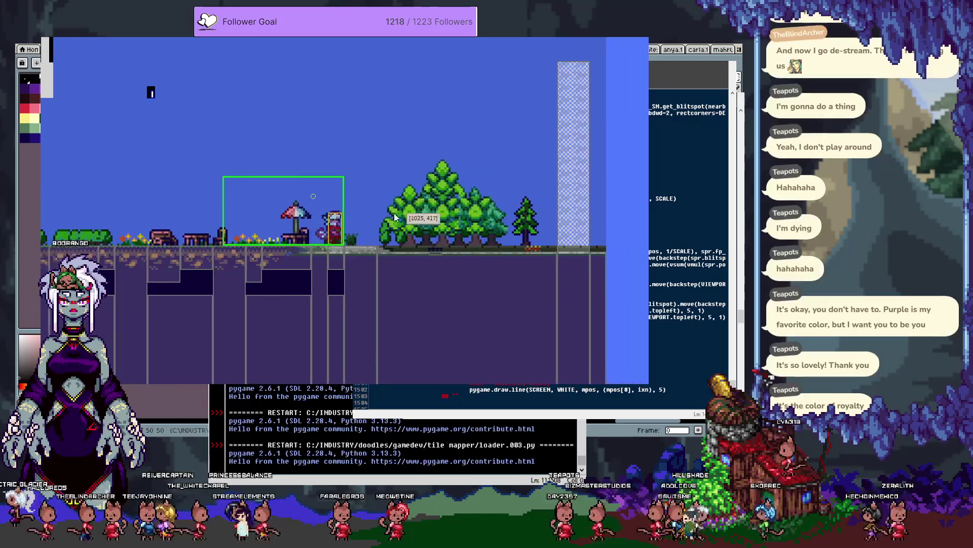
pyautogui.press('Escape')
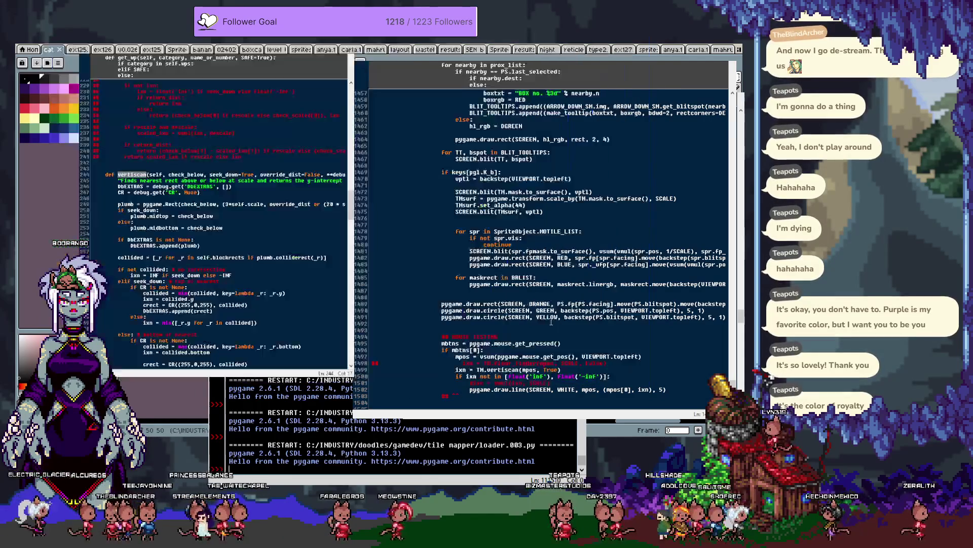
# Step: Try vptl on the yellow circle, undo it, and start deleting the maskrect outline's backstep(VIEWPORT offset
pyautogui.doubleClick(677, 317)
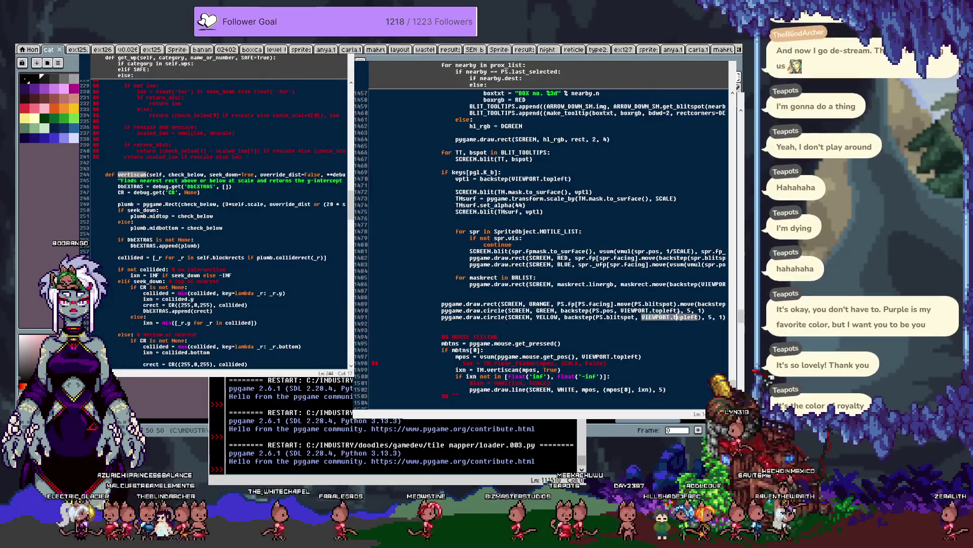
pyautogui.write('vptl')
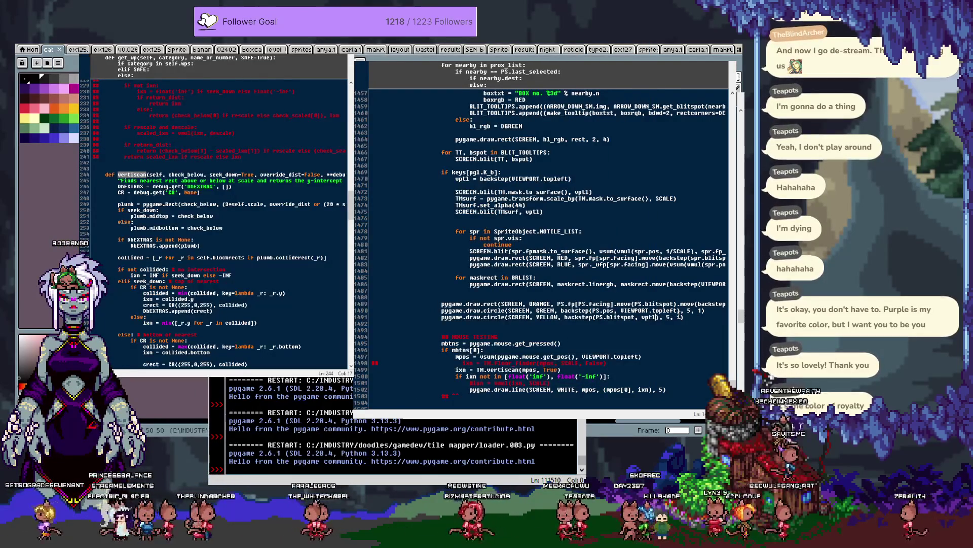
pyautogui.hotkey('ctrl', 'z')
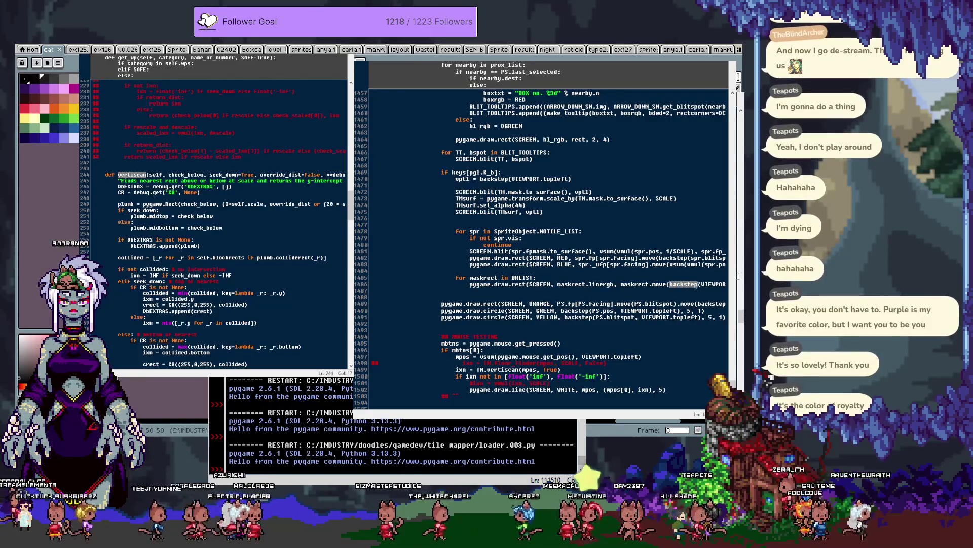
pyautogui.press('BackSpace')
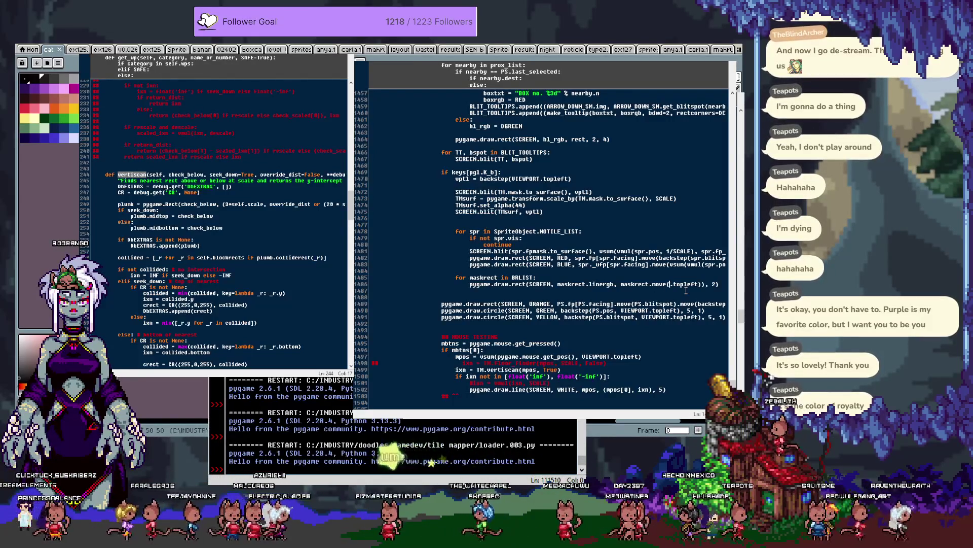